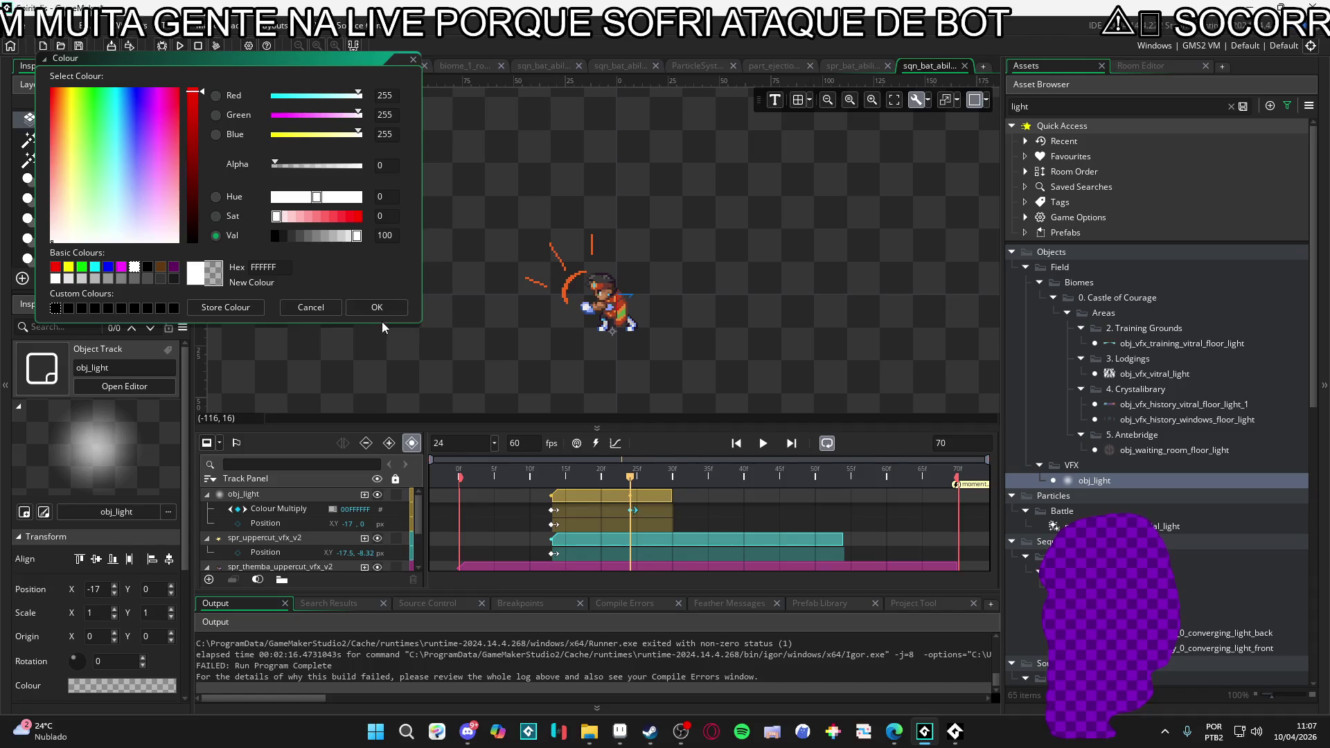
- Cancel the Colour dialog so the light's tint stays unchanged, then switch to Aseprite
left_click(390, 312)
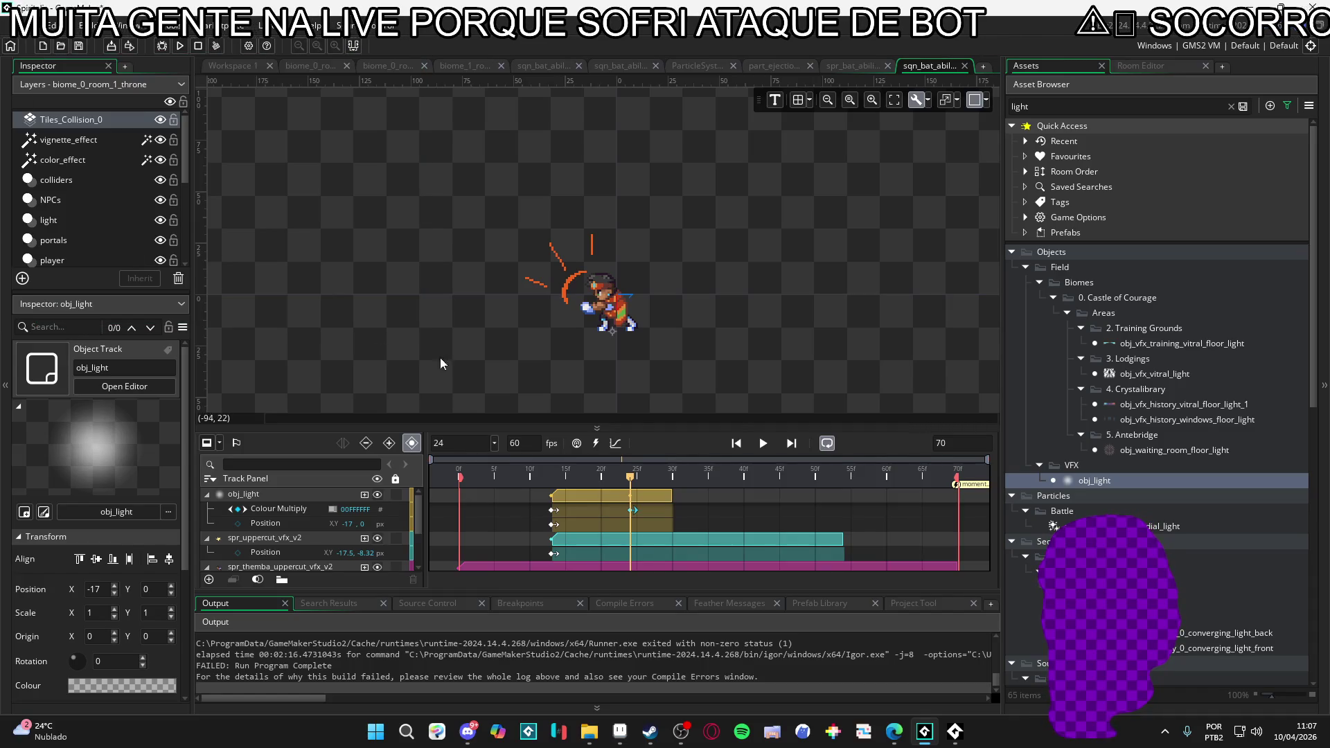
left_click(620, 733)
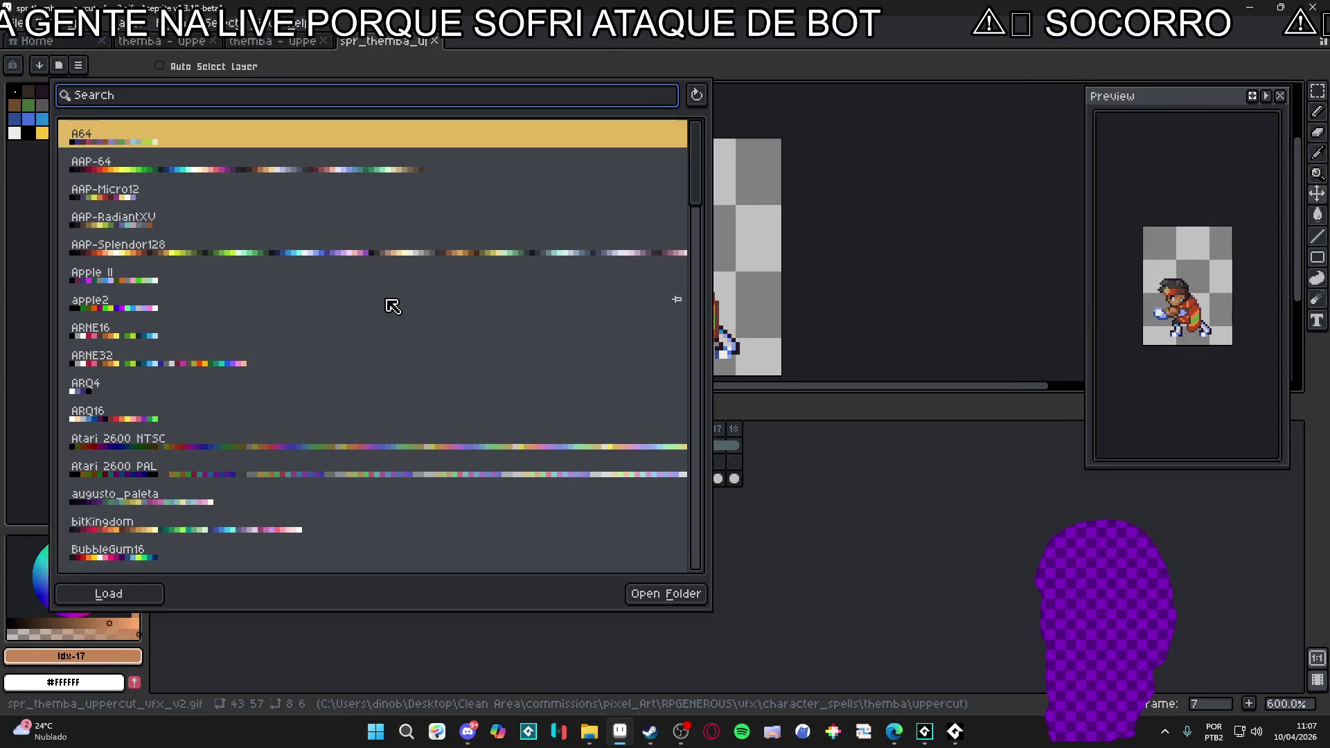
- Load the AAP-Splendor128 palette and pick its warm yellow as the foreground colour
double_click(386, 254)
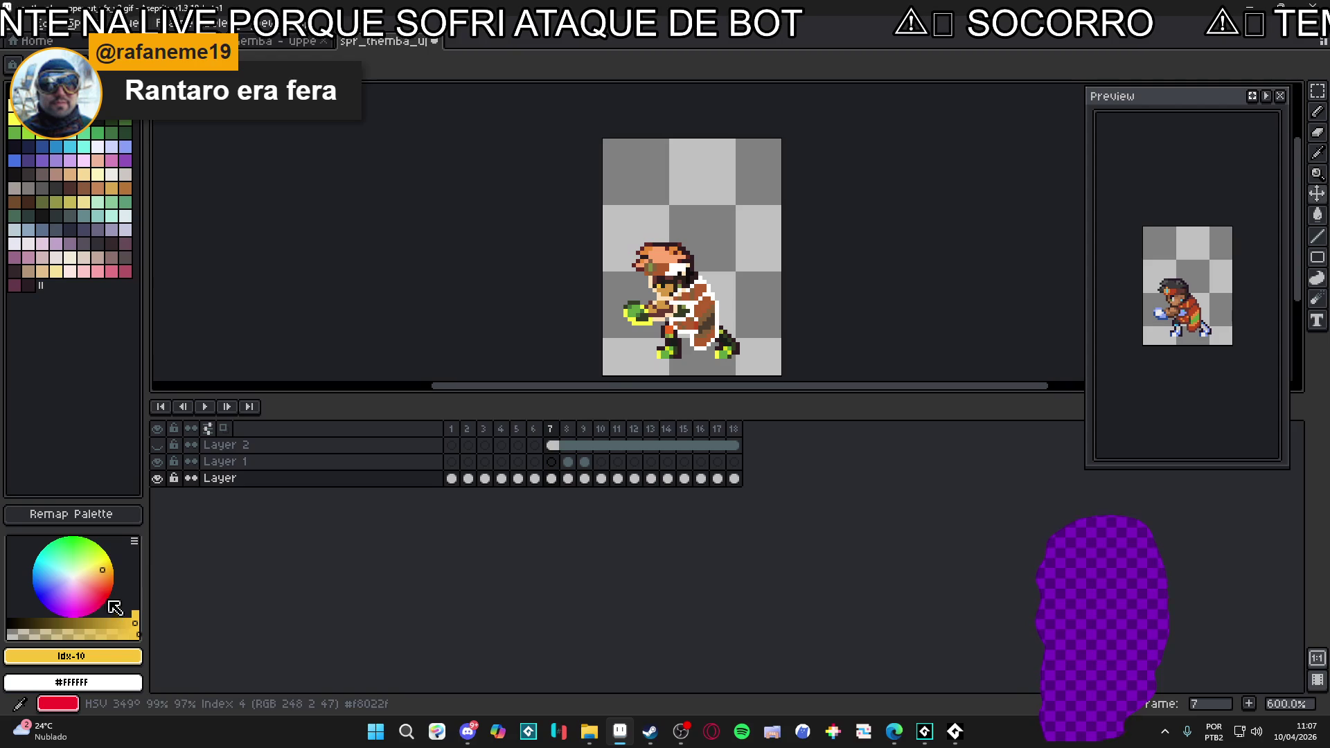
left_click(116, 580)
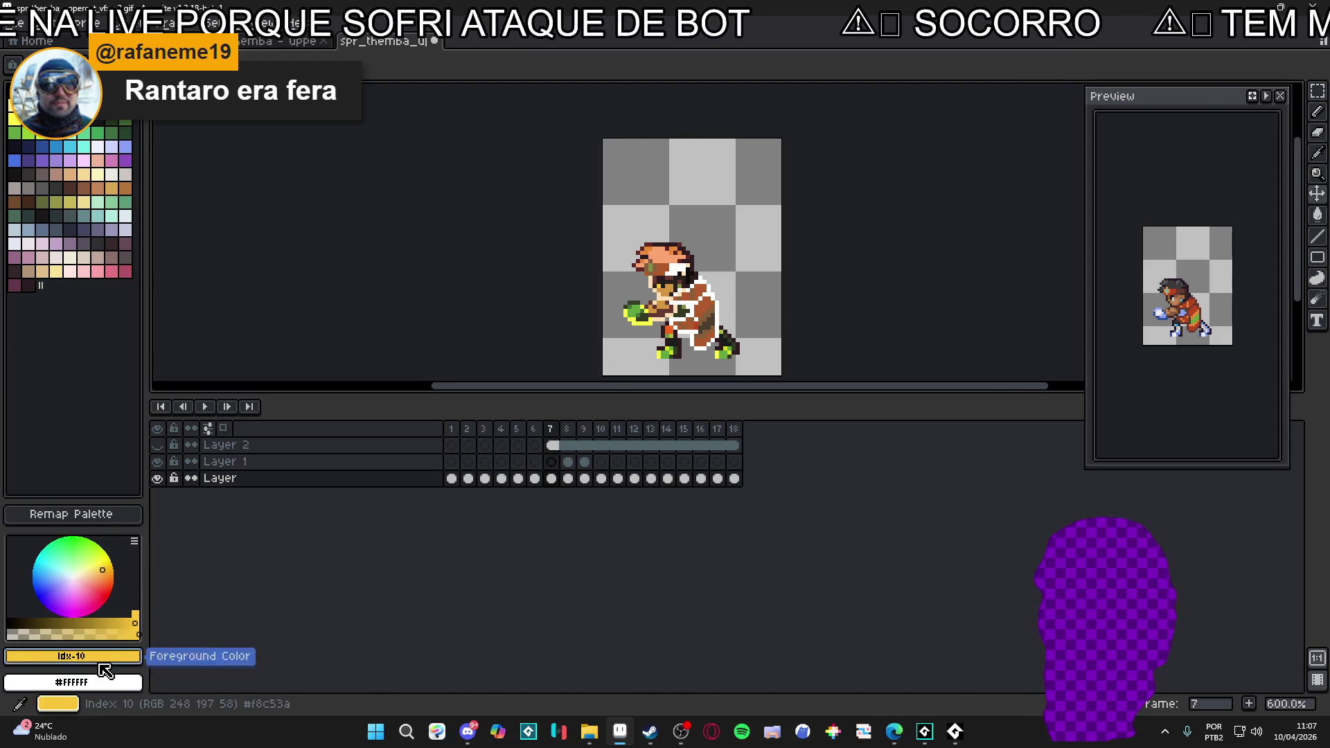
left_click(100, 657)
- Copy the yellow's hex code f8c53a and return to GameMaker
left_click(211, 546)
double_click(211, 546)
key("ctrl+c")
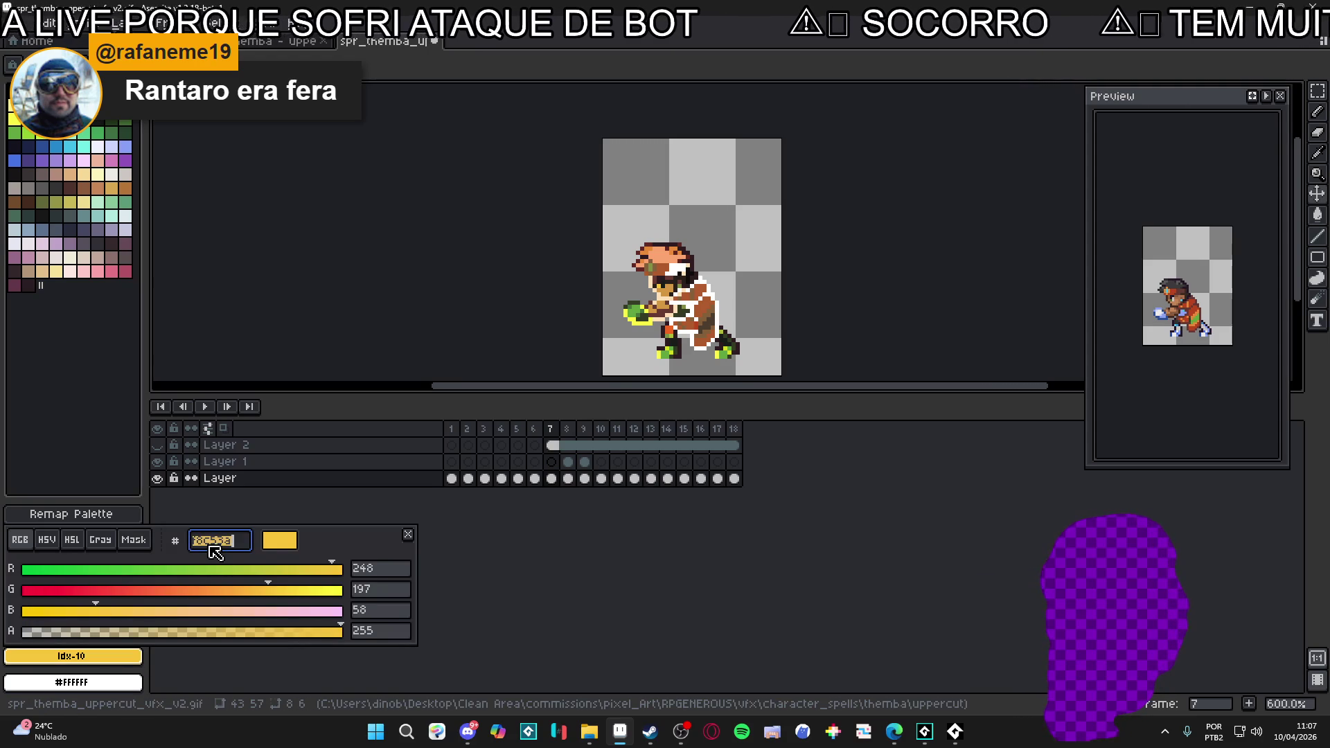
key("Escape")
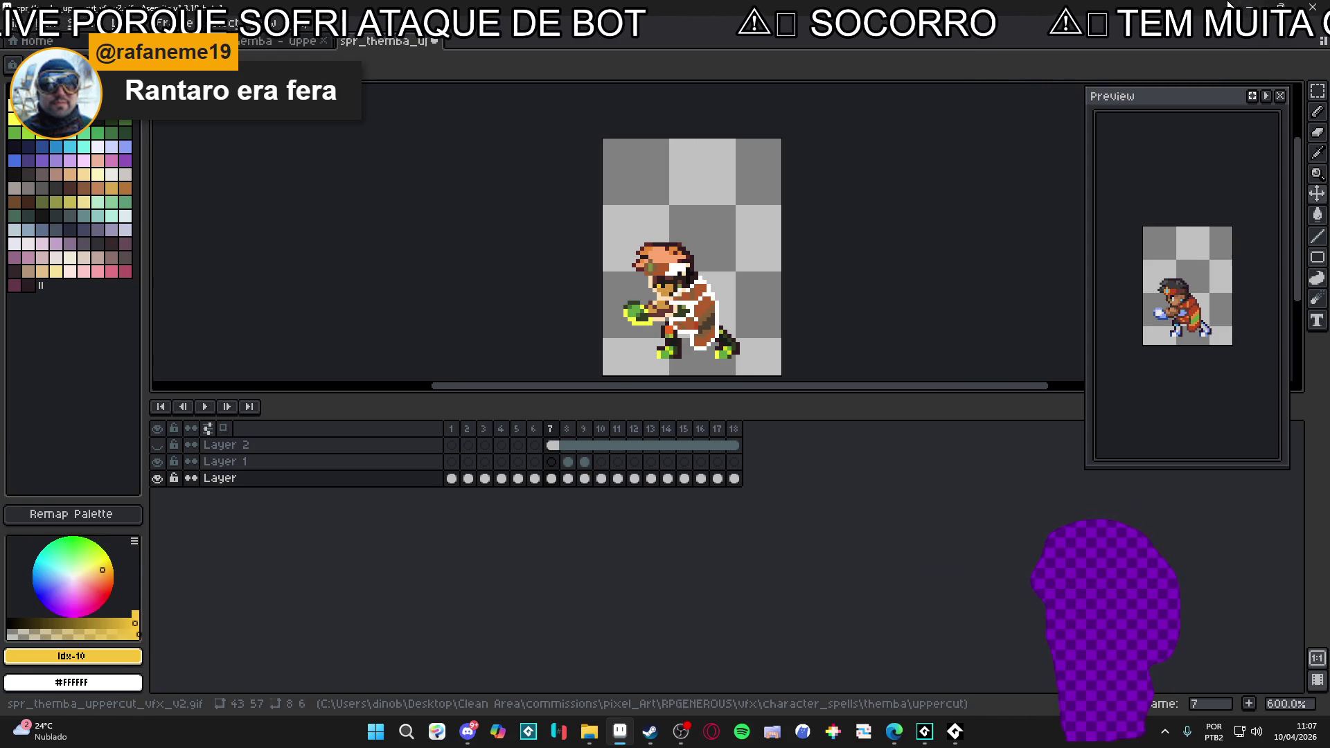
left_click(1256, 4)
key("alt+Tab")
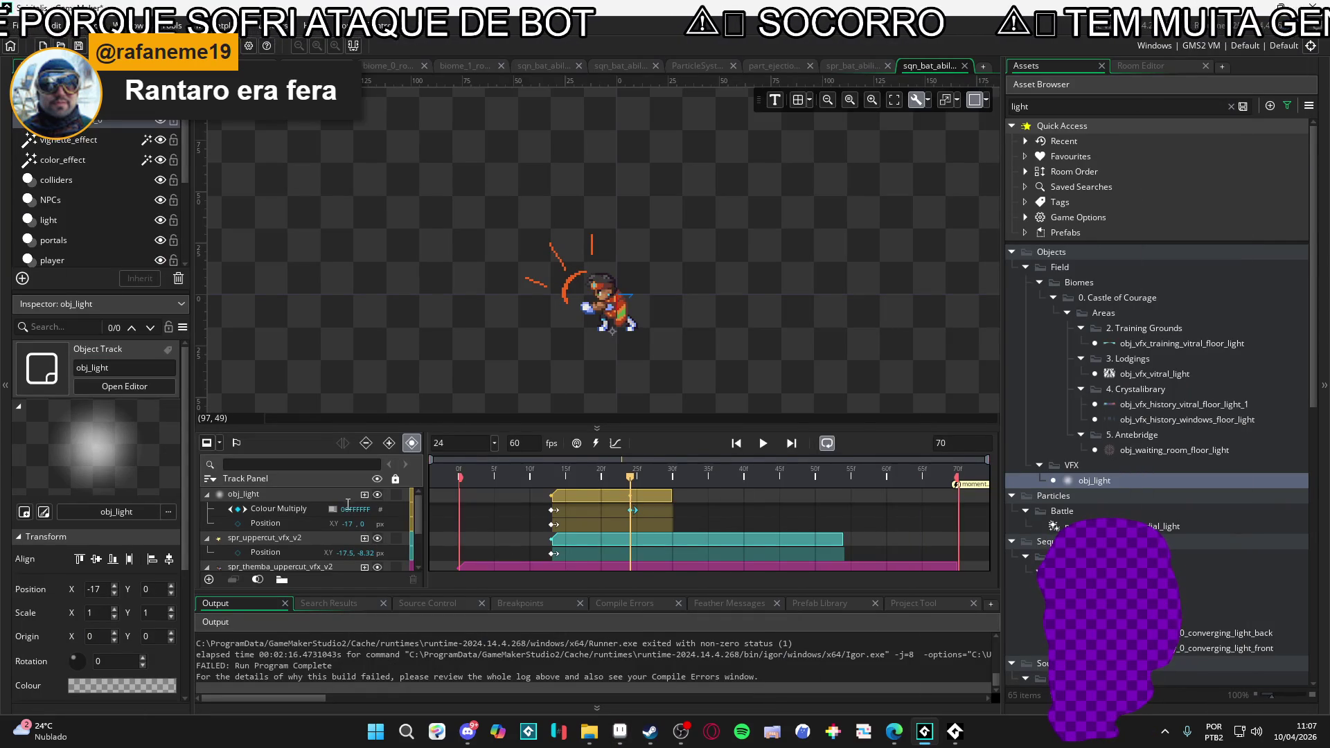
- Set obj_light's Colour Multiply to F8C53A, including the key at frame 13
left_click(333, 510)
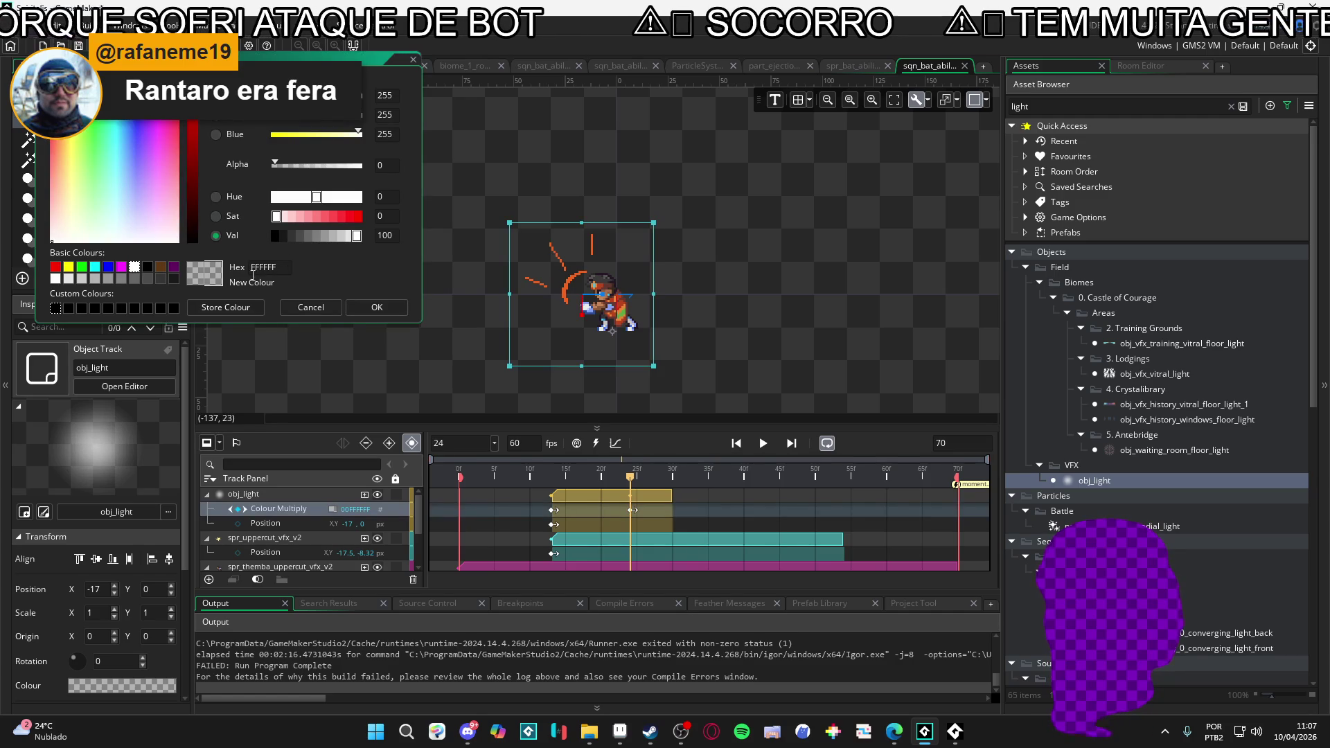
left_click(384, 307)
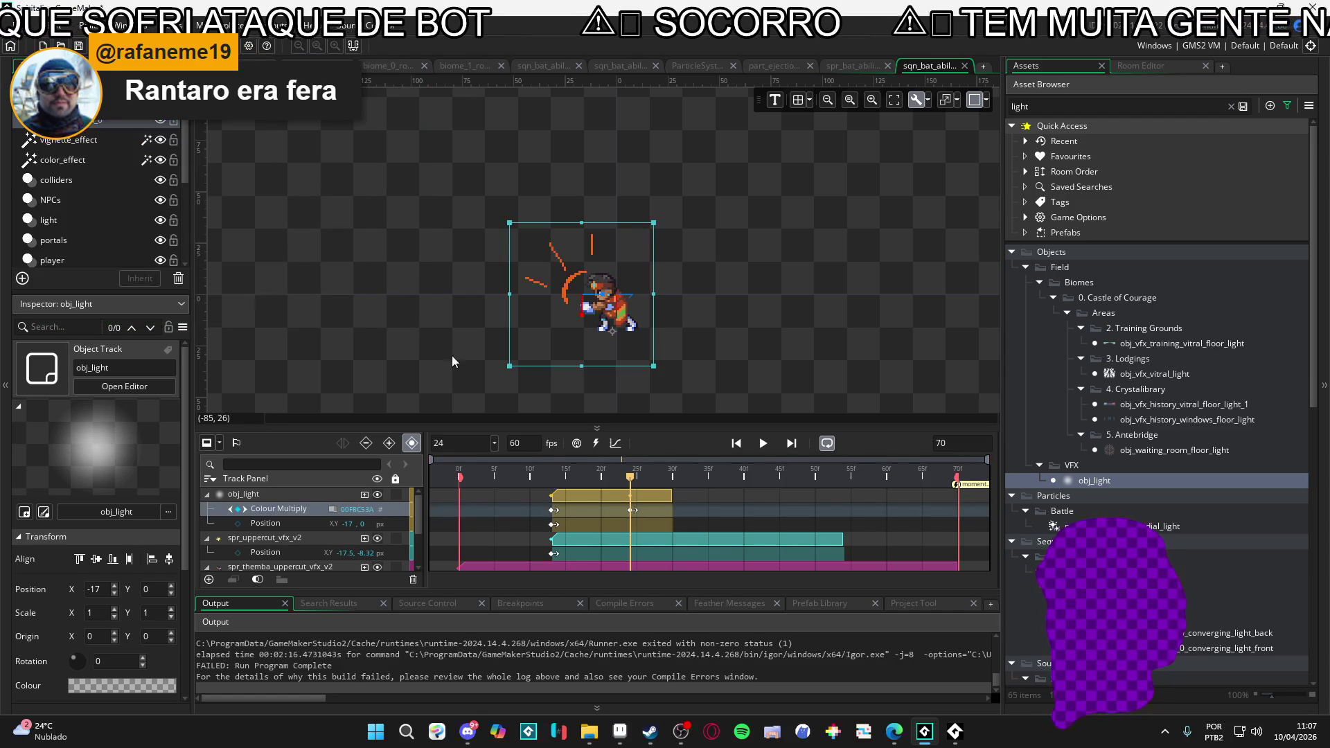
left_click(553, 511)
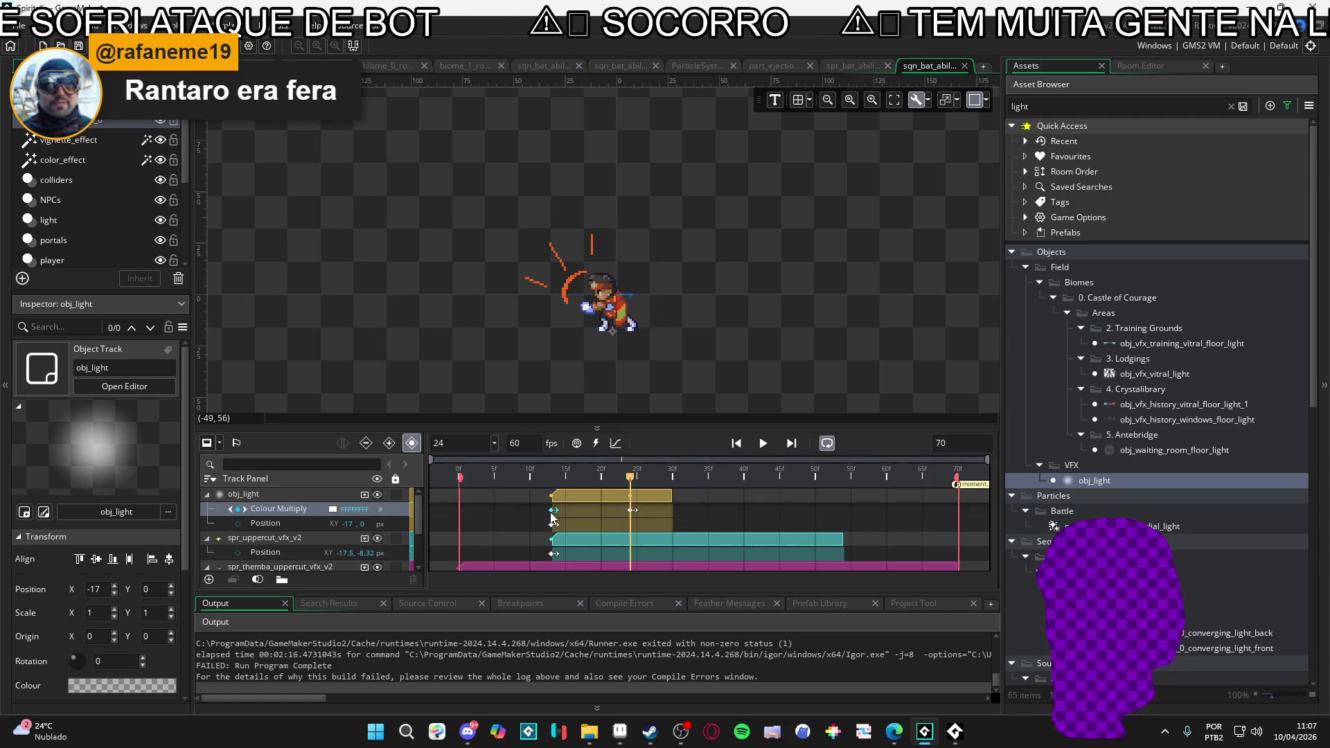
left_click(552, 477)
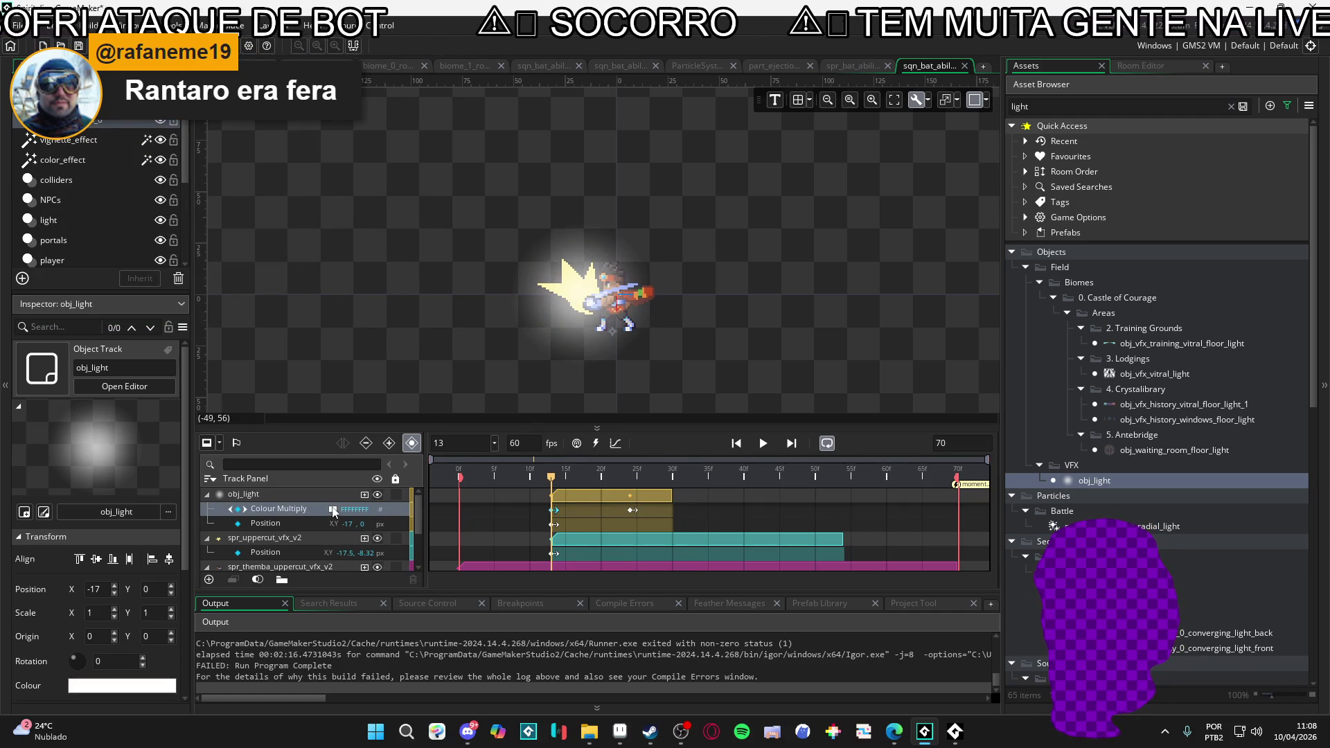
left_click(333, 510)
key("ctrl+v")
left_click(377, 309)
left_click_drag(552, 483, 658, 483)
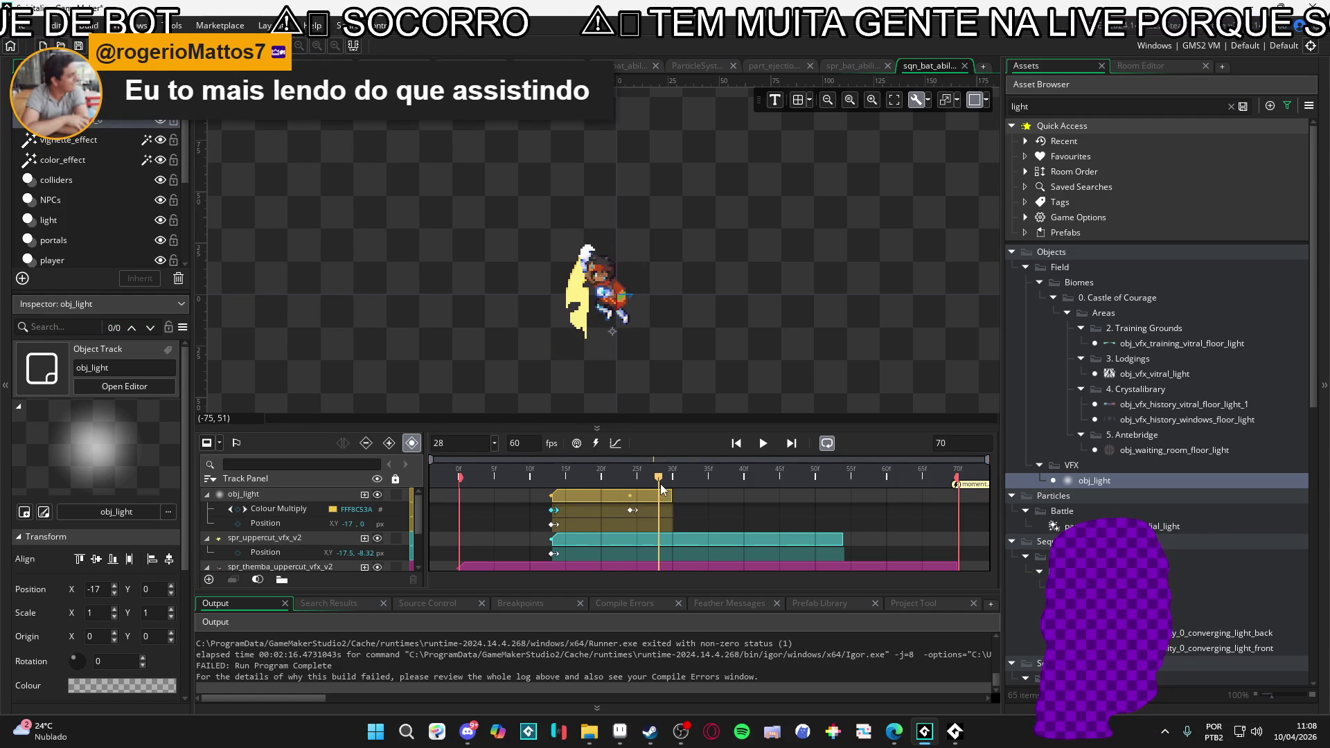
key("space")
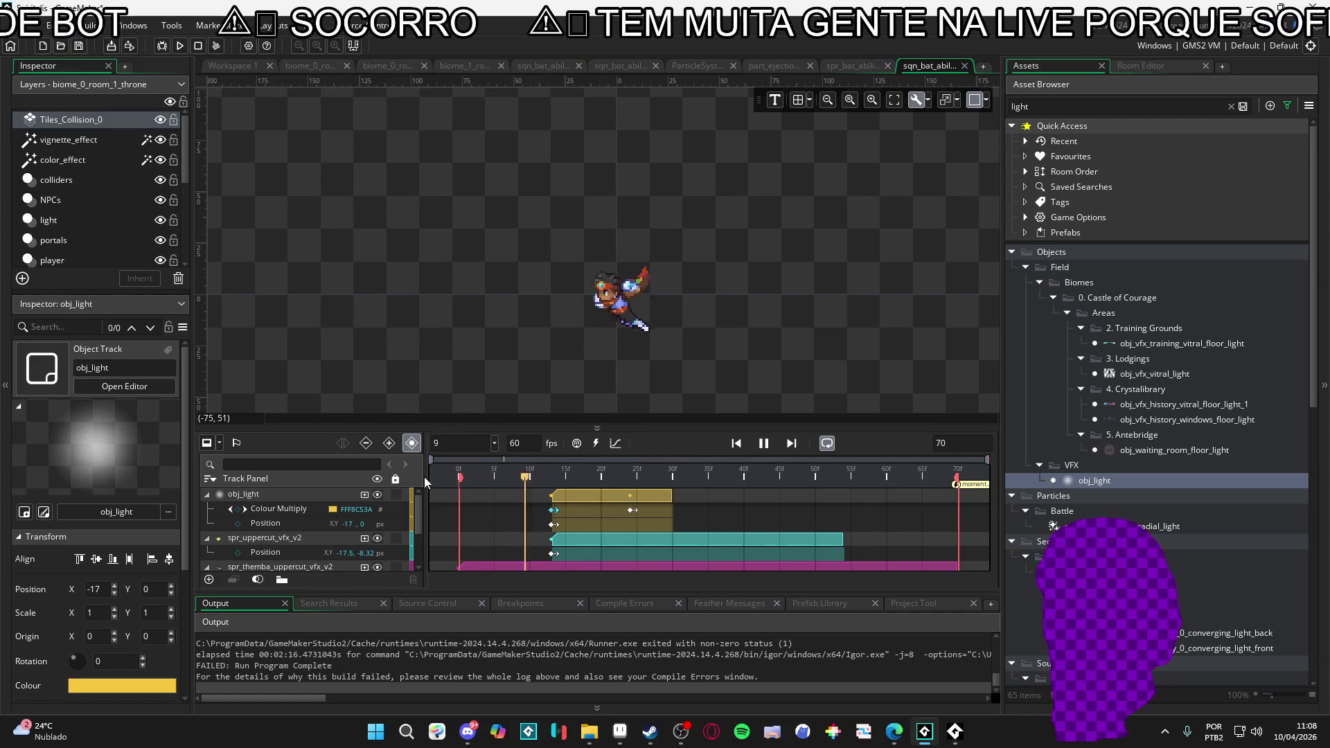
key("space")
key("space")
key("space")
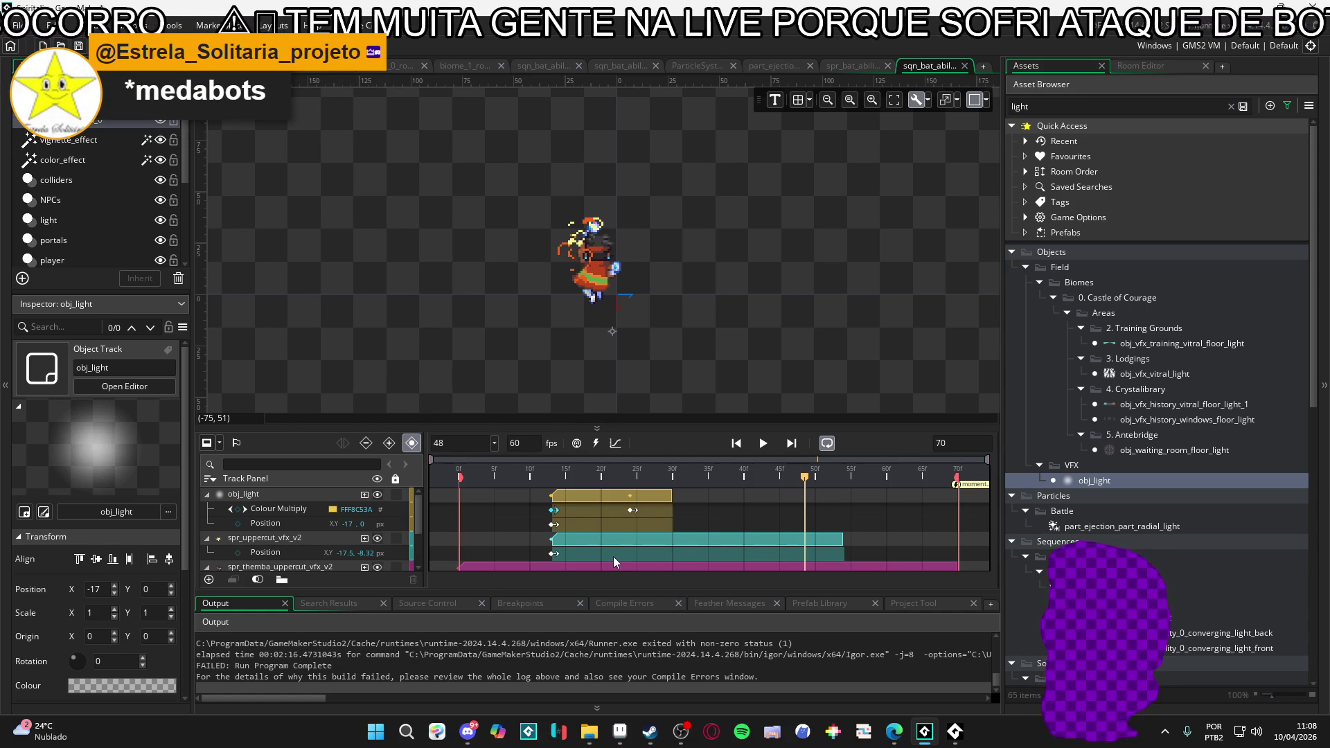
left_click(585, 476)
key("space")
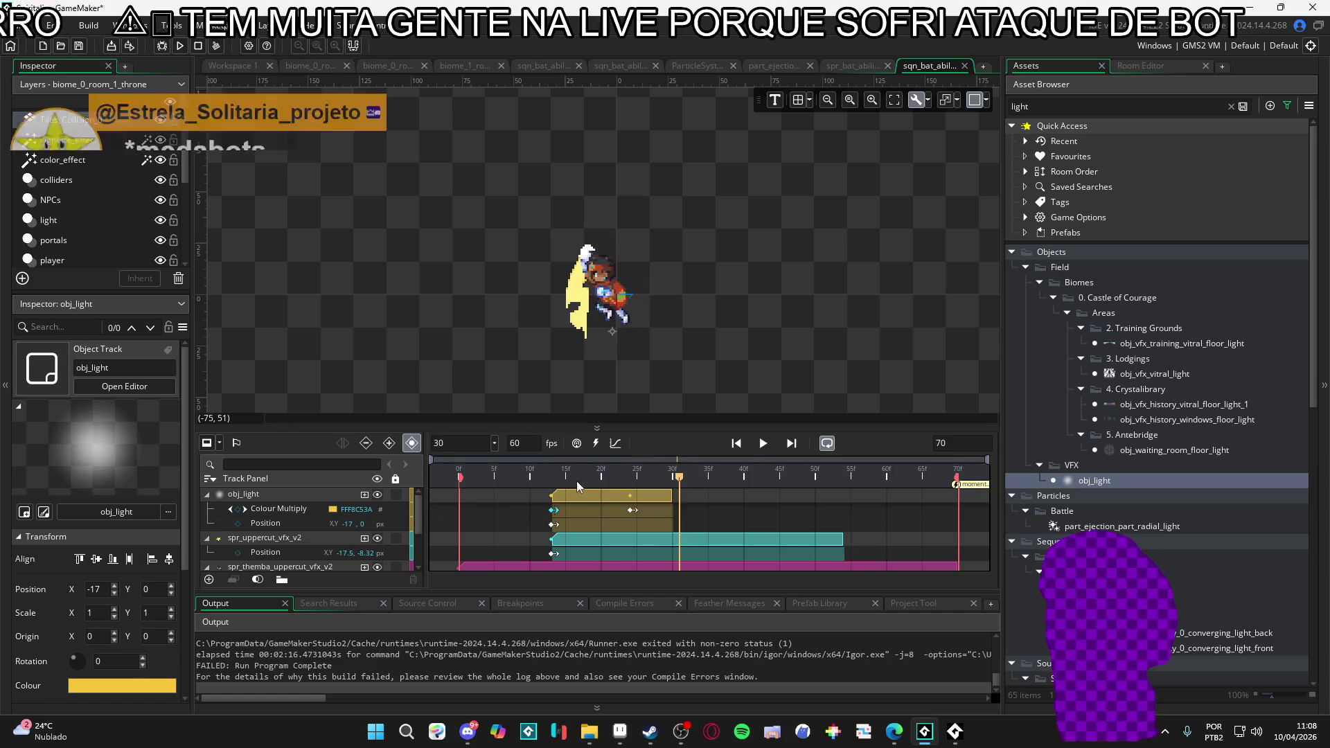
key("space")
key("space")
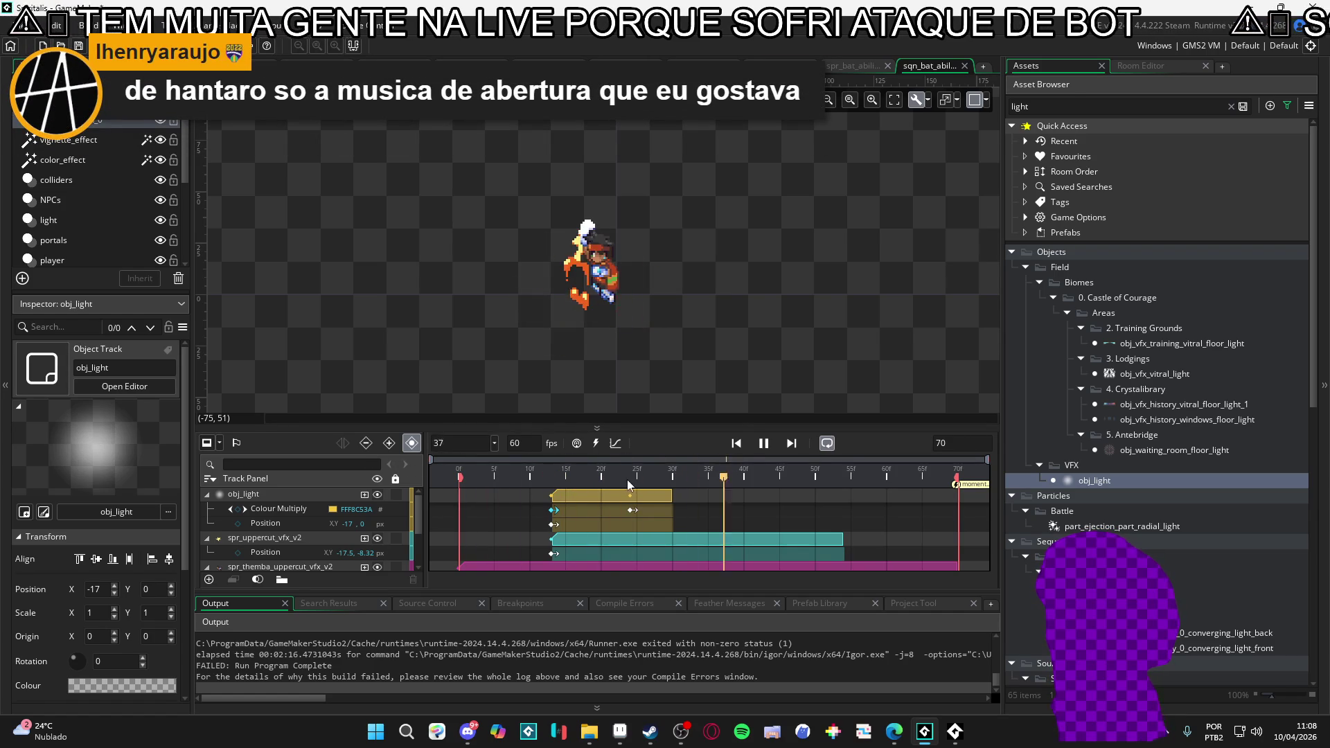
key("space")
key("space")
key("space")
left_click_drag(501, 468, 431, 467)
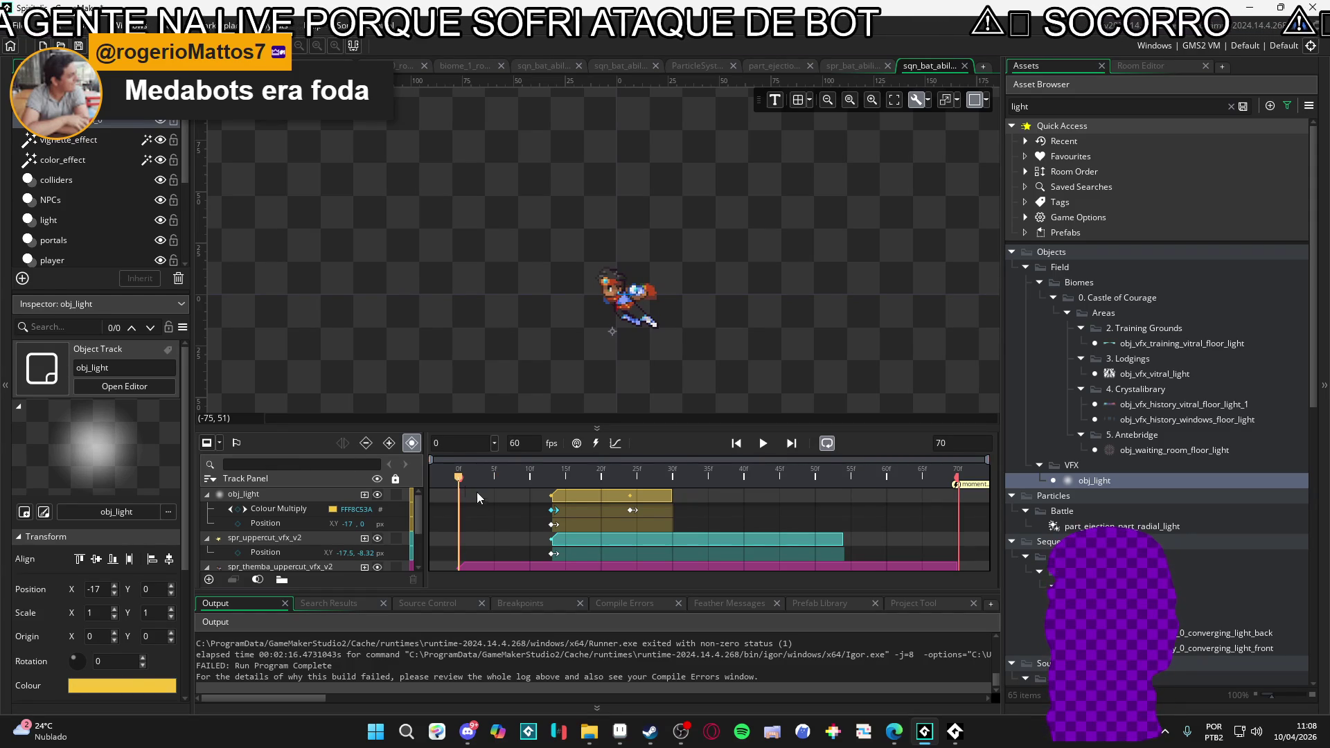
key("space")
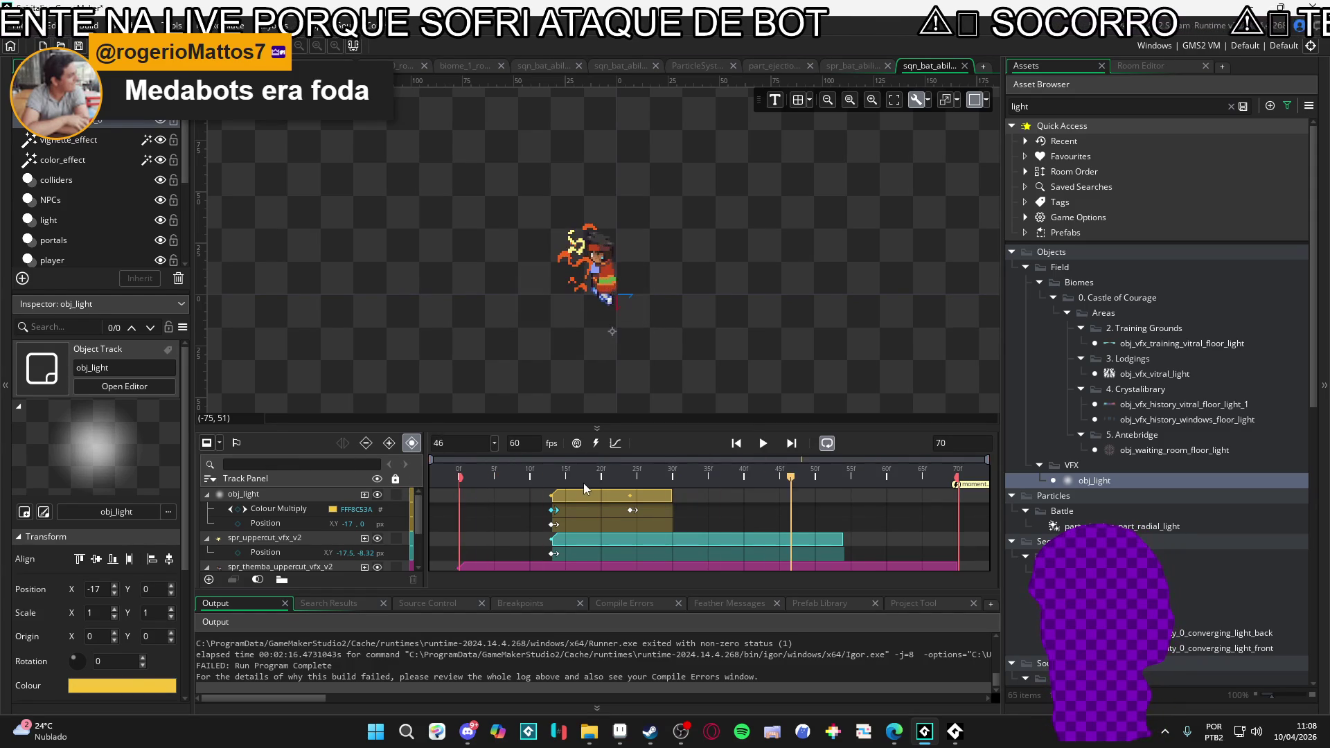
key("space")
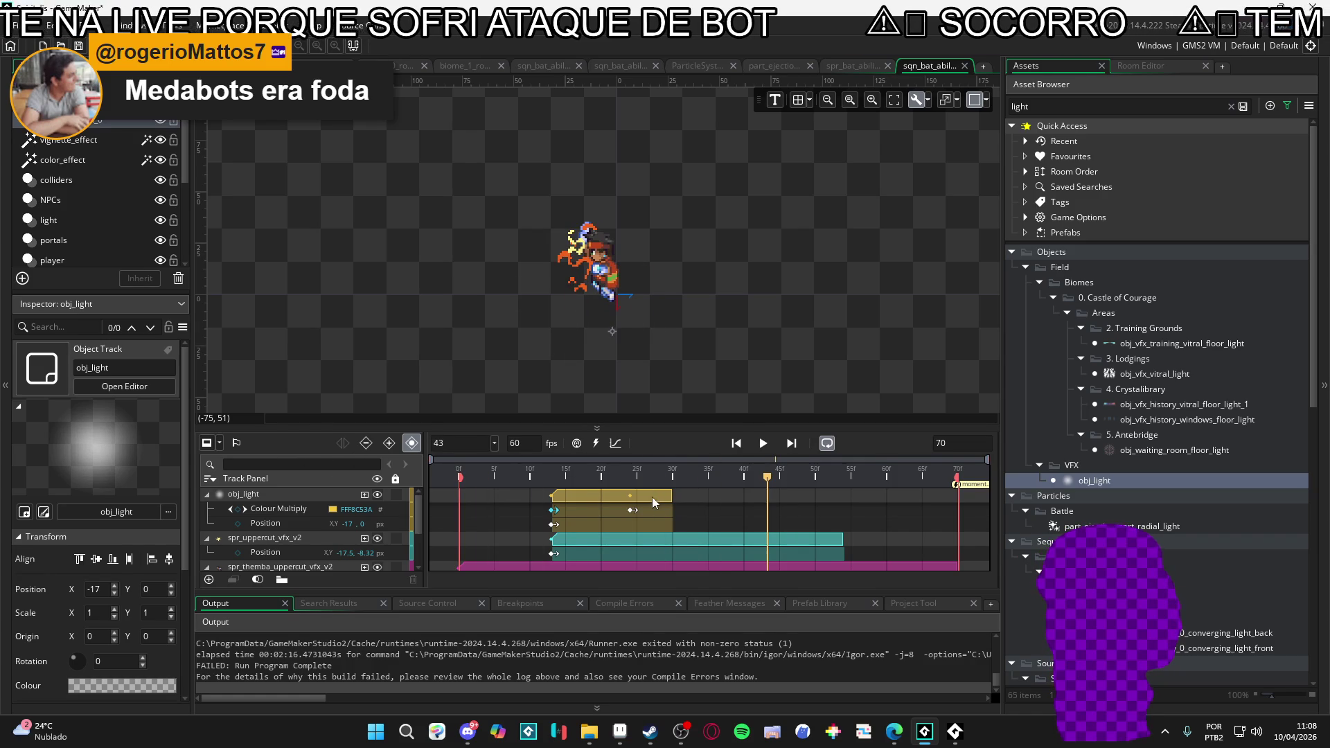
left_click(656, 495)
left_click(623, 478)
mouse_move(628, 483)
left_mouse_down()
mouse_move(544, 478)
mouse_move(661, 482)
mouse_move(532, 480)
mouse_move(672, 481)
mouse_move(625, 493)
mouse_move(666, 496)
mouse_move(559, 494)
mouse_move(633, 499)
mouse_move(667, 496)
mouse_move(417, 471)
mouse_move(679, 485)
mouse_move(539, 485)
mouse_move(635, 489)
left_mouse_up()
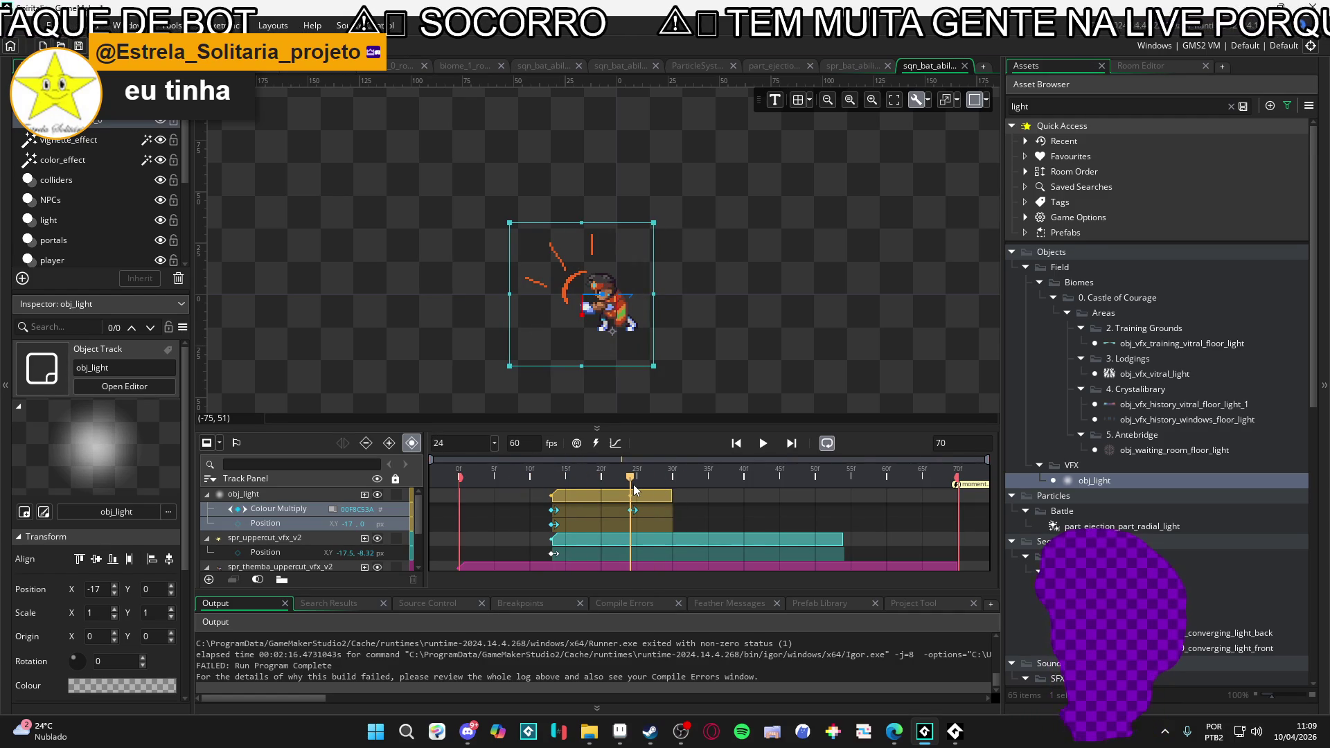
key("space")
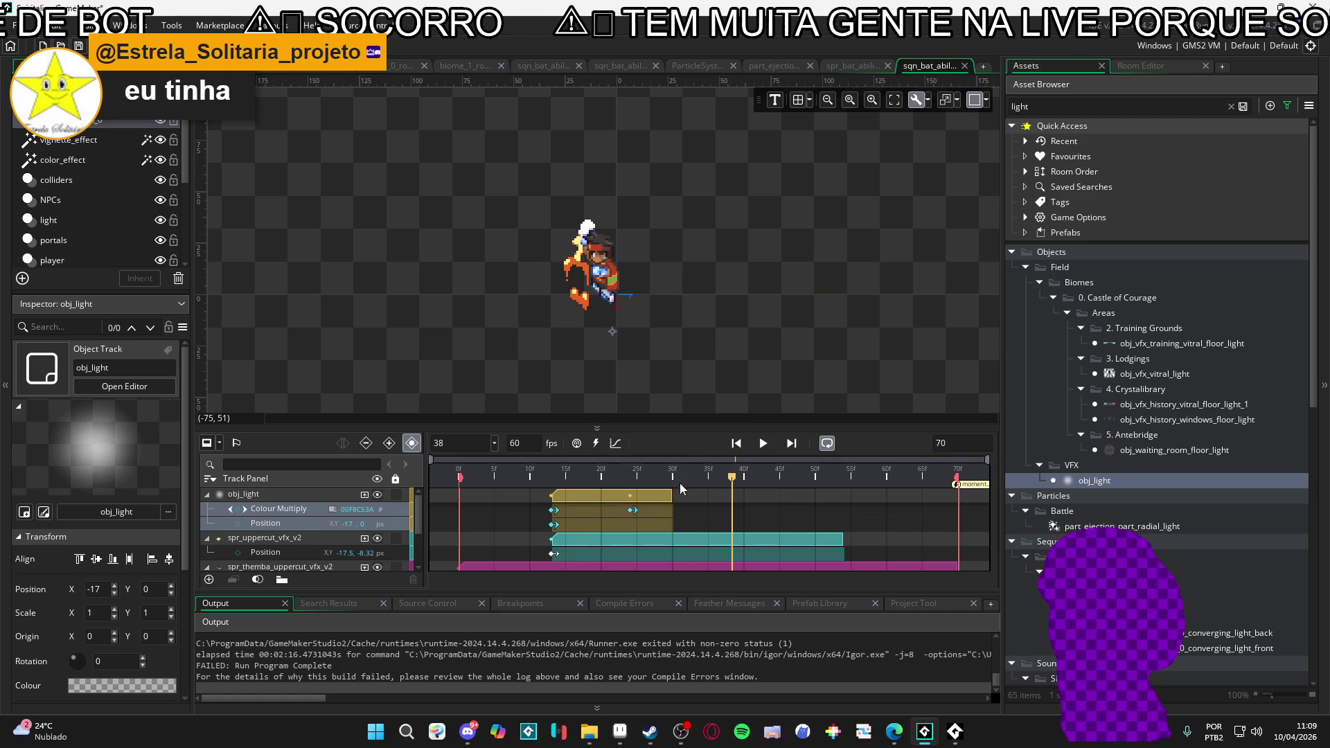
key("space")
key("space")
key("space")
key("space")
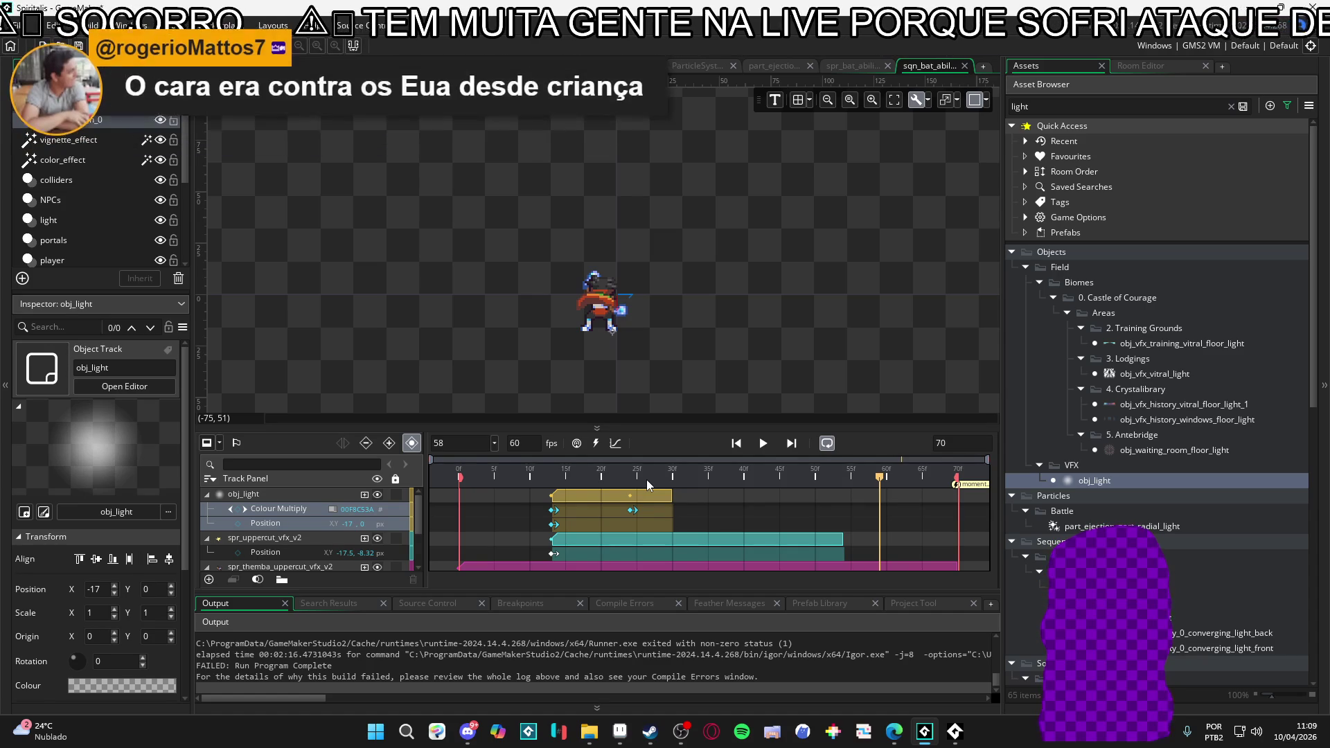
key("space")
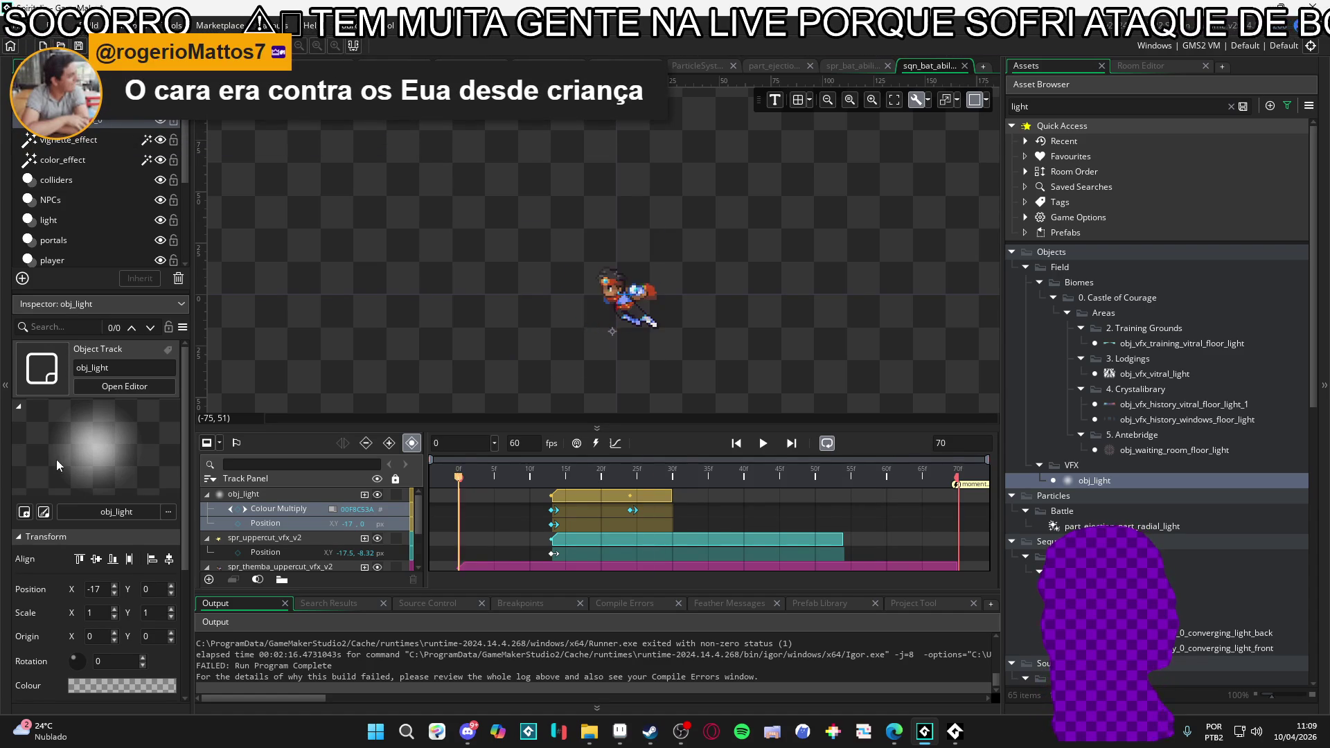
- Rewind to frame 0, collapse the obj_light and uppercut VFX tracks, and replay the uppercut
key("space")
key("Home")
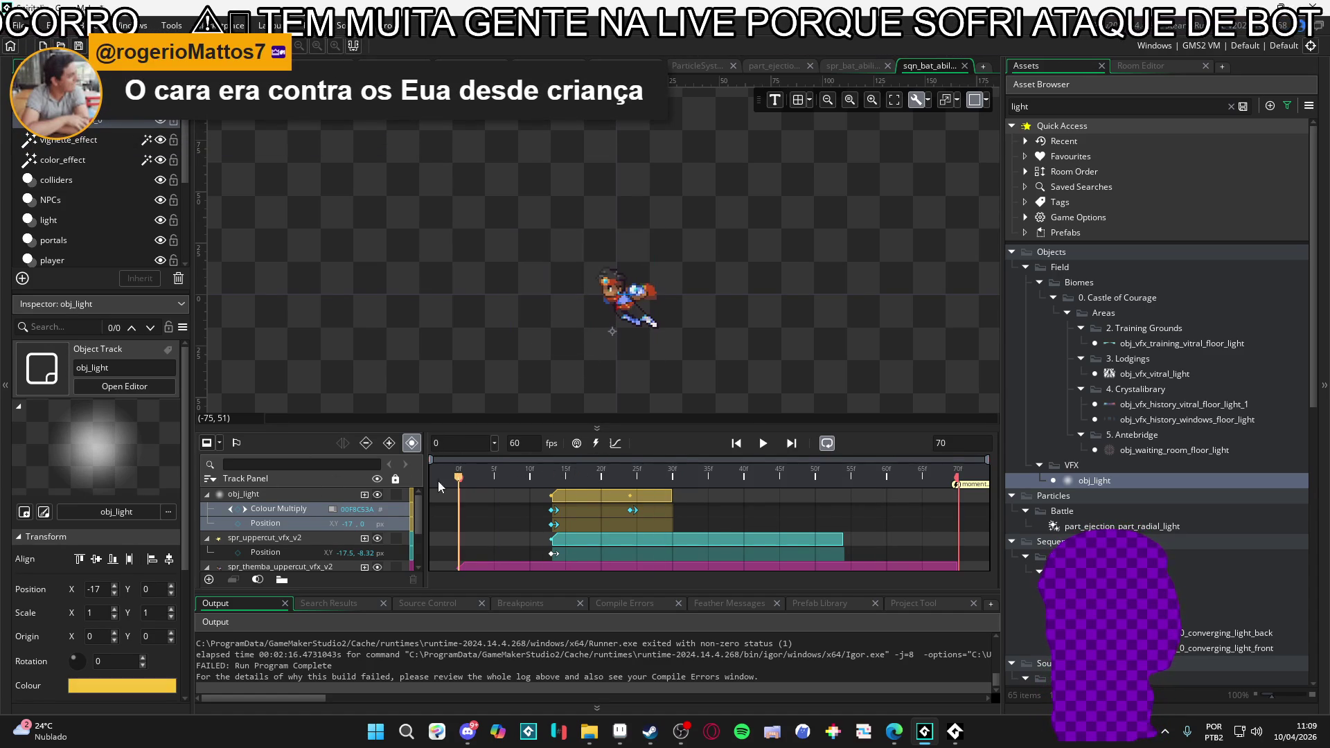
left_click(206, 496)
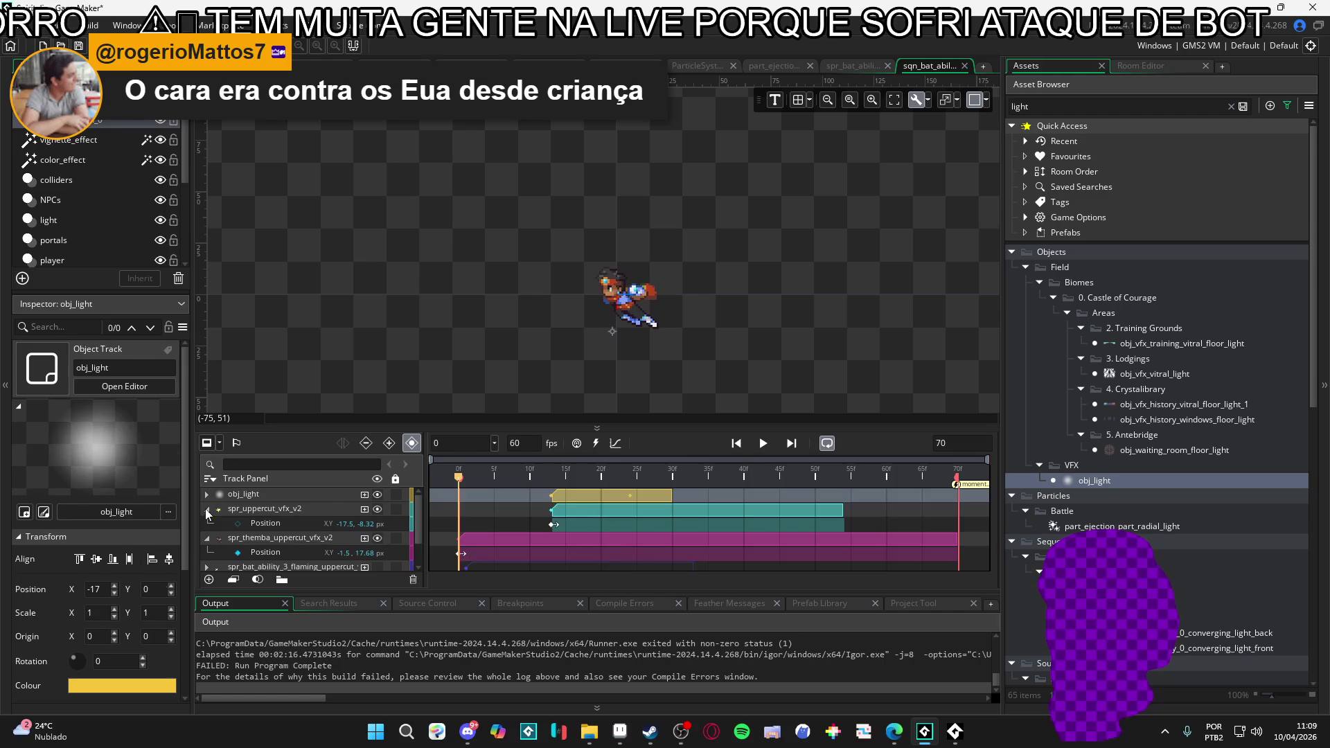
left_click(207, 508)
left_click(206, 538)
left_click(208, 525)
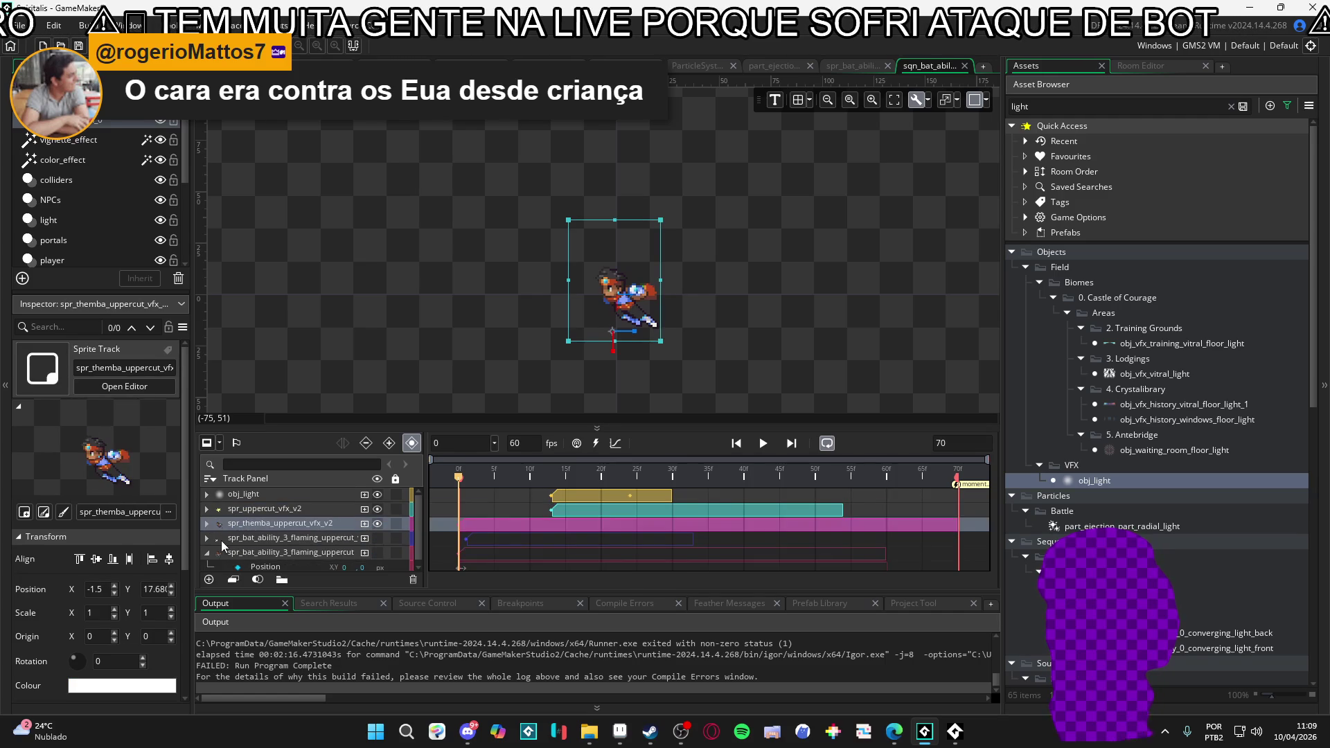
left_click(209, 557)
key("space")
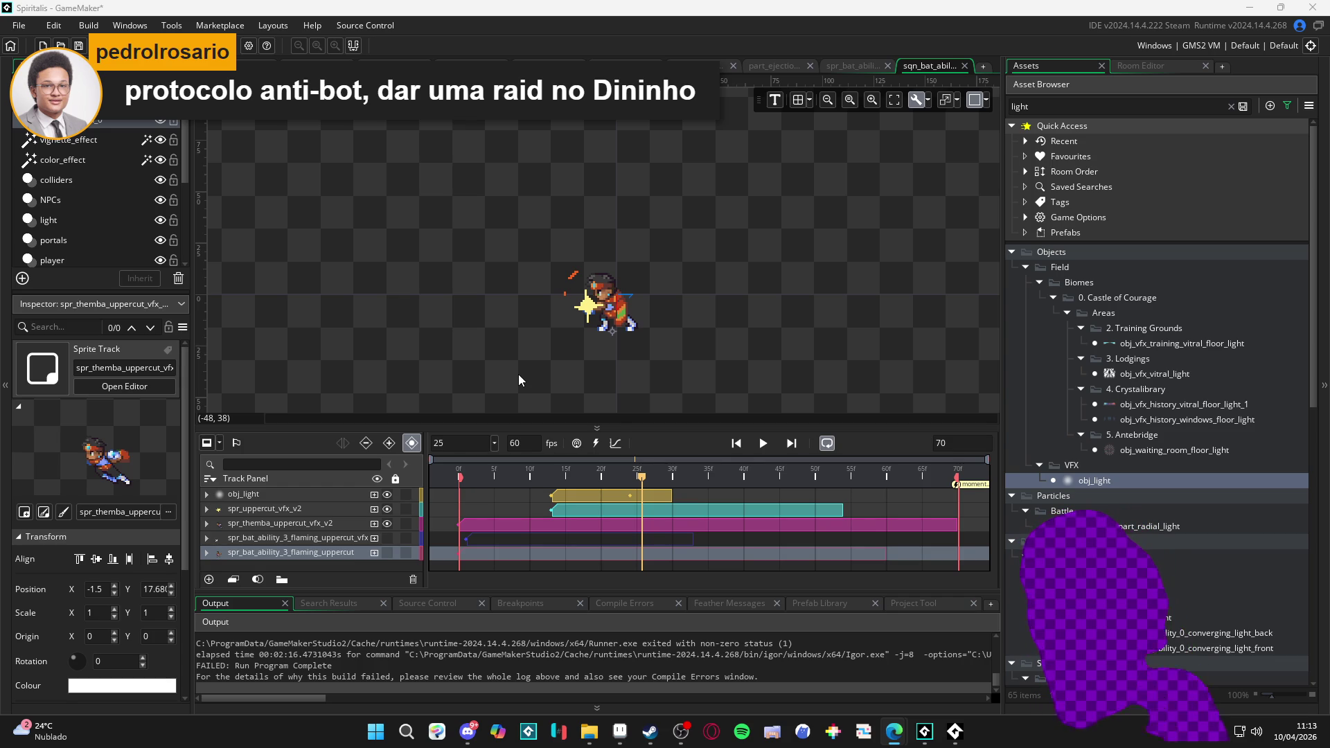
- Rewind to the first frame and play the uppercut sequence through, pausing and resuming along the way
mouse_move(543, 479)
left_mouse_down()
mouse_move(480, 484)
mouse_move(767, 482)
mouse_move(401, 489)
left_mouse_up()
key("space")
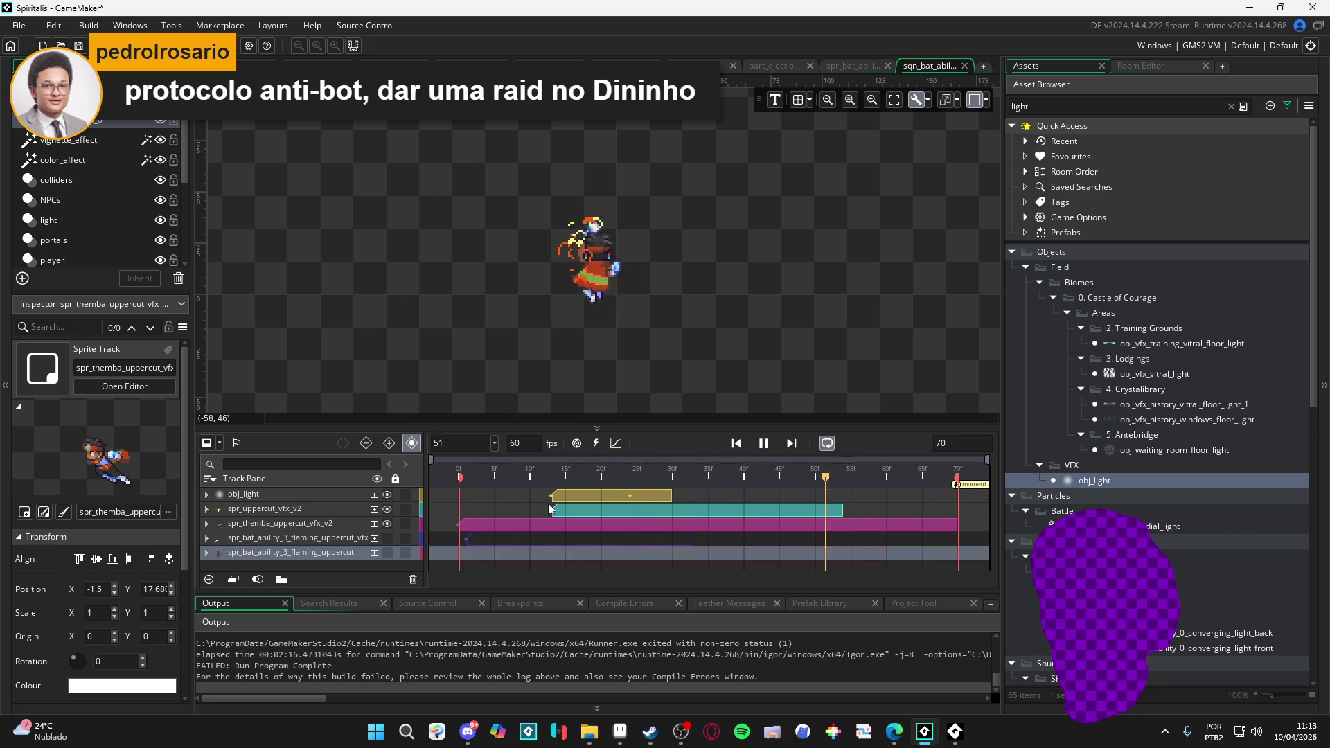
key("space")
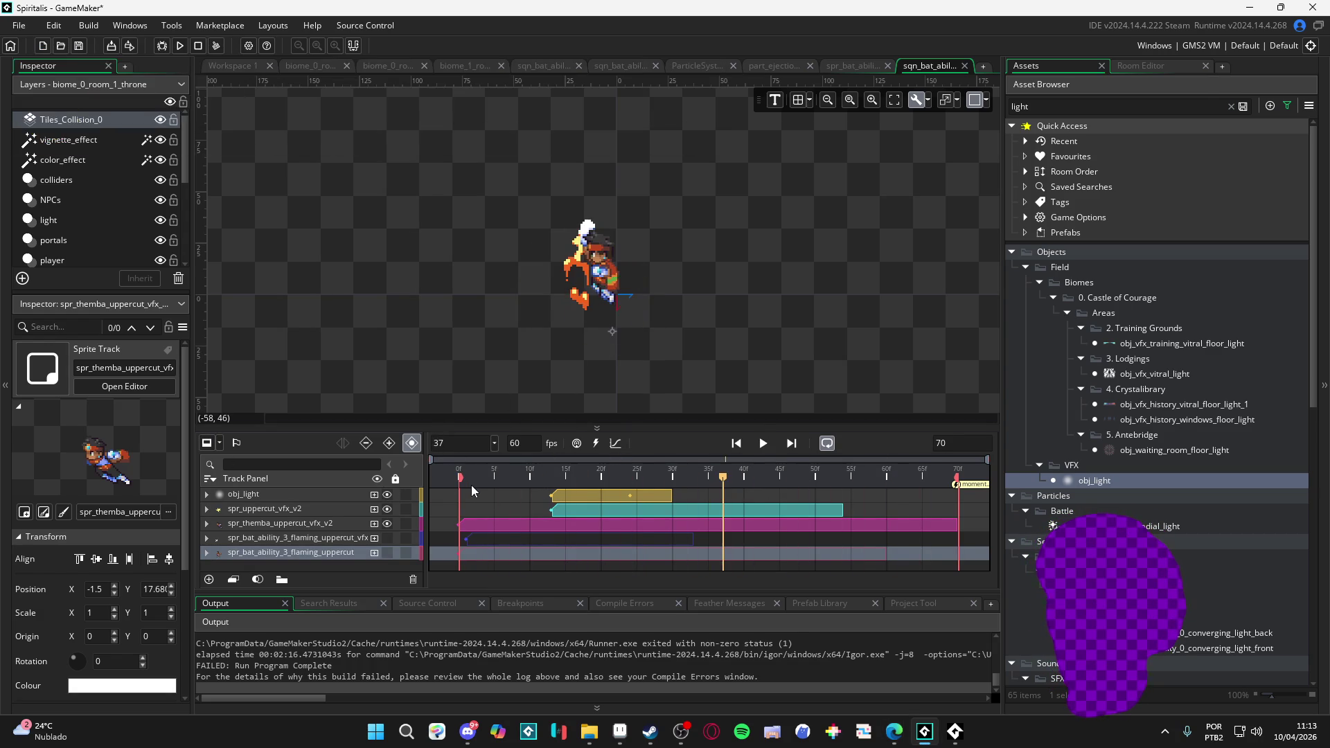
key("space")
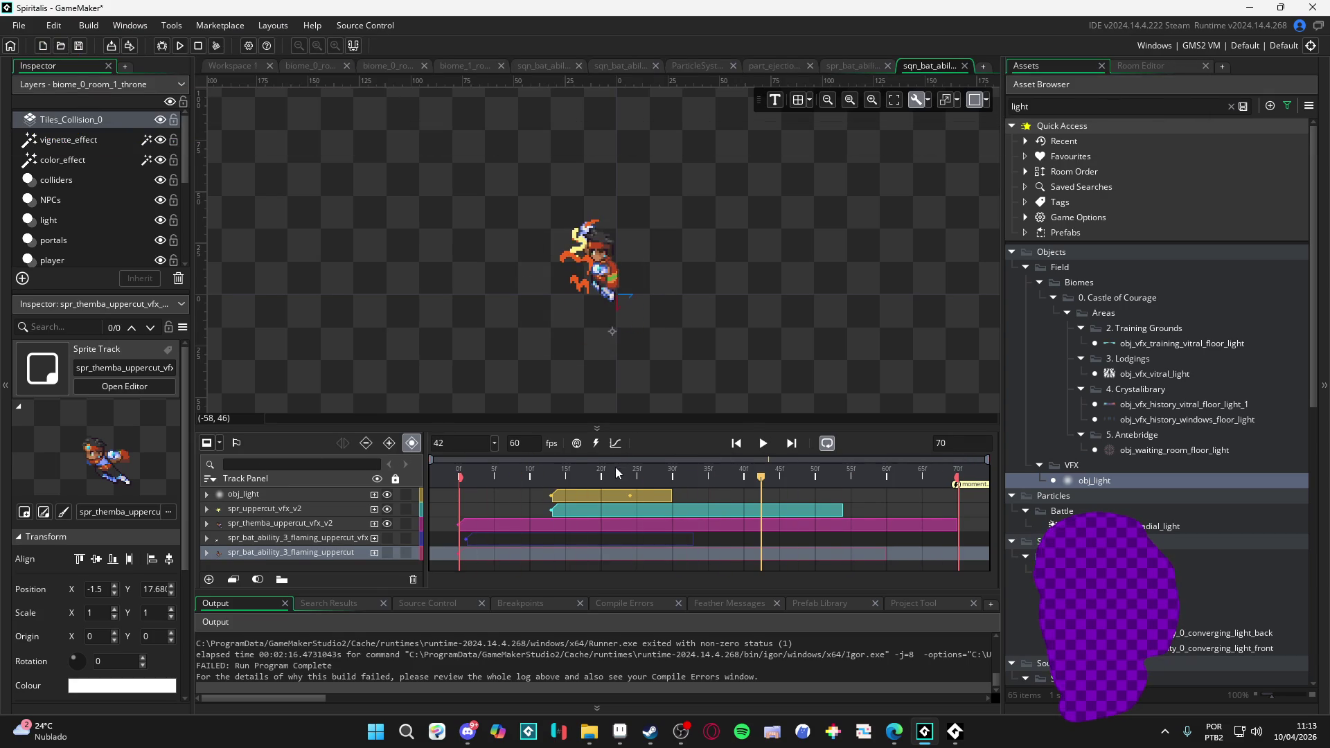
key("space")
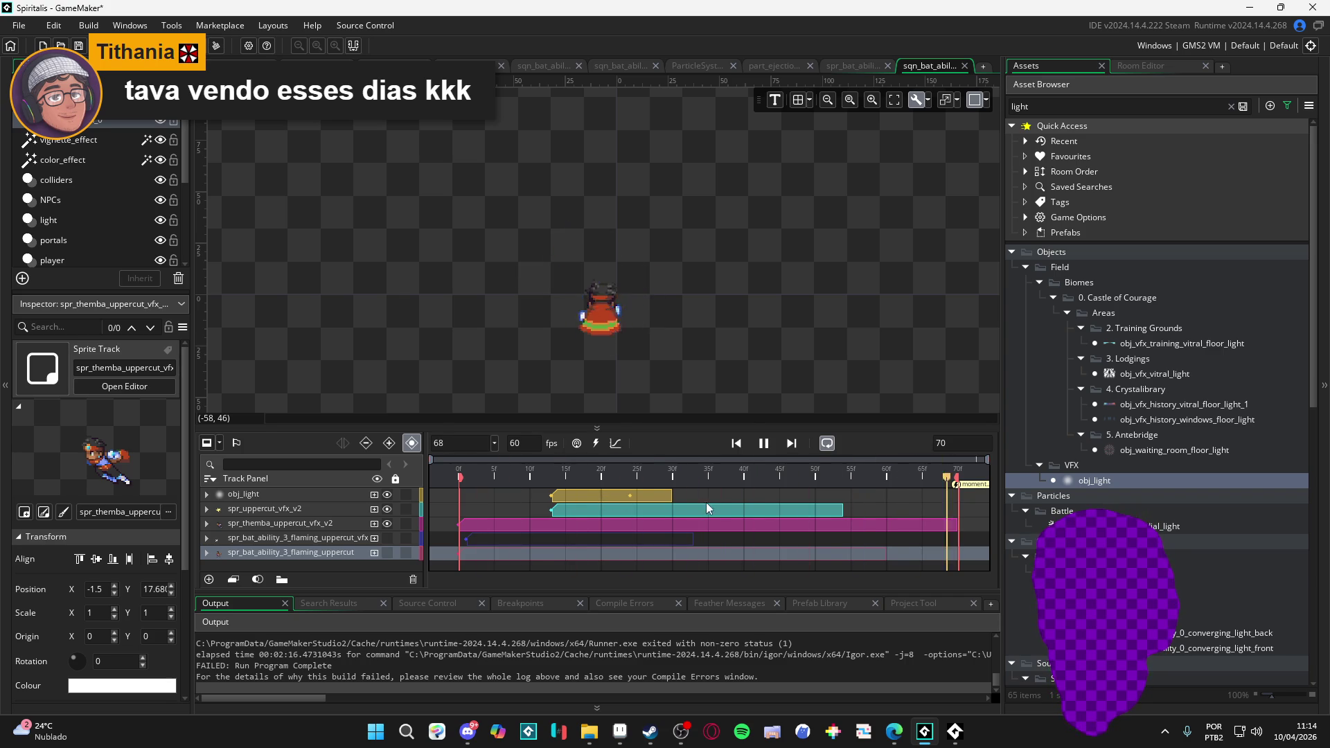
left_click(764, 443)
- Filter the Asset Browser by searching for 'part'
scroll(1150, 308, "down", 3)
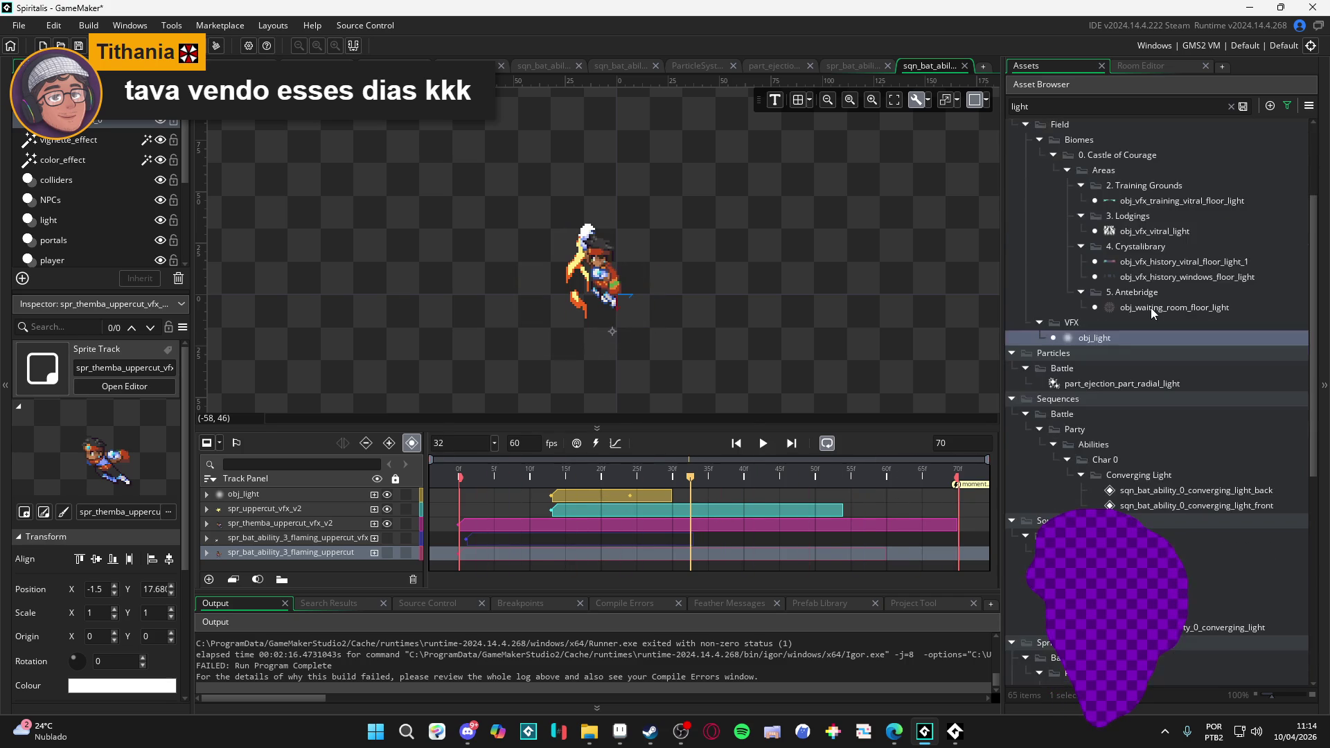
scroll(1150, 308, "down", 3)
double_click(1092, 101)
type("part")
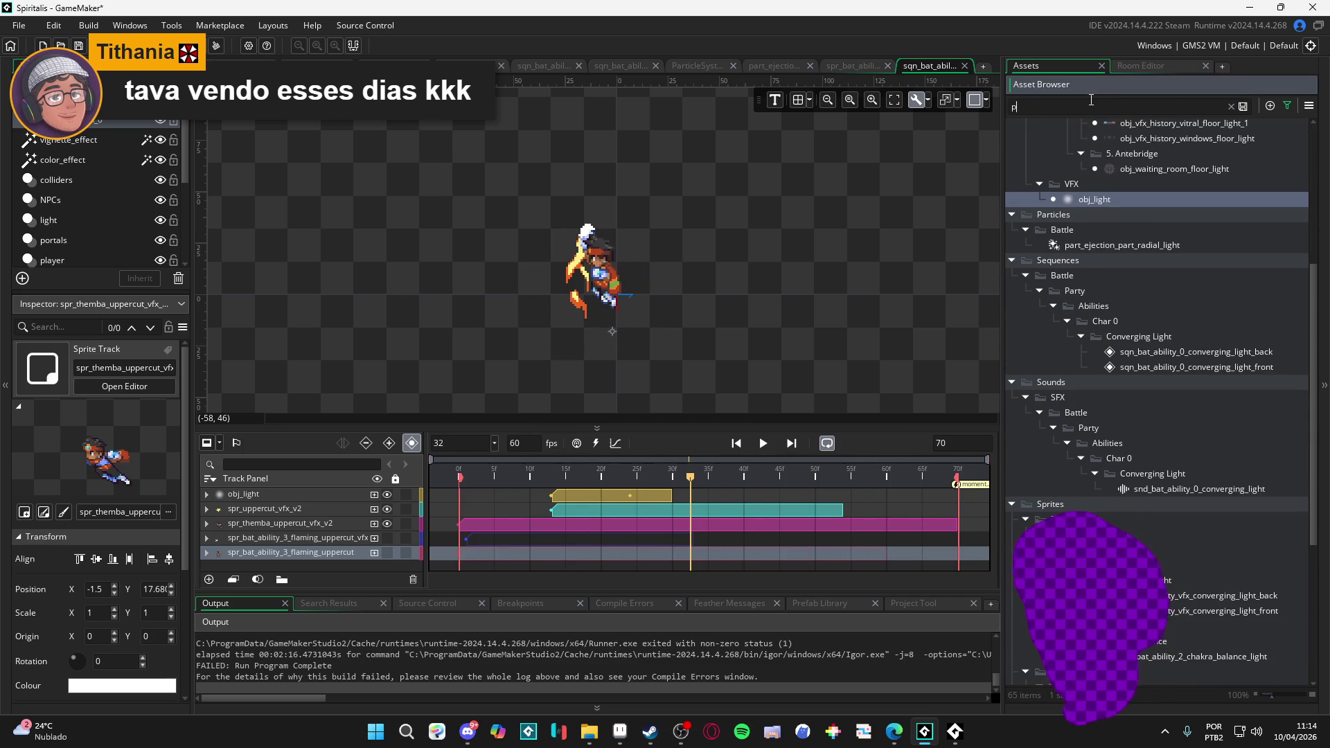
- Compare the particle systems and drag part_remaning_flares into the uppercut sequence
left_click(1145, 289)
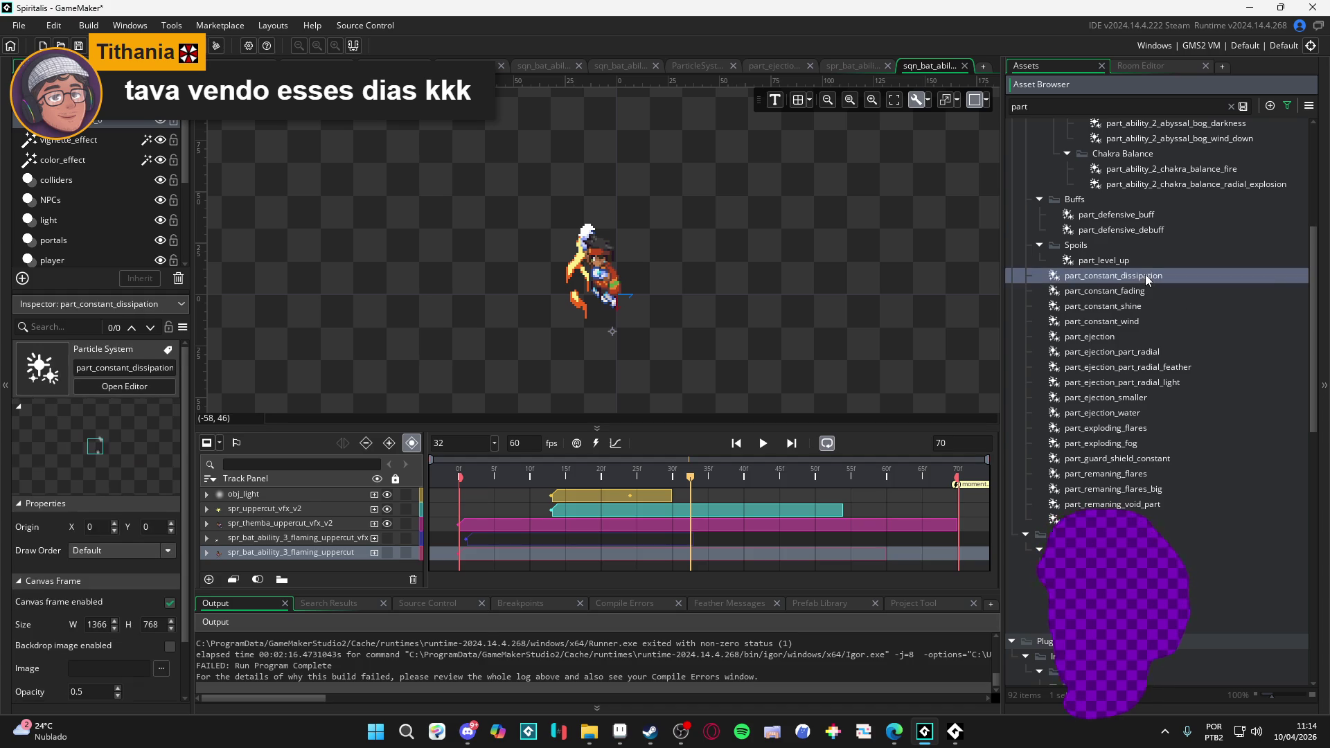
key("Down")
key("Down")
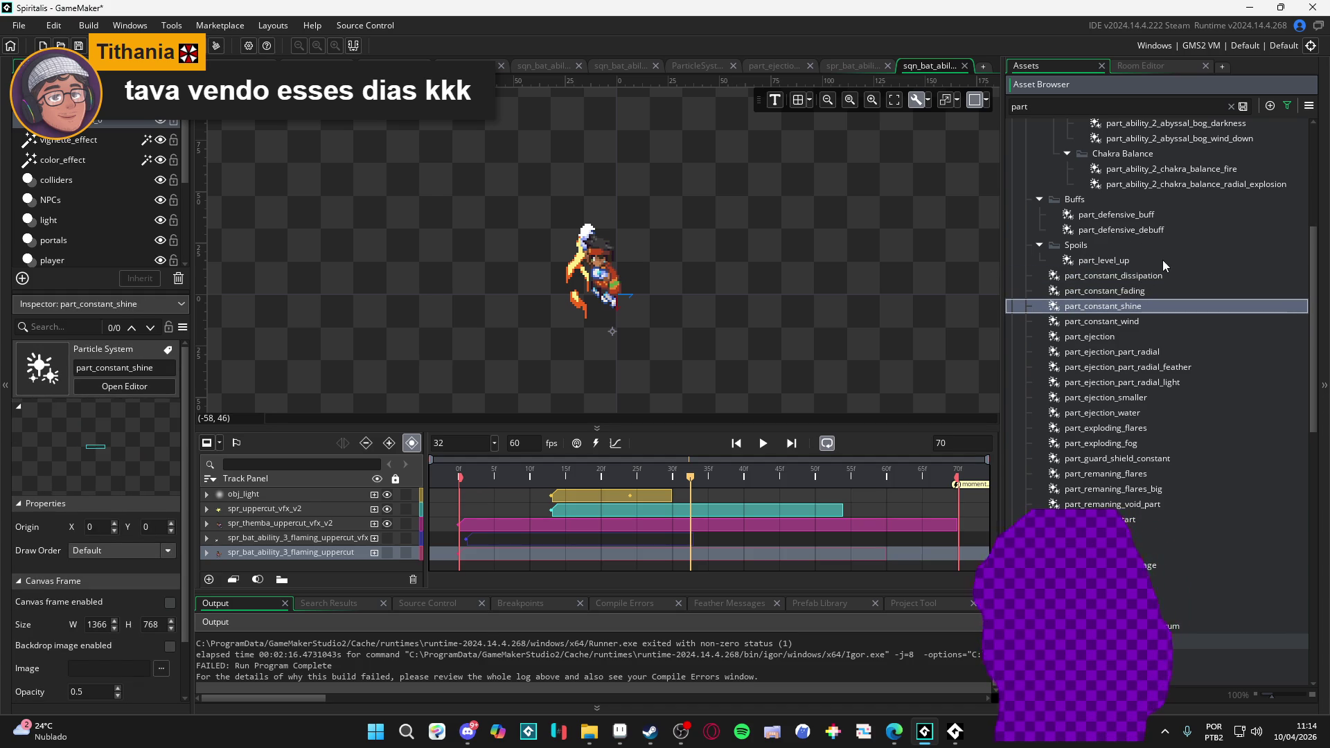
key("Down")
key("Down")
key("Down")
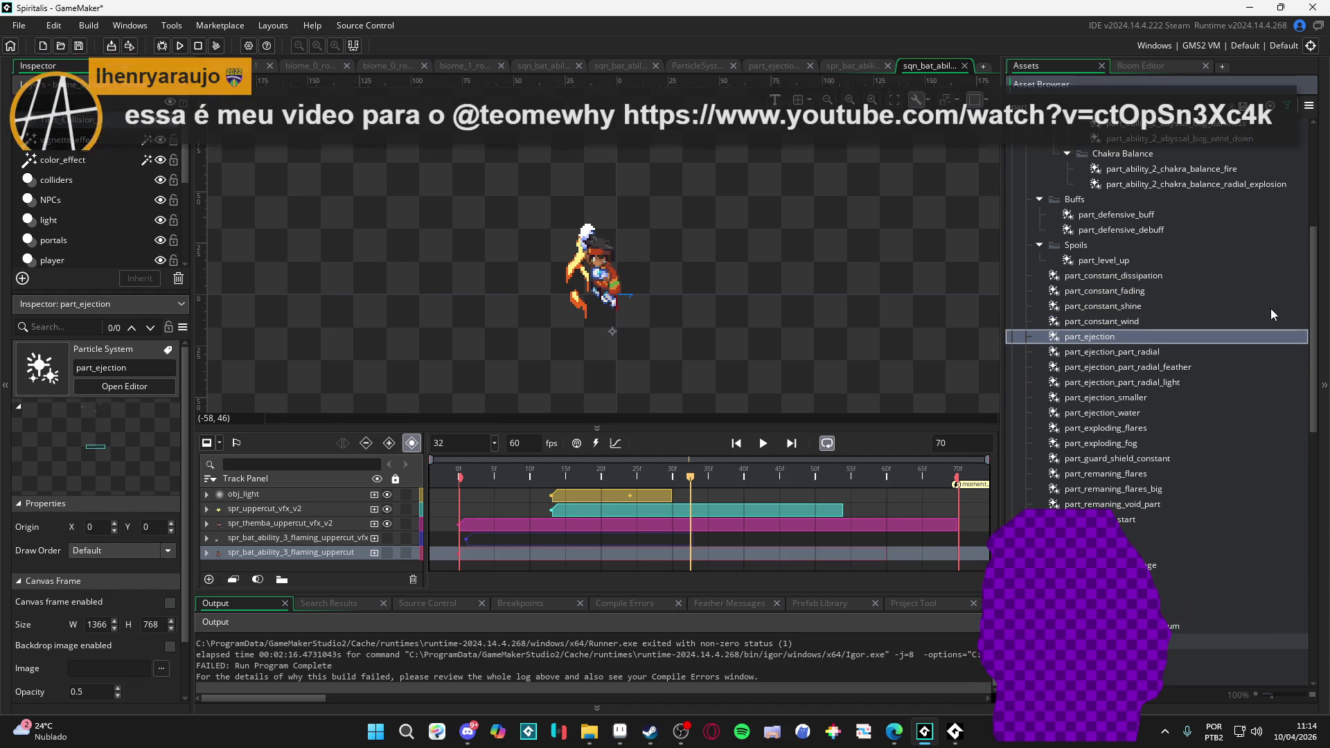
key("Down")
key("Down")
key("Down")
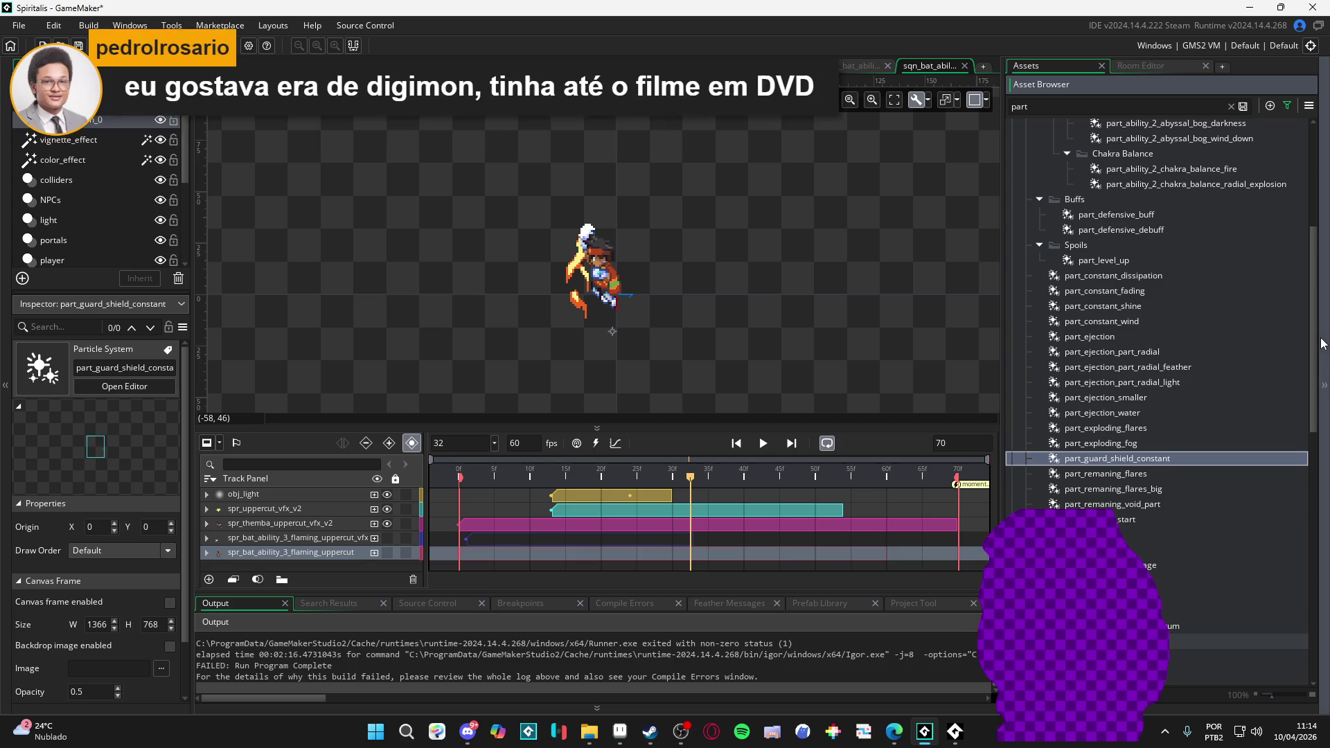
key("Down")
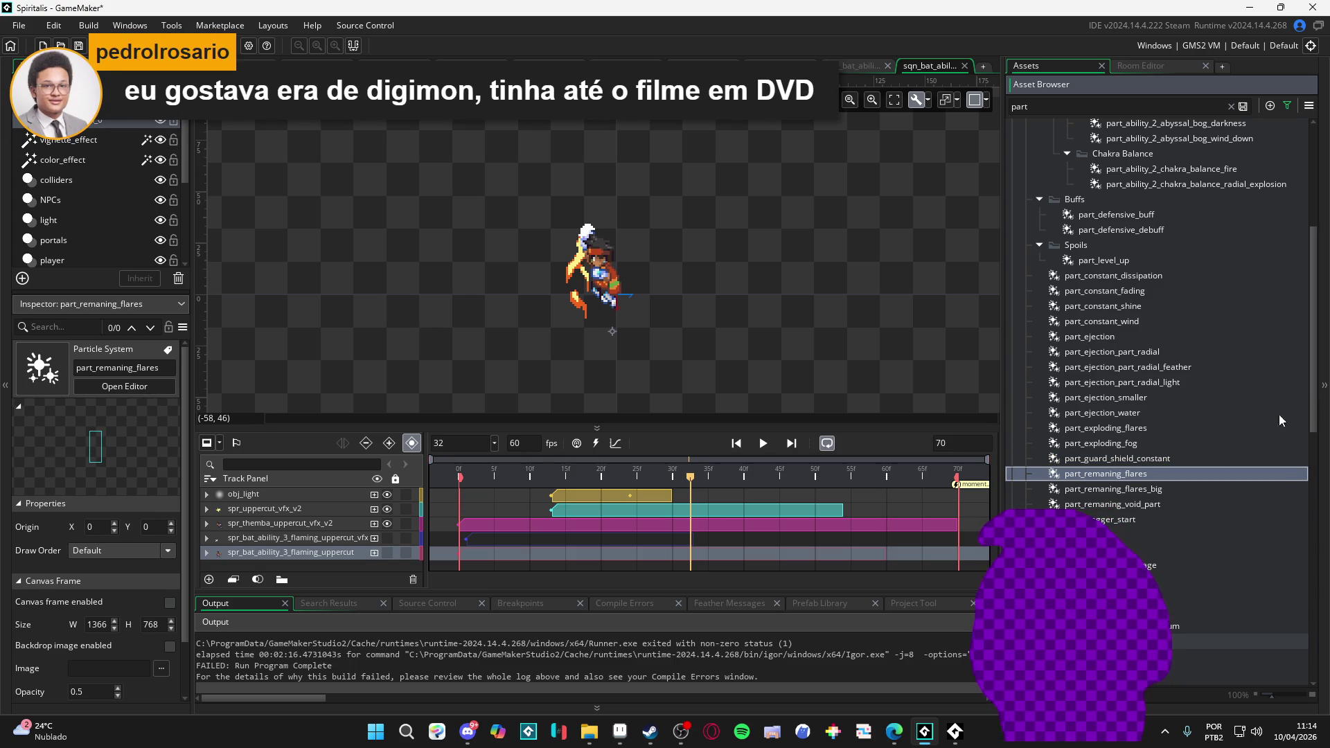
left_click(1148, 492)
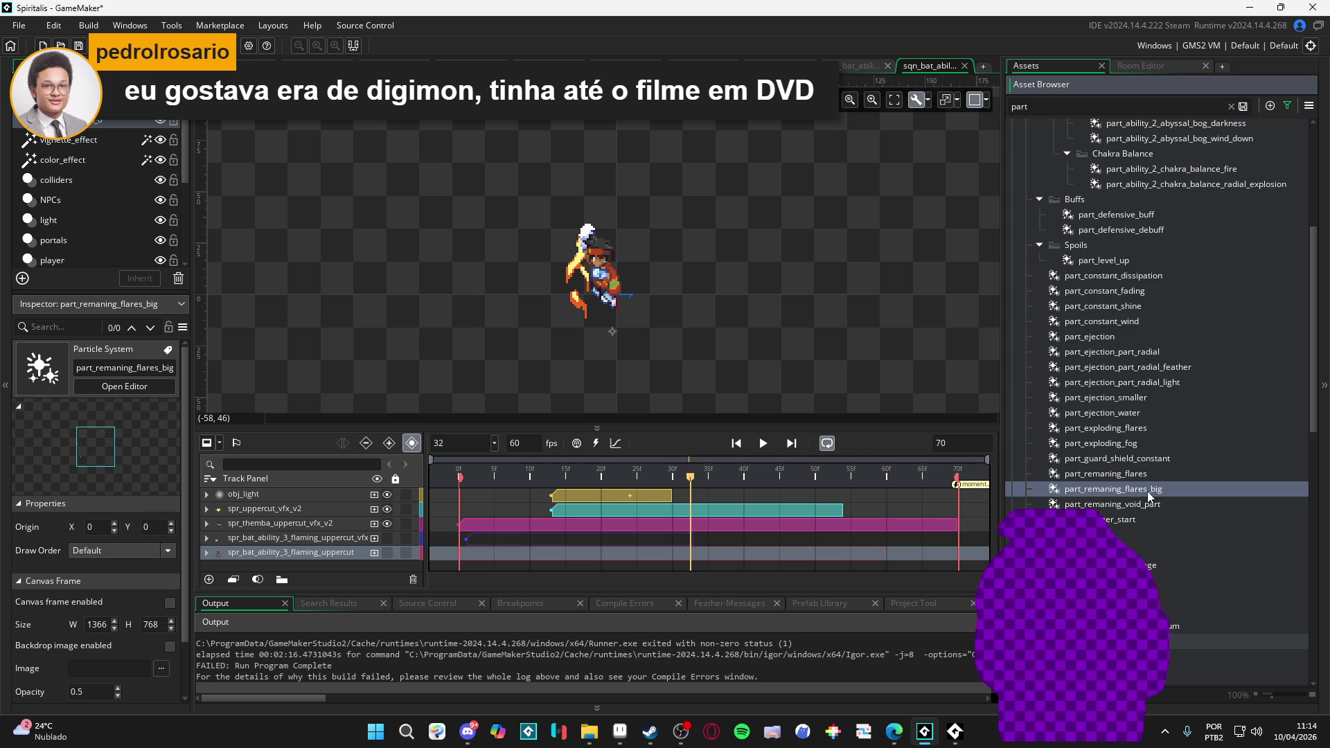
key("Up")
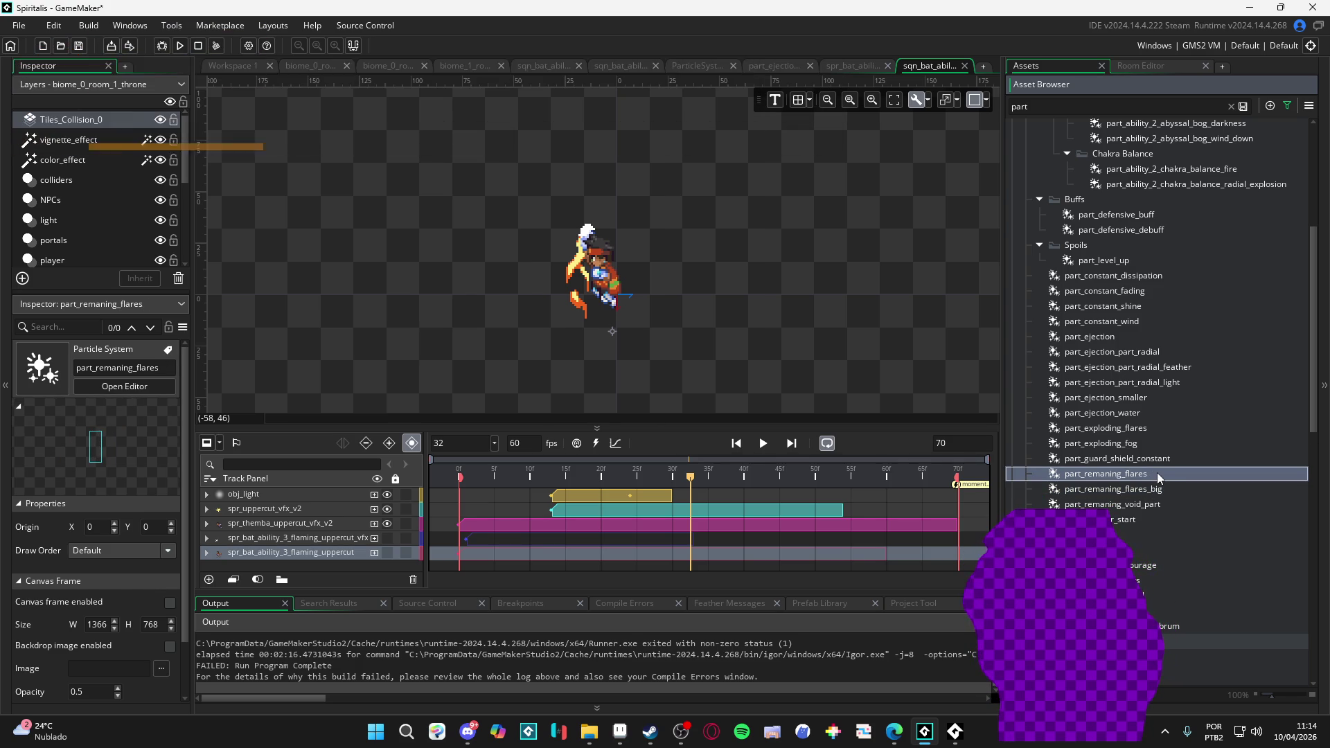
left_click_drag(1156, 483, 589, 274)
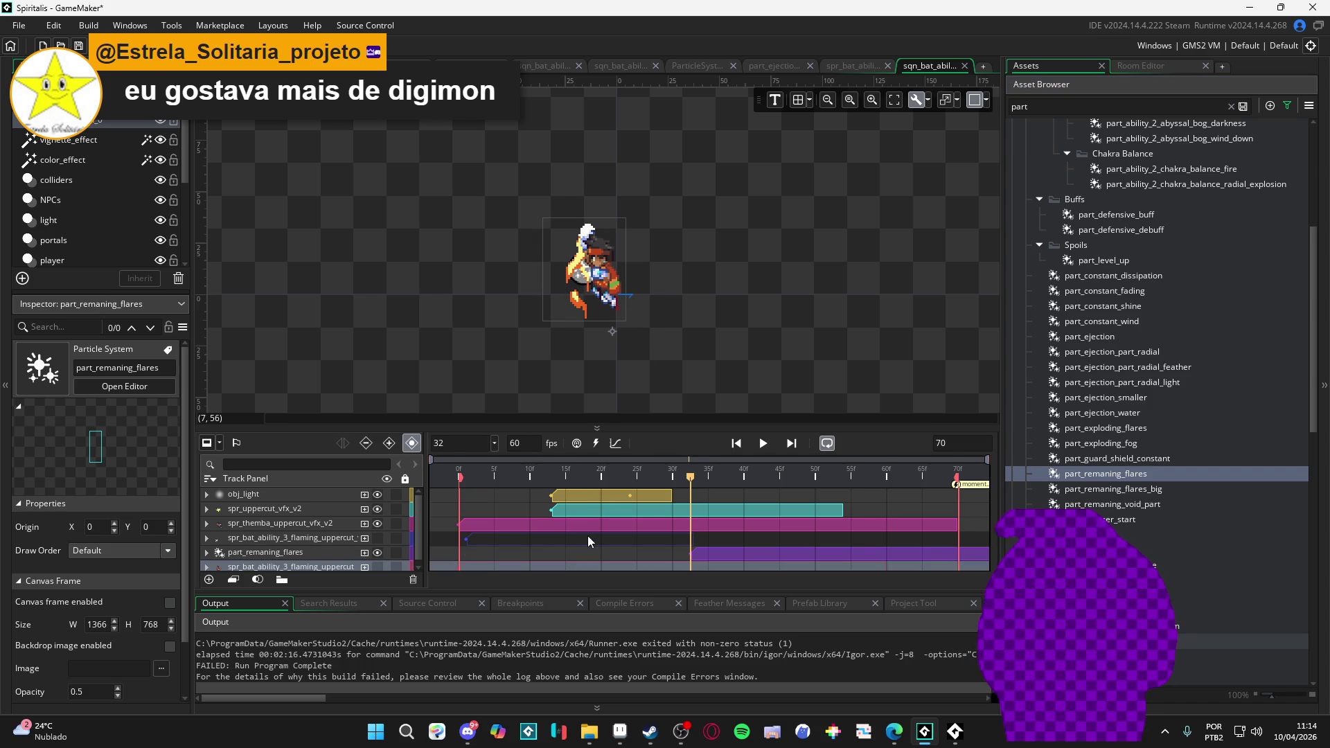
- Move the part_remaning_flares track to the top and preview its clip starting at frame 0
left_click_drag(327, 553, 294, 492)
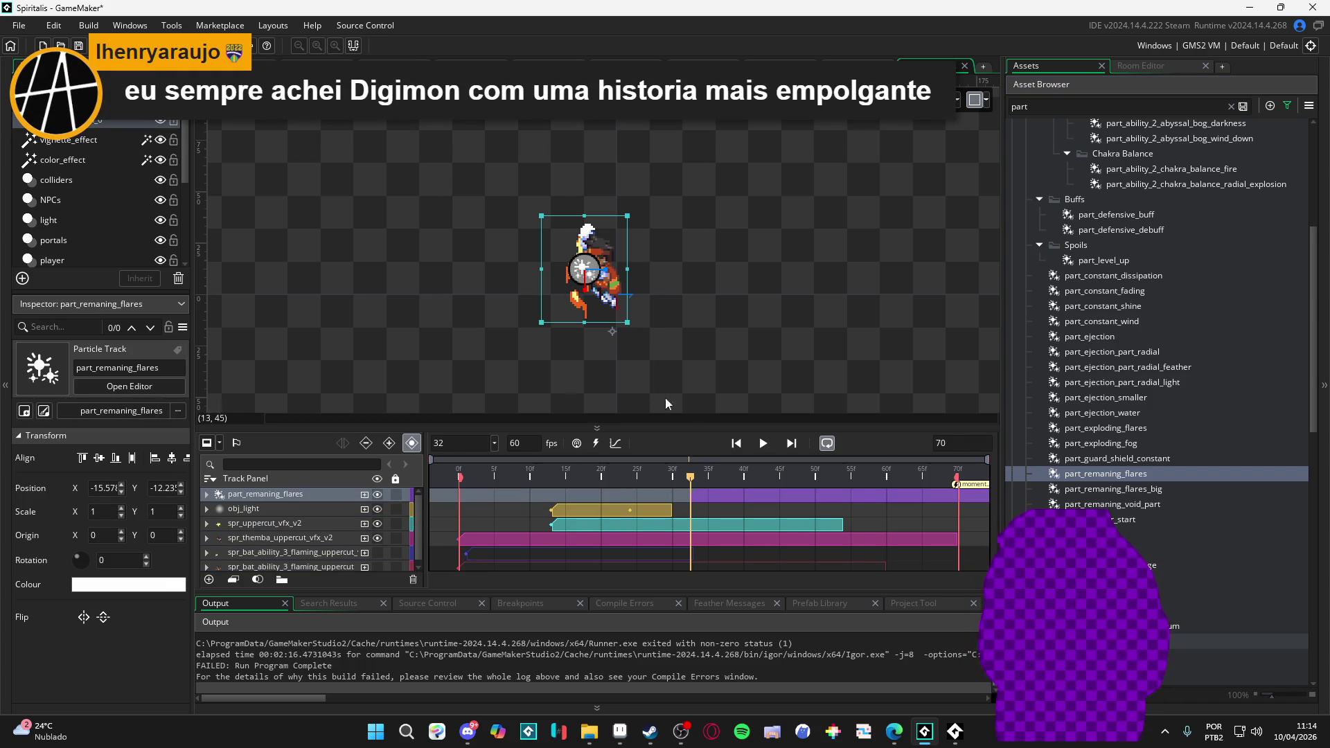
left_click_drag(705, 493, 475, 487)
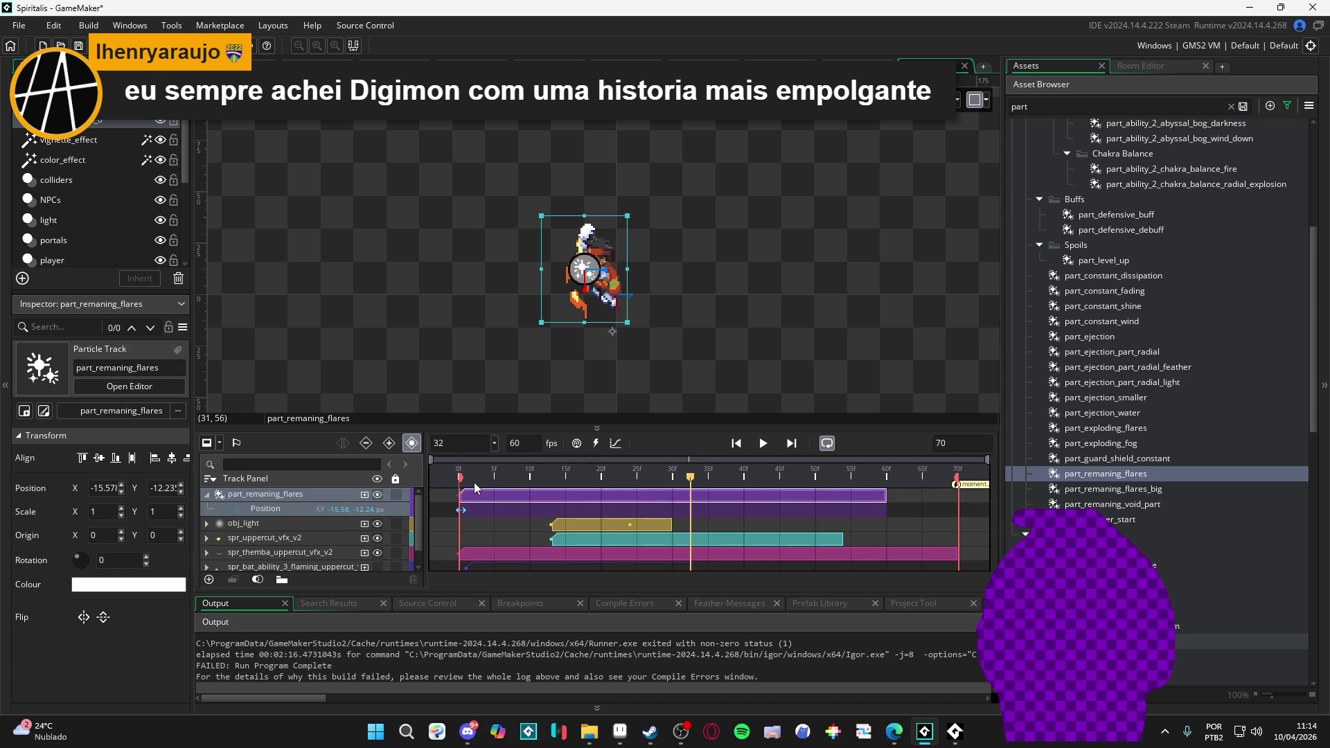
key("space")
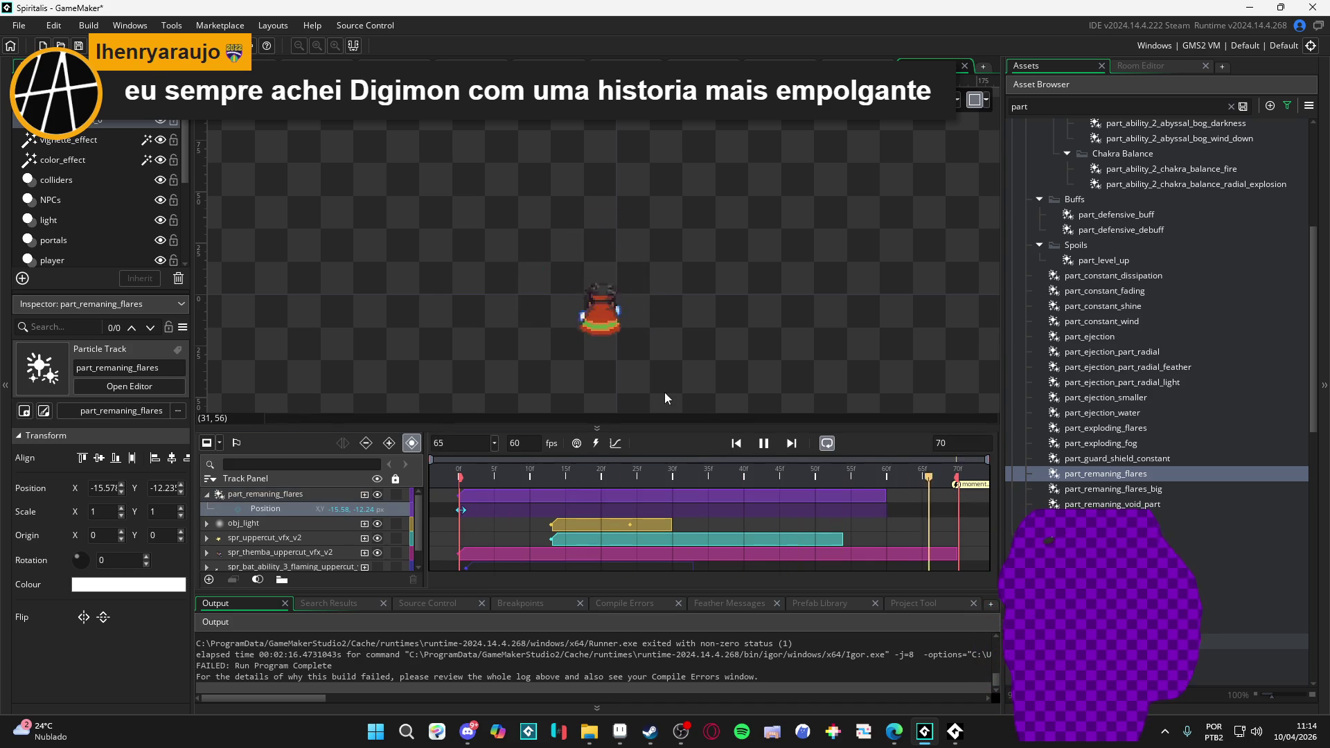
key("space")
- Try later start points for the flares clip, scrubbing the preview to frames 18 and 32
left_click_drag(514, 495, 613, 497)
left_click(460, 474)
key("space")
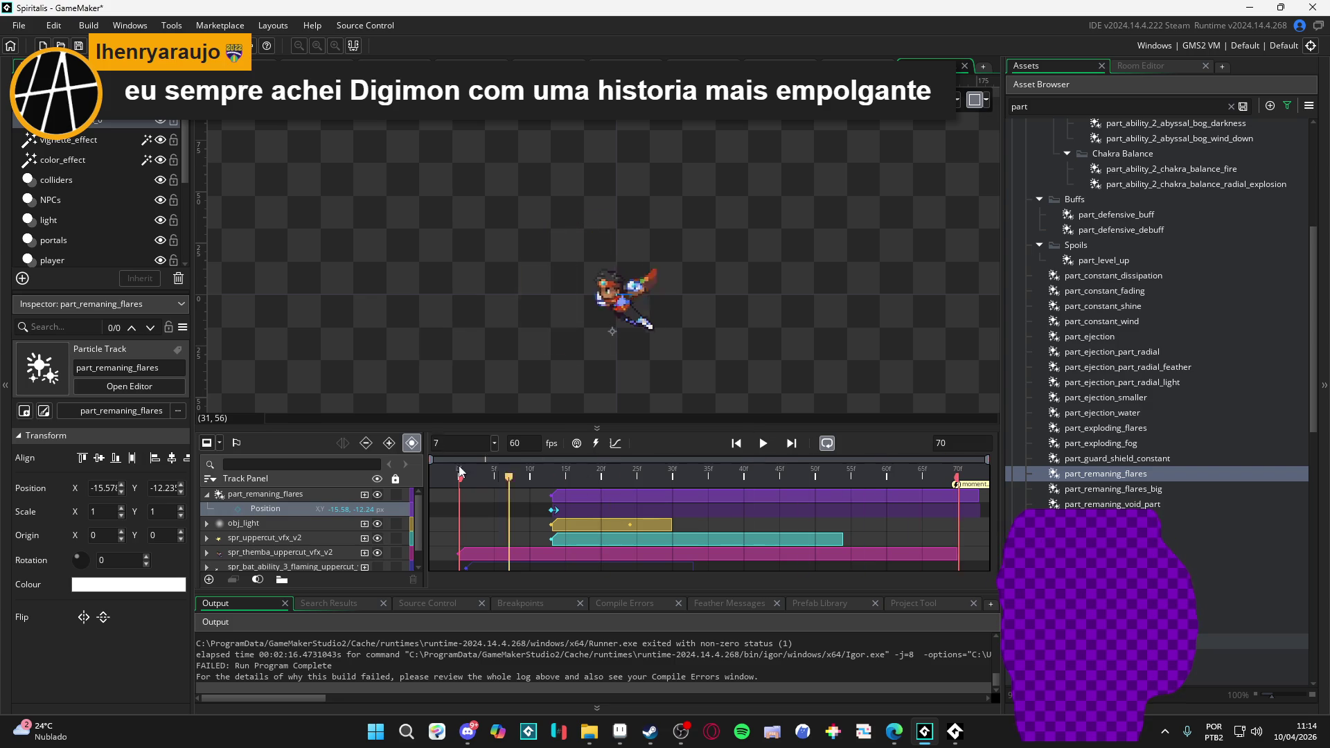
left_click(586, 467)
mouse_move(584, 460)
left_mouse_down()
mouse_move(693, 459)
mouse_move(675, 468)
left_mouse_up()
left_click_drag(596, 497, 720, 484)
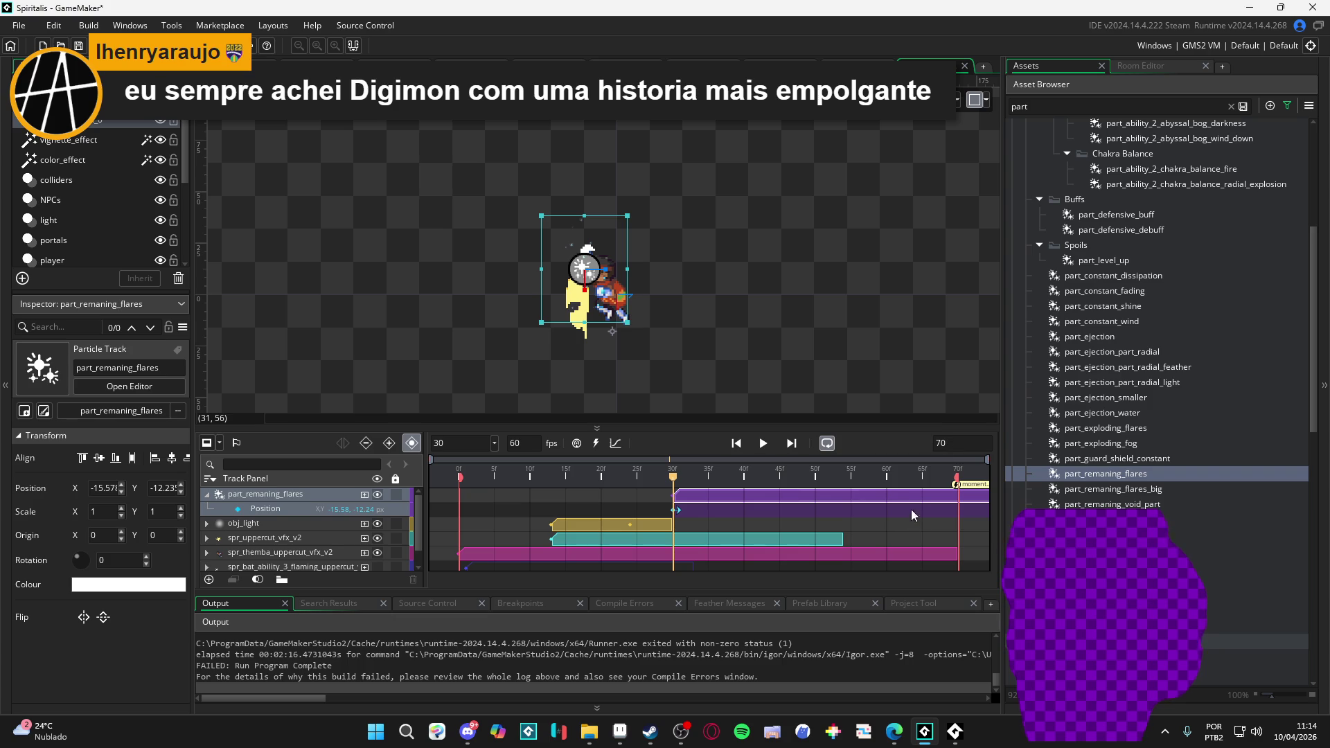
key("ctrl+z")
- Place the flares clip at frame 30, preview its timing, and extend its end
left_click_drag(916, 494, 722, 494)
left_click_drag(565, 496, 719, 497)
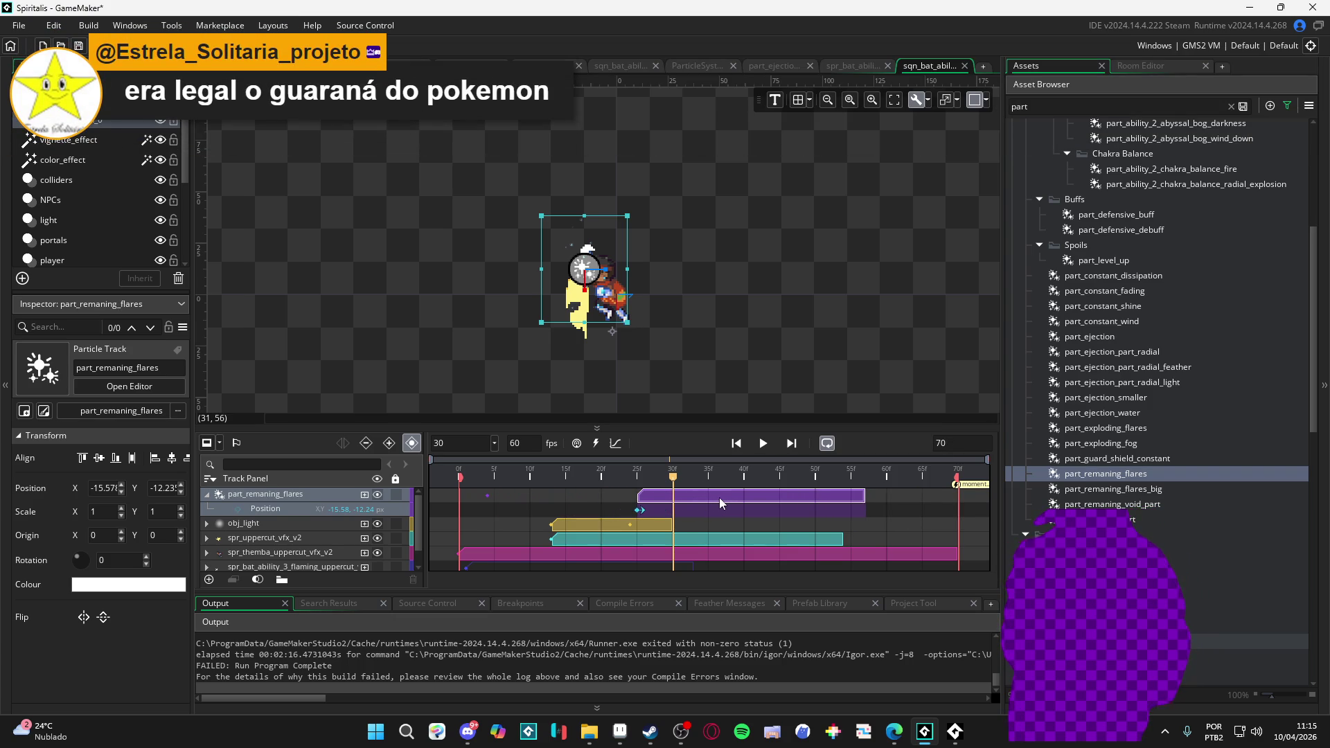
mouse_move(720, 498)
left_mouse_down()
mouse_move(754, 499)
mouse_move(746, 509)
mouse_move(716, 476)
mouse_move(655, 484)
mouse_move(879, 493)
mouse_move(572, 482)
left_mouse_up()
key("space")
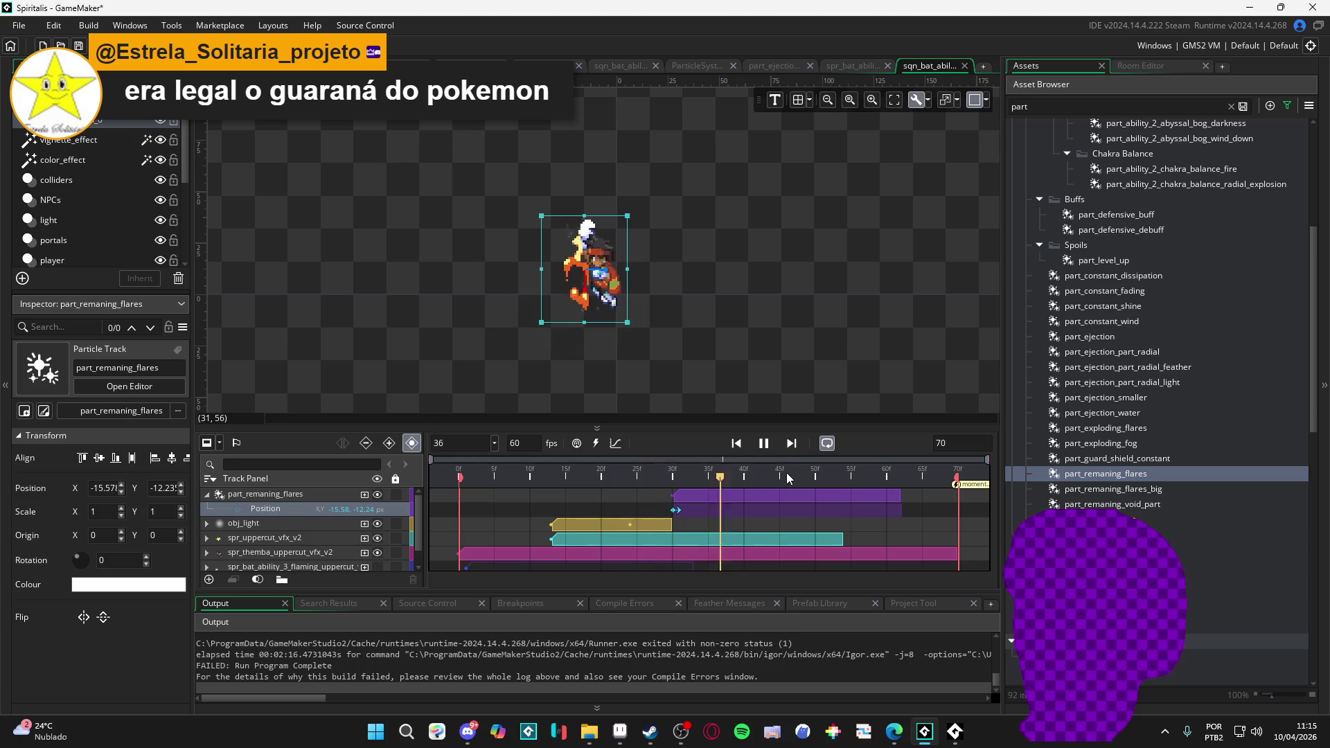
key("space")
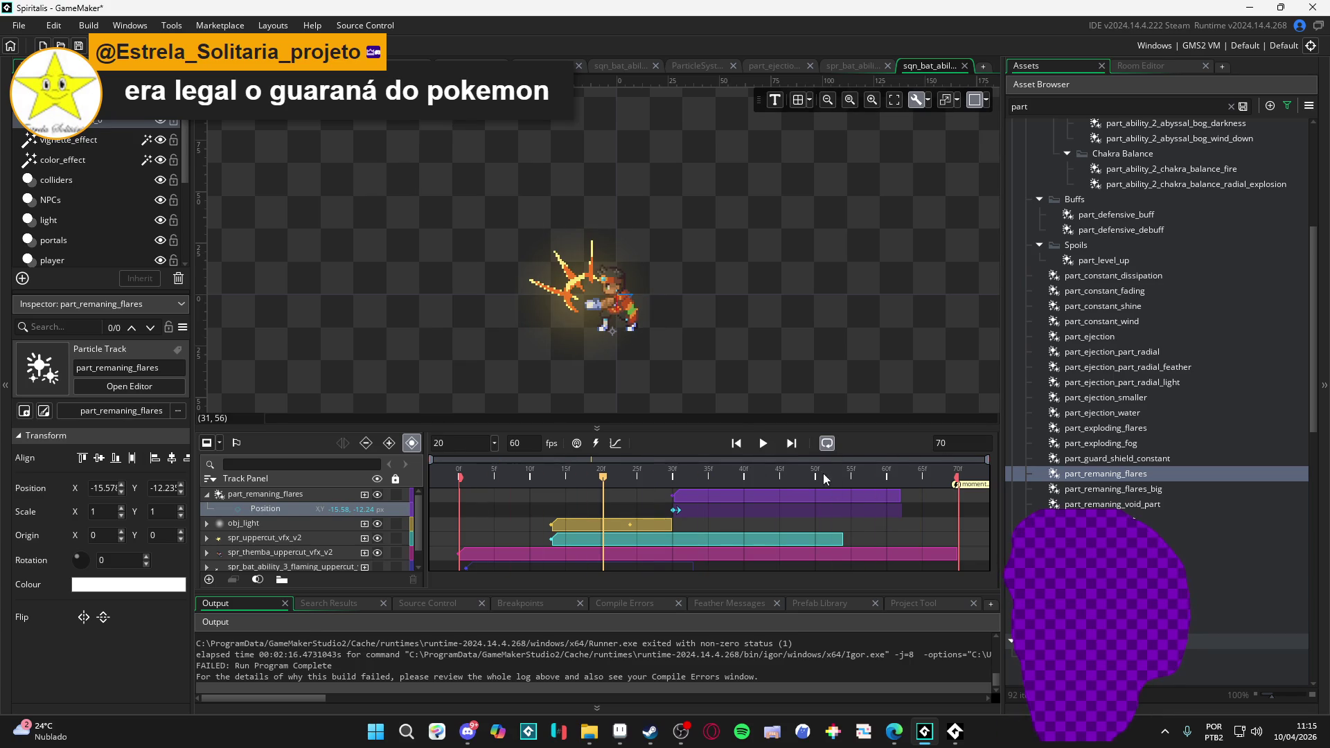
key("space")
key("space")
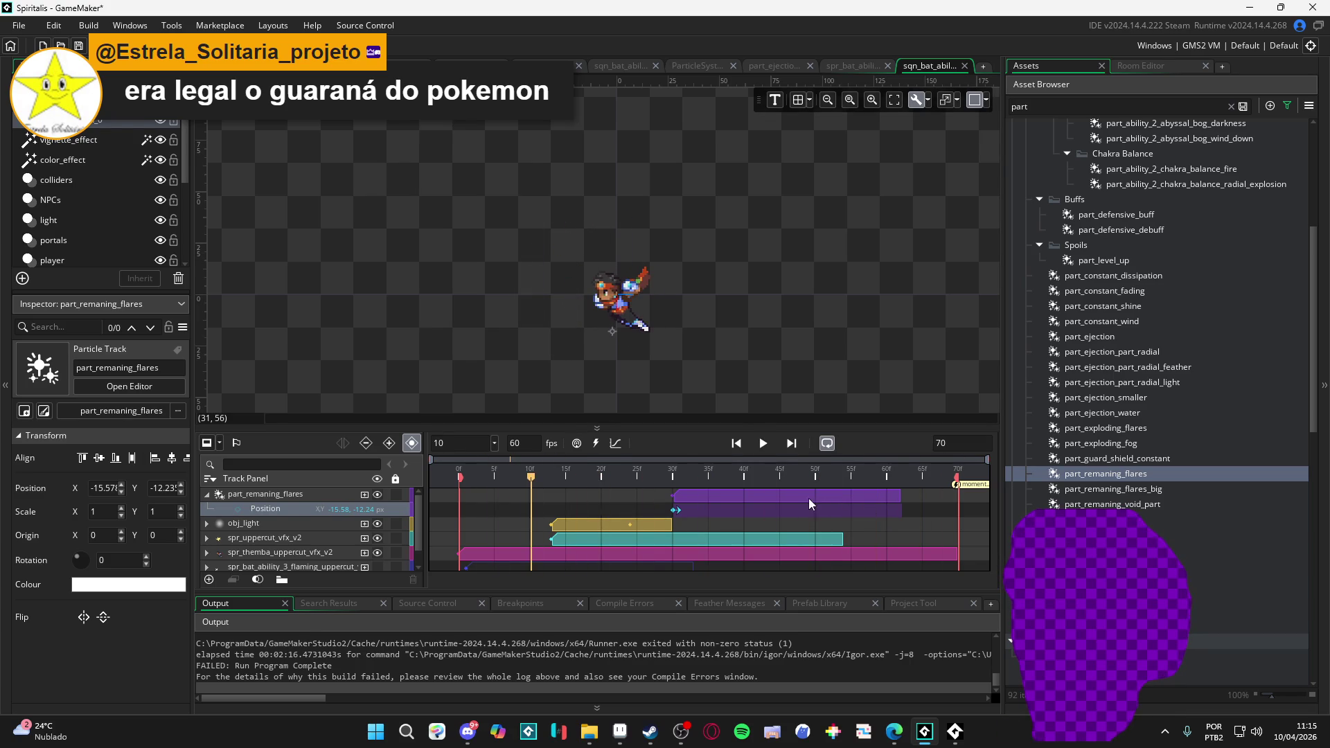
left_click_drag(899, 495, 958, 495)
key("space")
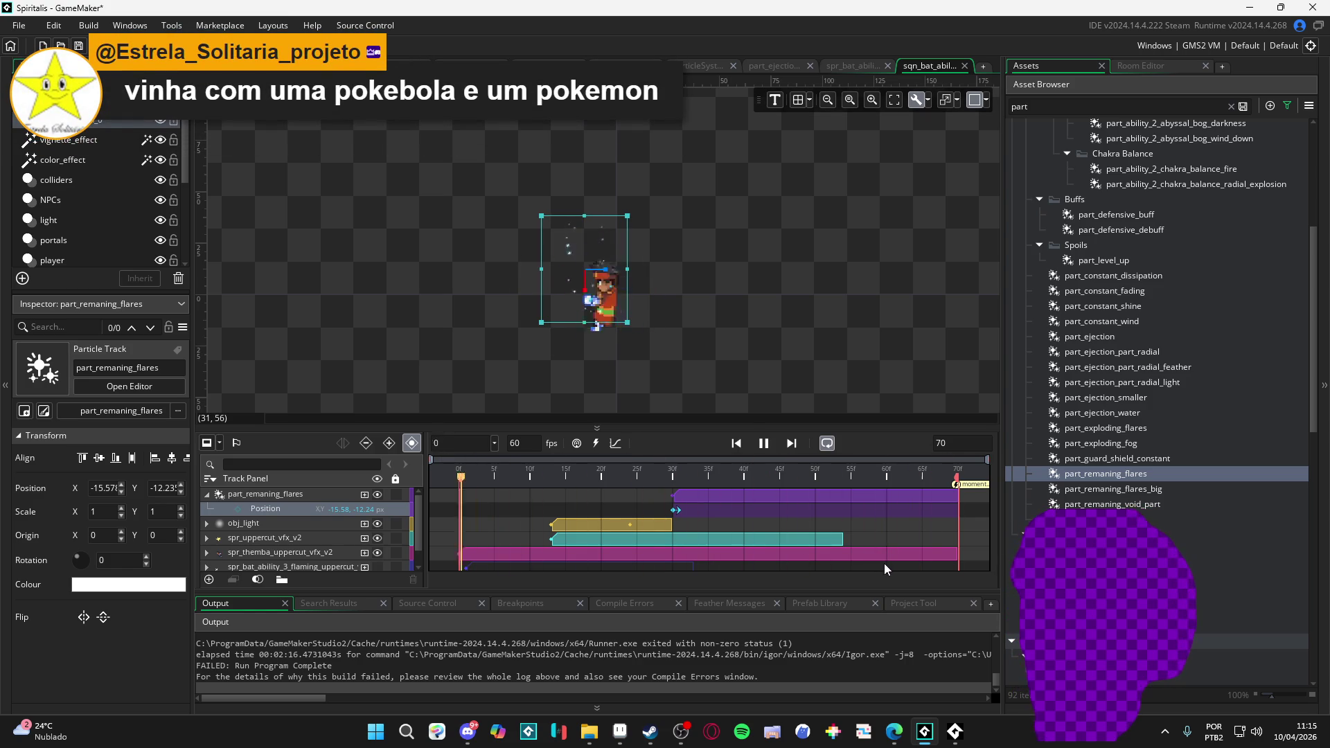
- Set the sequence length to 140 frames and stretch the flares clip to about frame 120
key("space")
double_click(958, 441)
type("140")
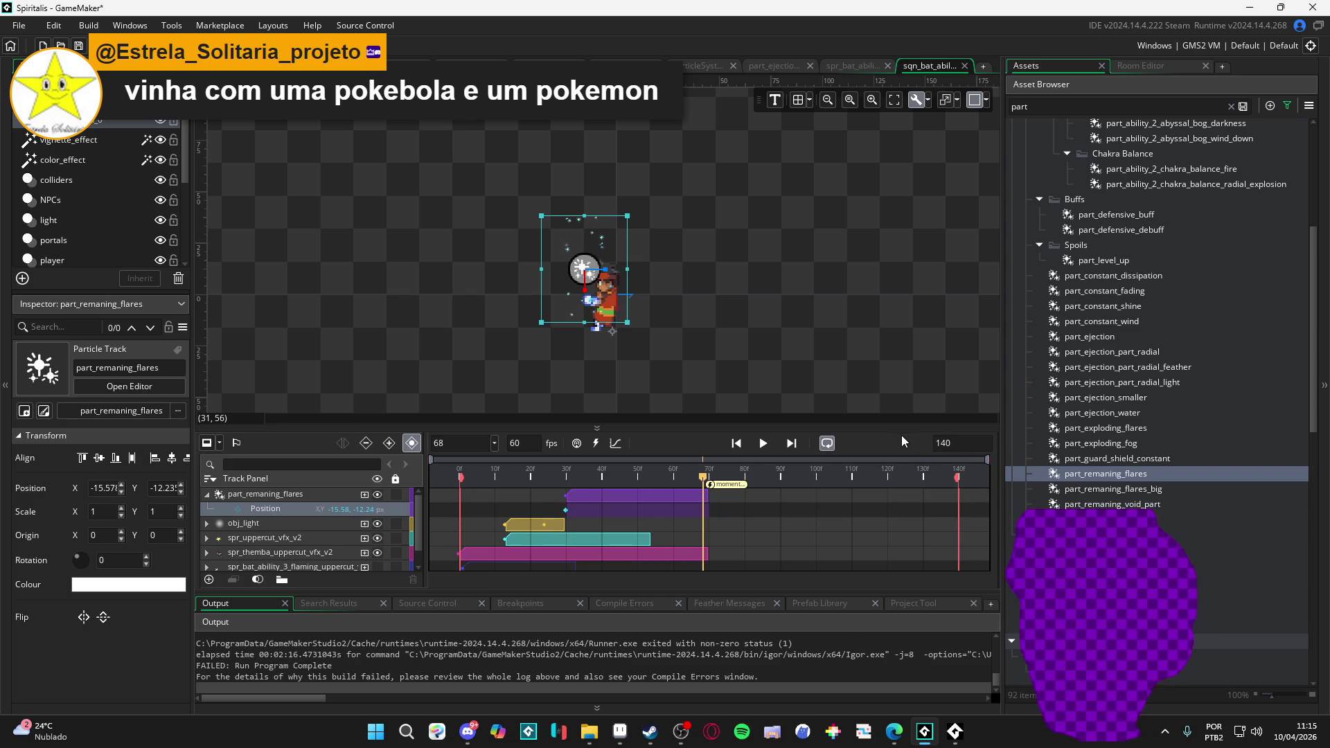
left_click(678, 505)
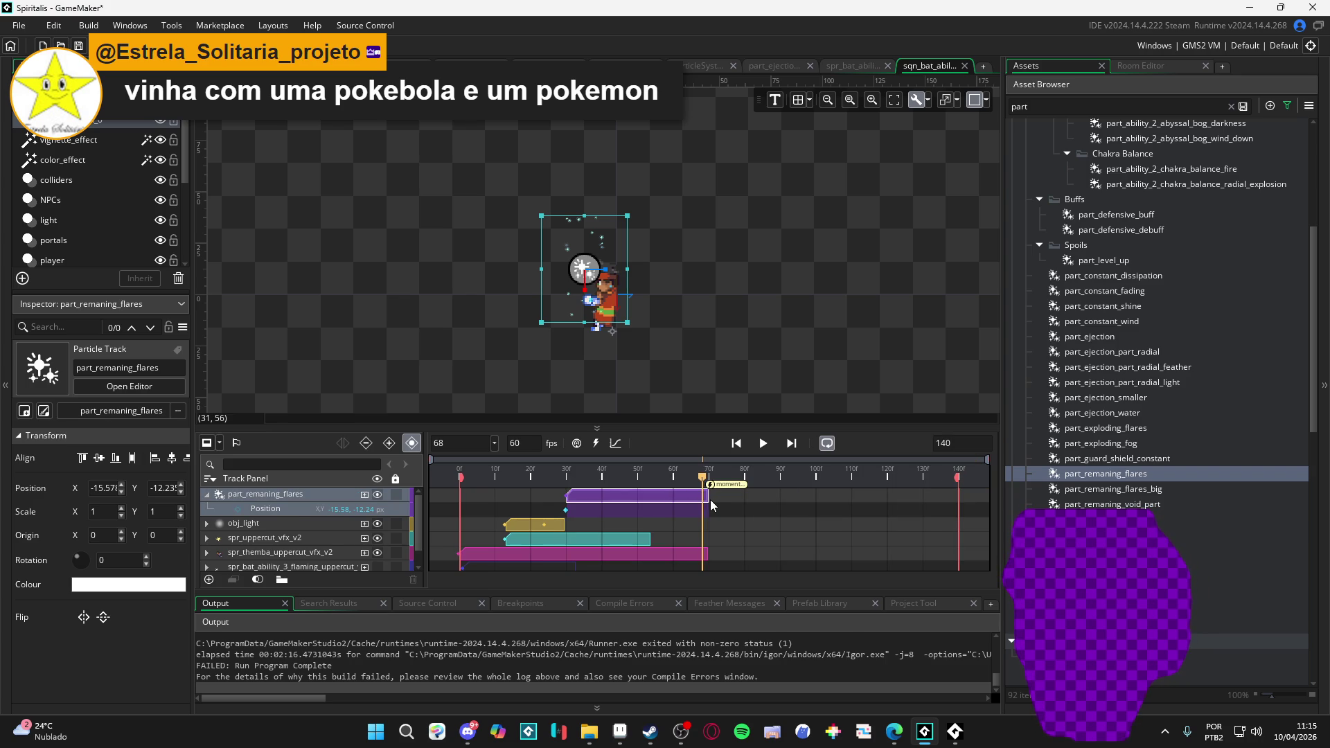
left_click_drag(707, 499, 889, 501)
- Scrub to frame 72 and replay the lengthened sequence from around frame 35
left_click_drag(536, 468, 718, 469)
left_click(599, 524)
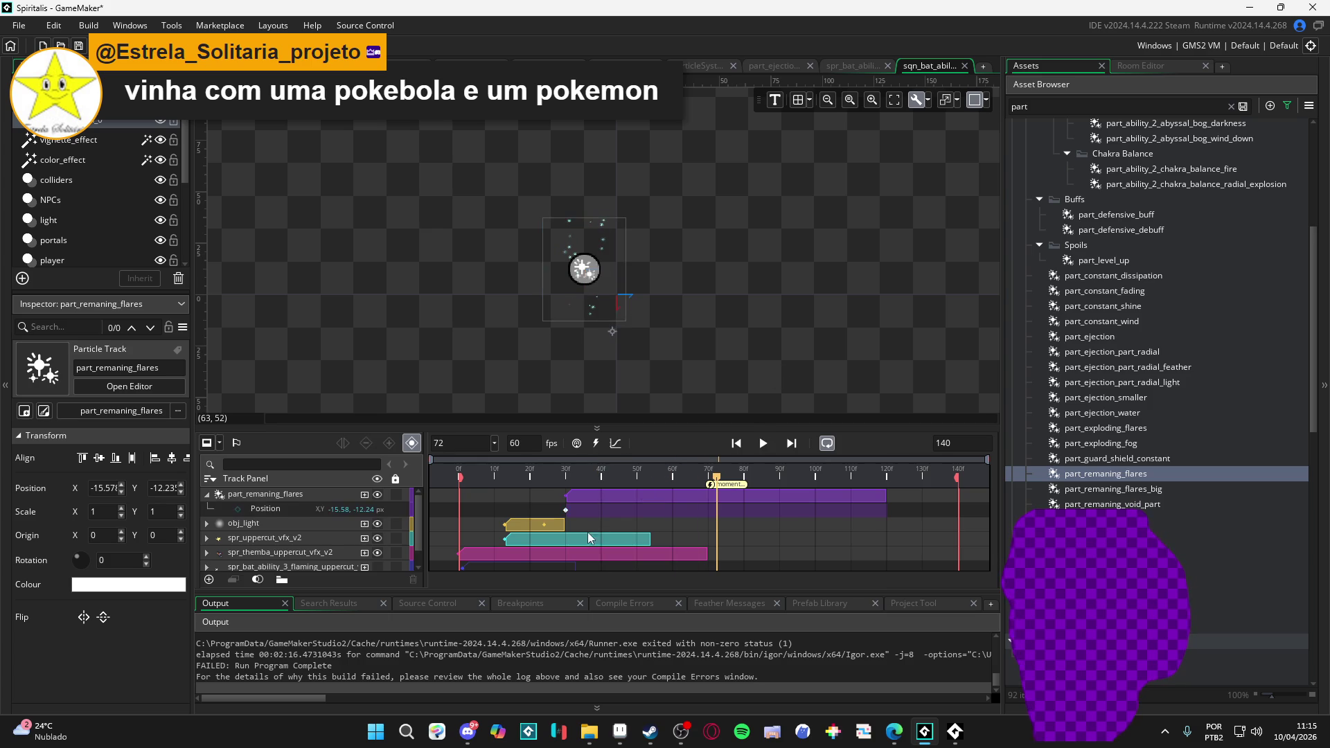
key("space")
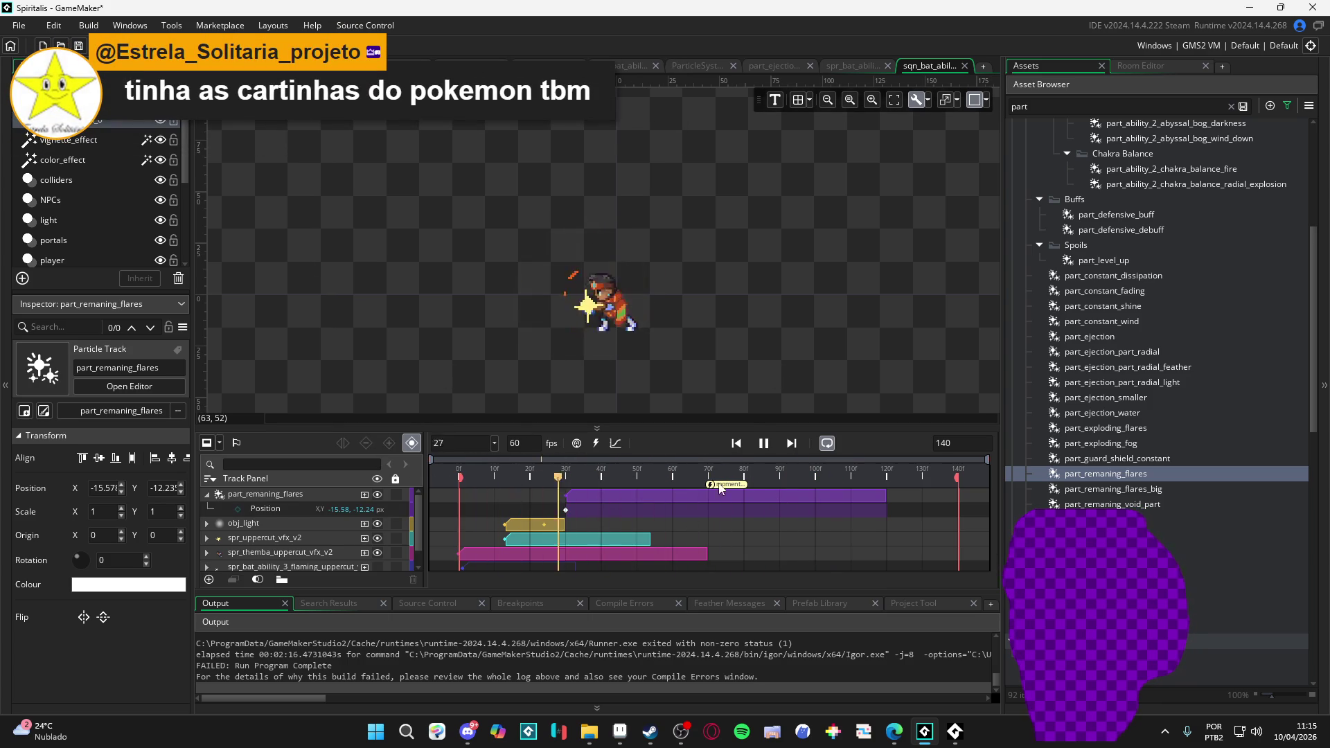
key("space")
left_click(584, 472)
key("space")
key("space")
left_click(587, 478)
key("space")
key("space")
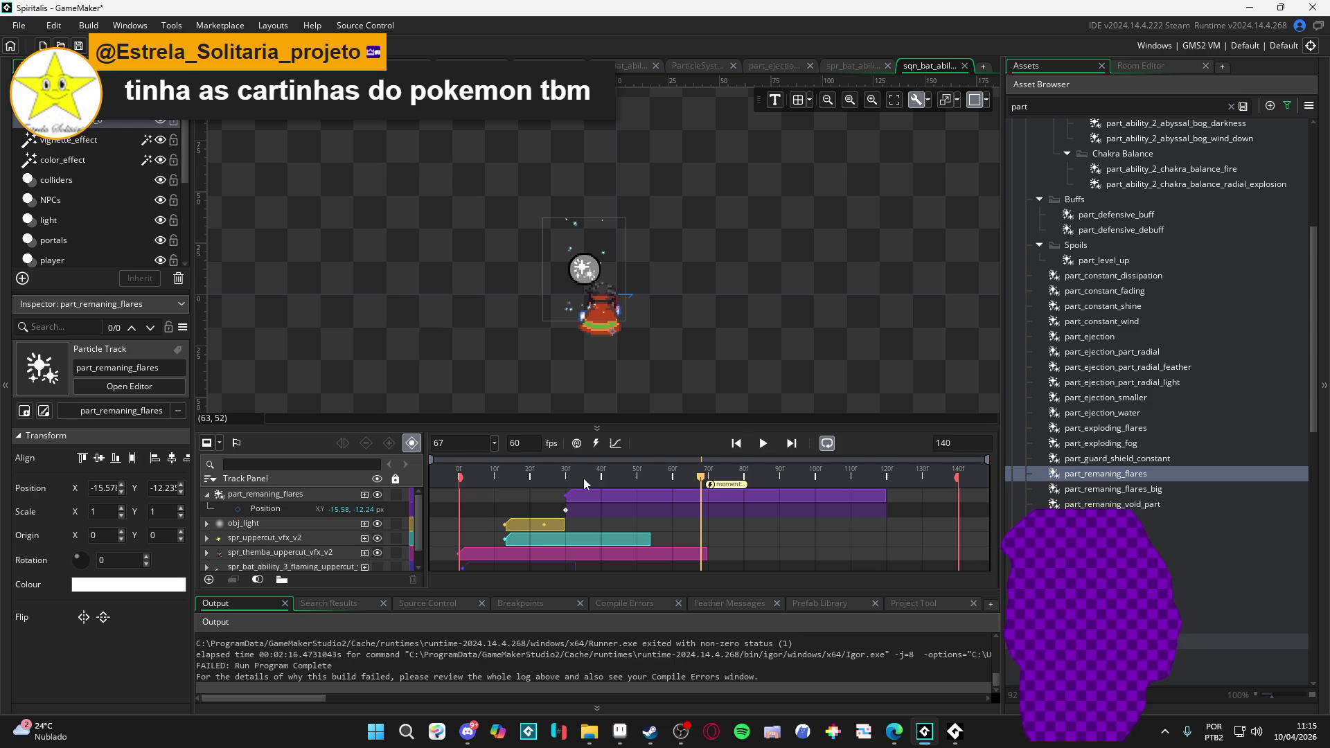
- Scrub around frames 29-31 and replay the uppercut to check the flares
left_click_drag(587, 479, 572, 479)
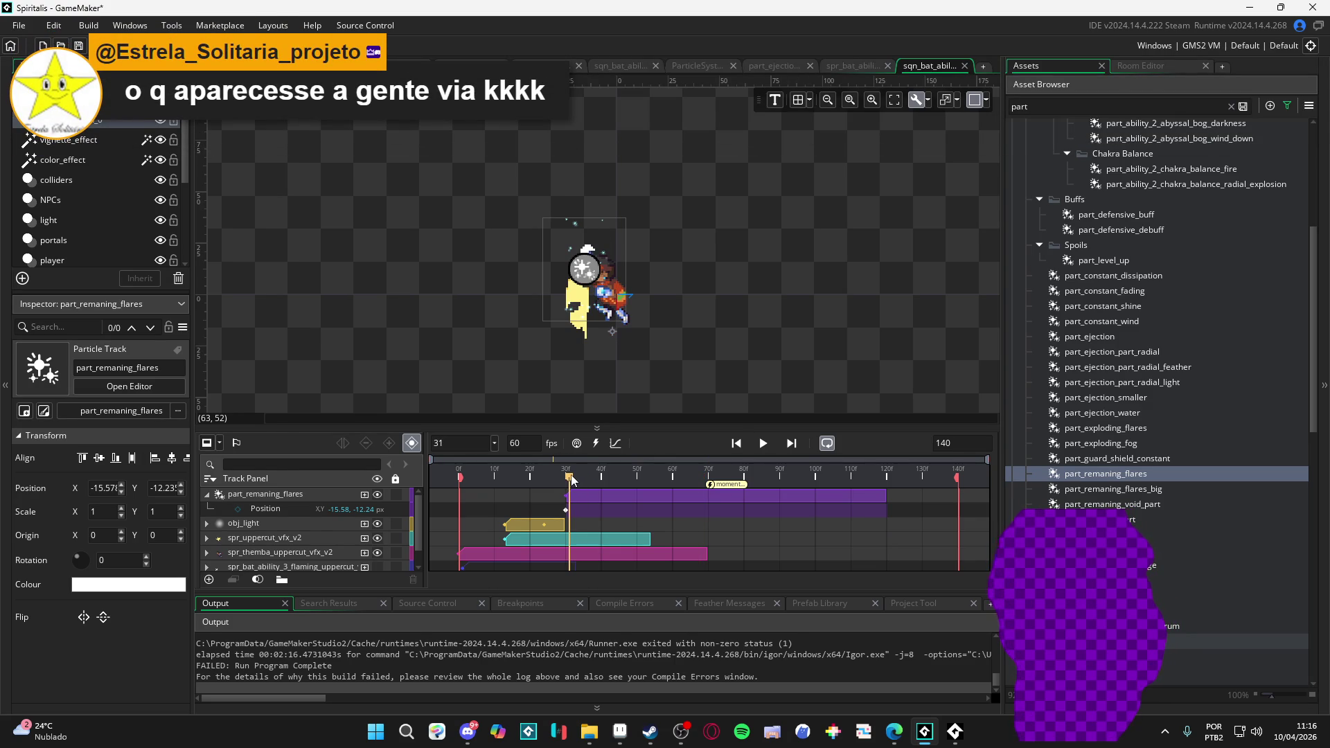
left_click_drag(571, 476, 540, 498)
key("space")
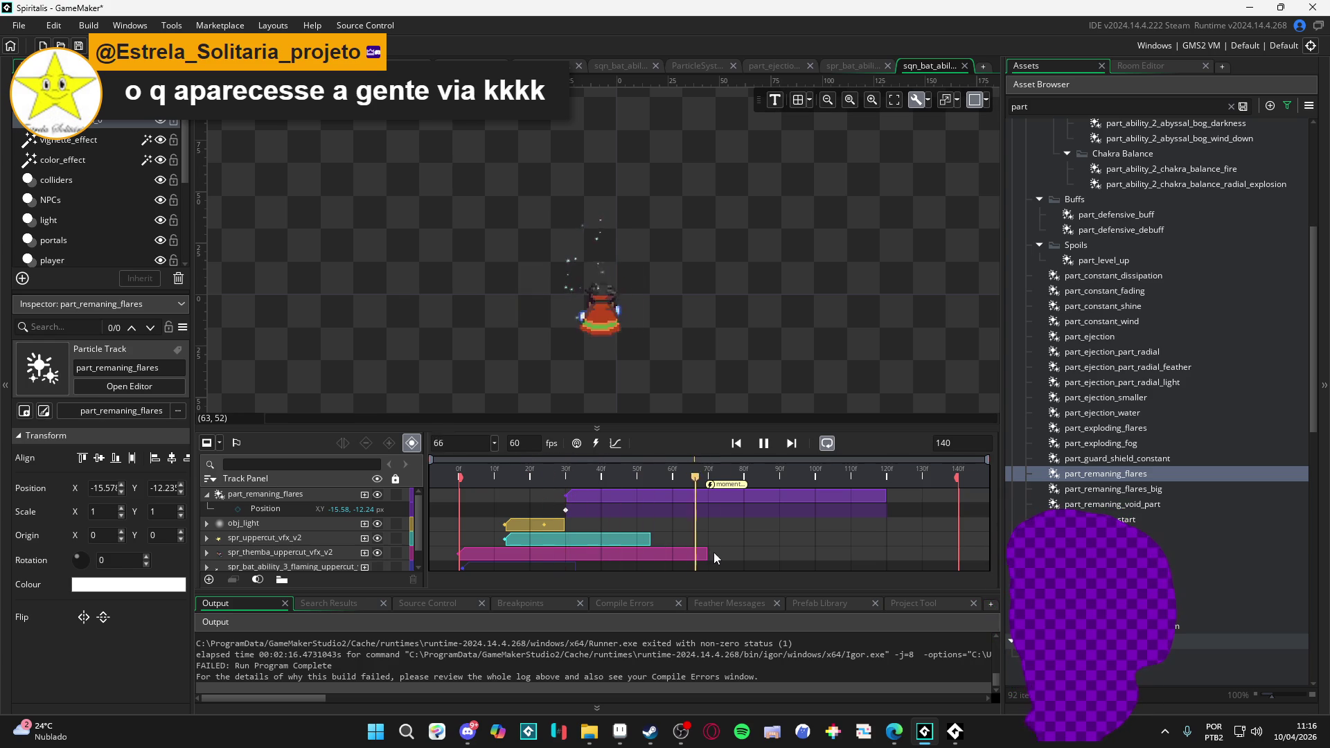
key("space")
mouse_move(602, 477)
left_mouse_down()
mouse_move(517, 460)
mouse_move(719, 466)
mouse_move(547, 502)
left_mouse_up()
key("space")
key("space")
key("space")
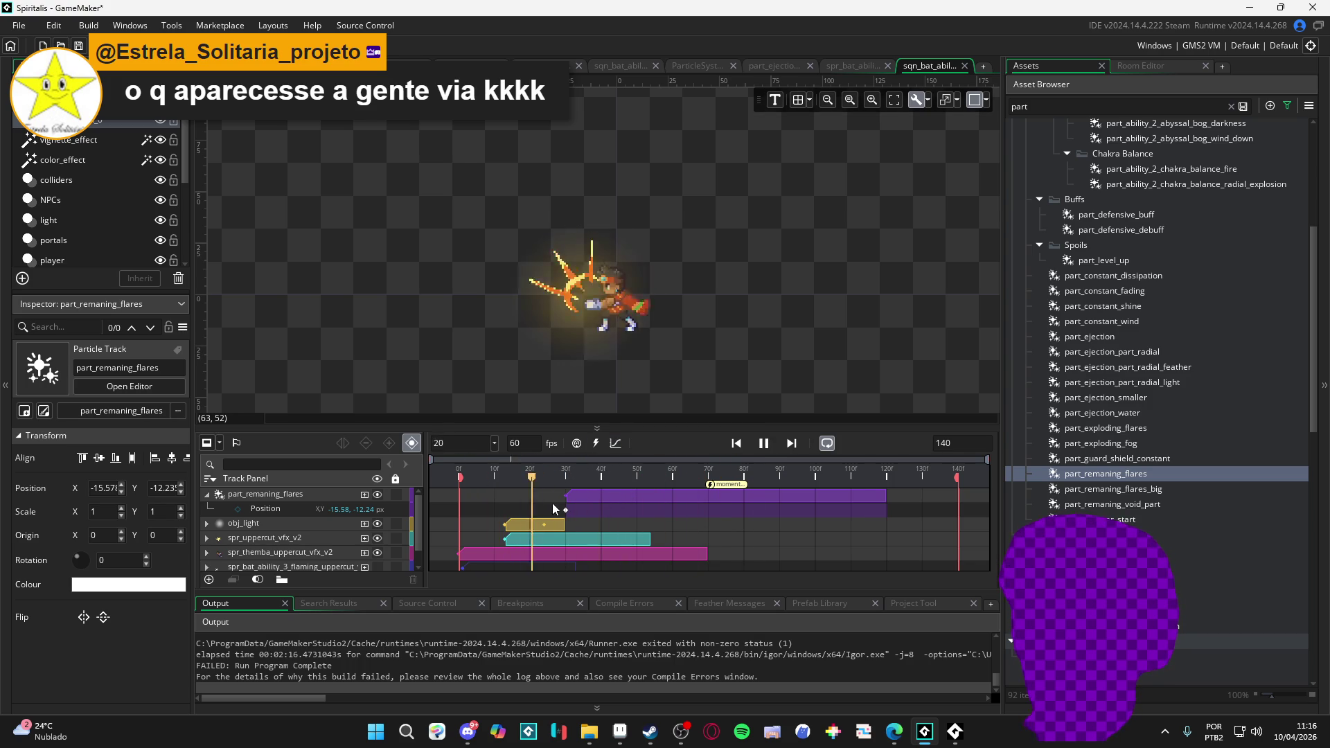
mouse_move(621, 481)
left_mouse_down()
mouse_move(554, 464)
mouse_move(751, 479)
left_mouse_up()
key("space")
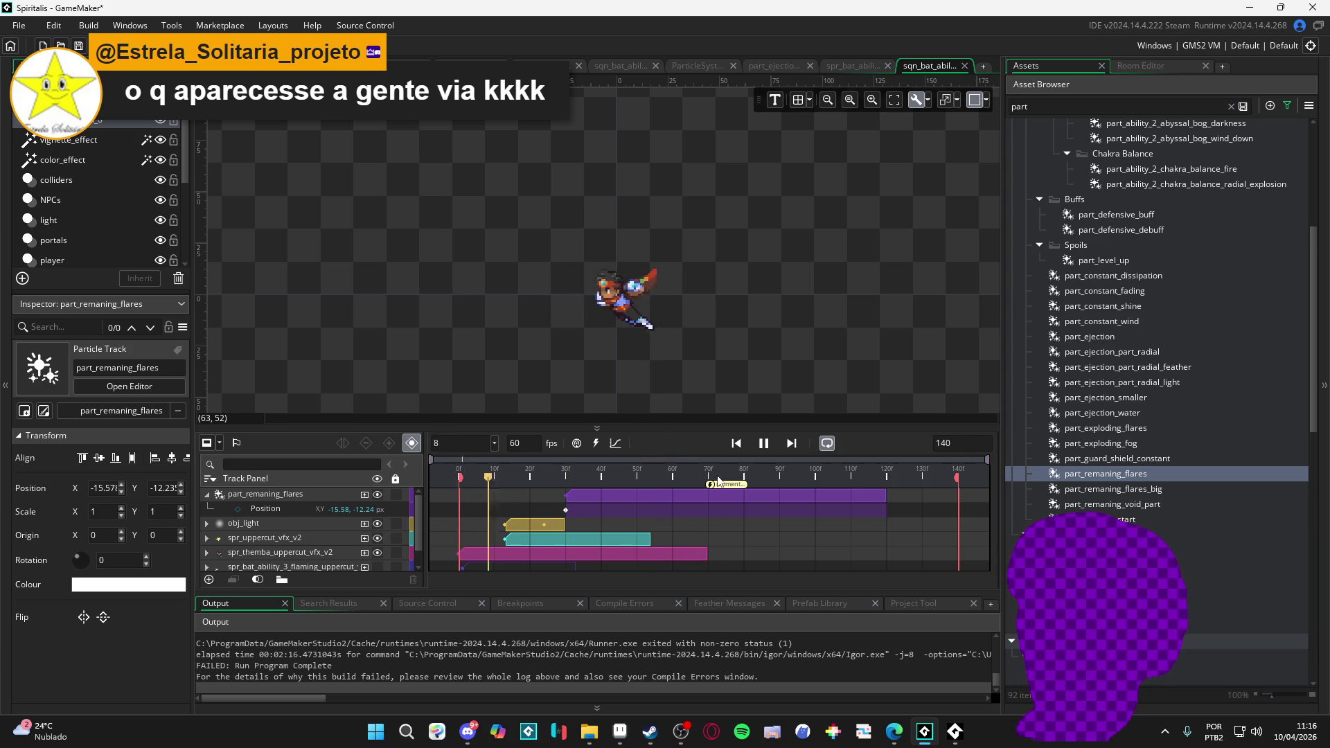
- Move the moment marker to around frame 103 and replay, stopping at frame 74
left_click_drag(711, 491, 824, 488)
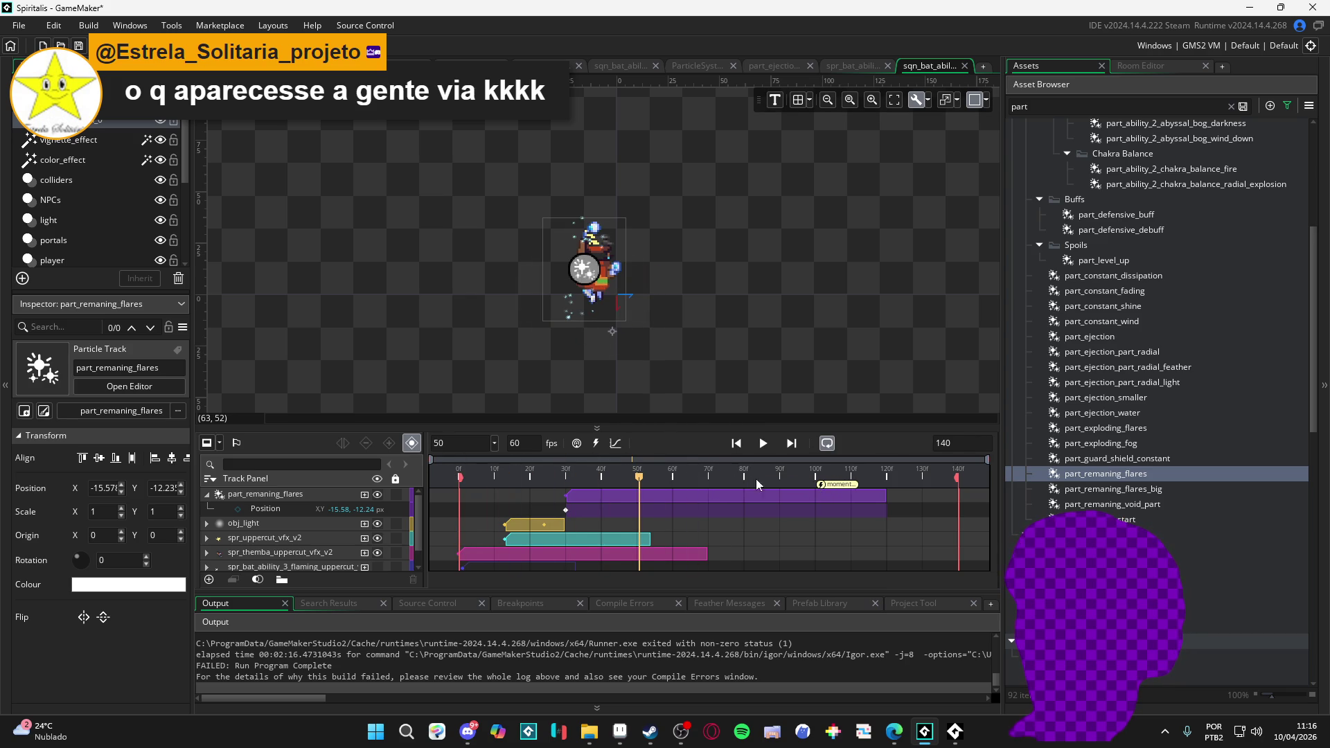
key("space")
key("space")
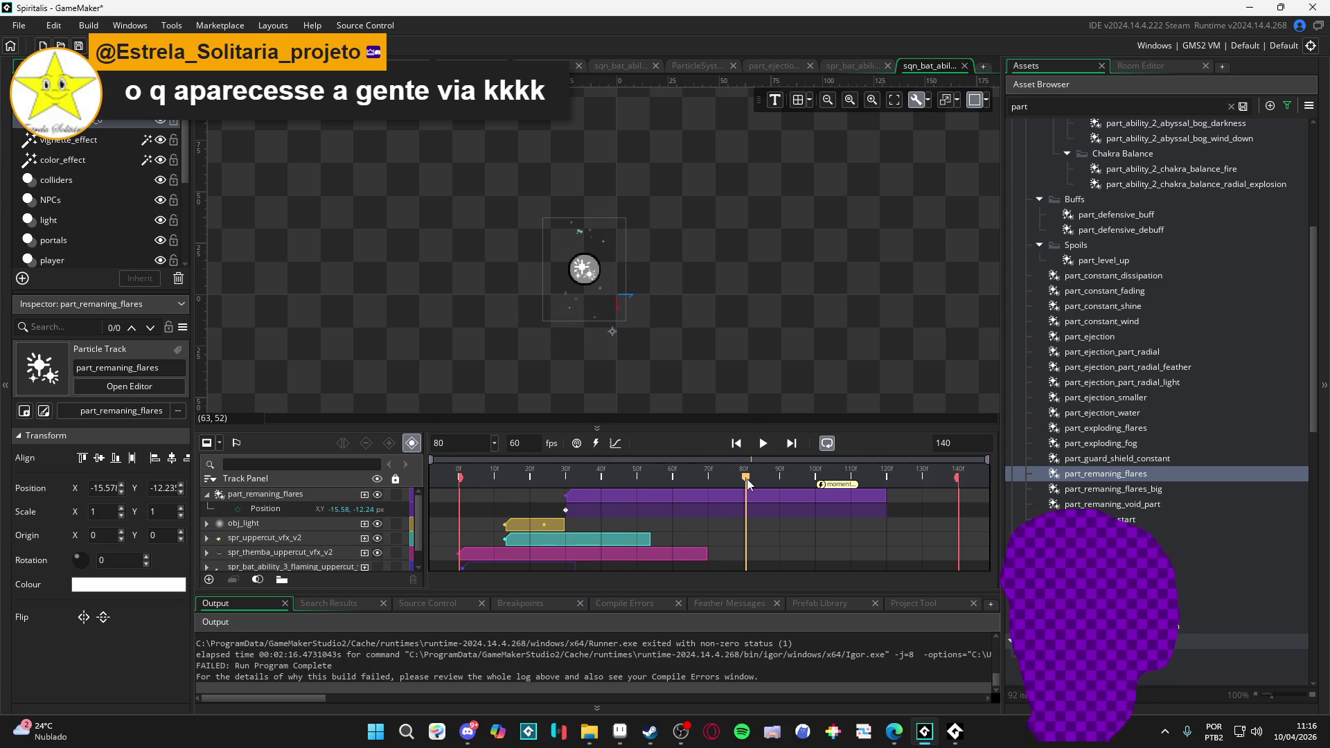
left_click_drag(747, 480, 726, 482)
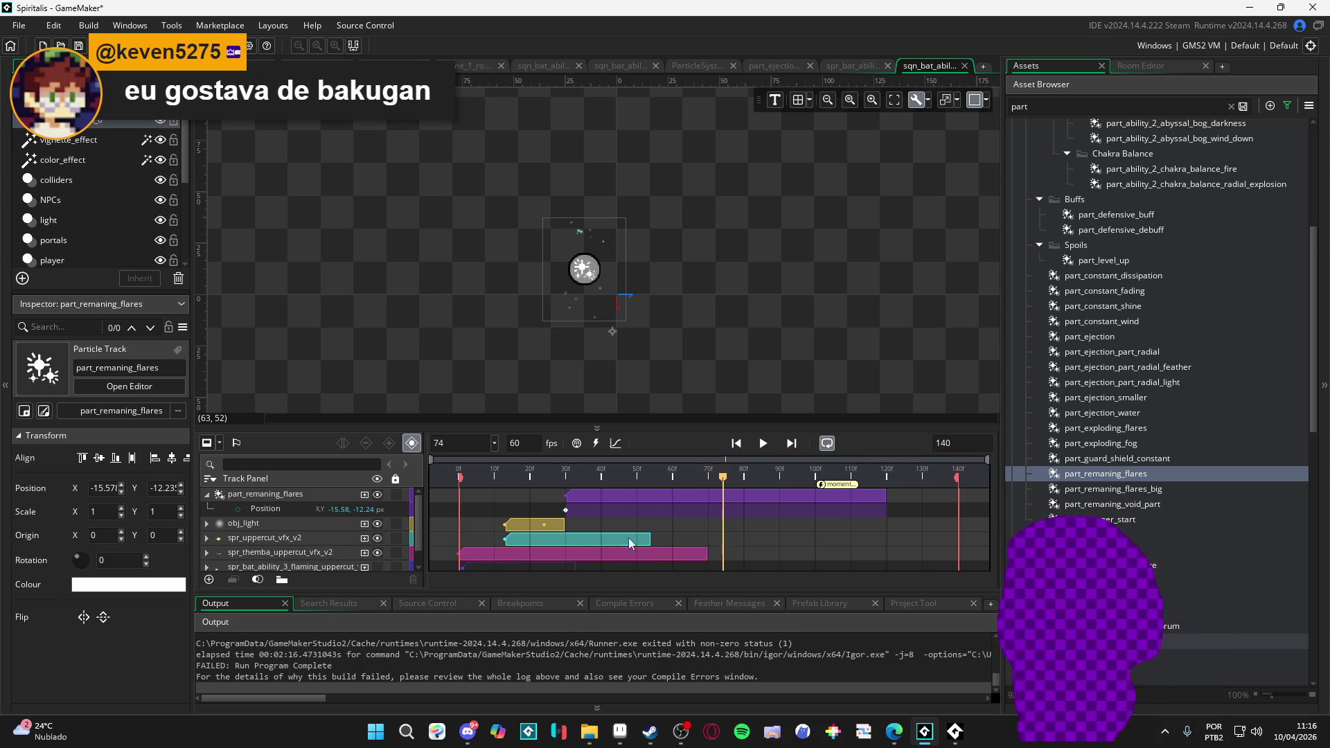
left_click(366, 497)
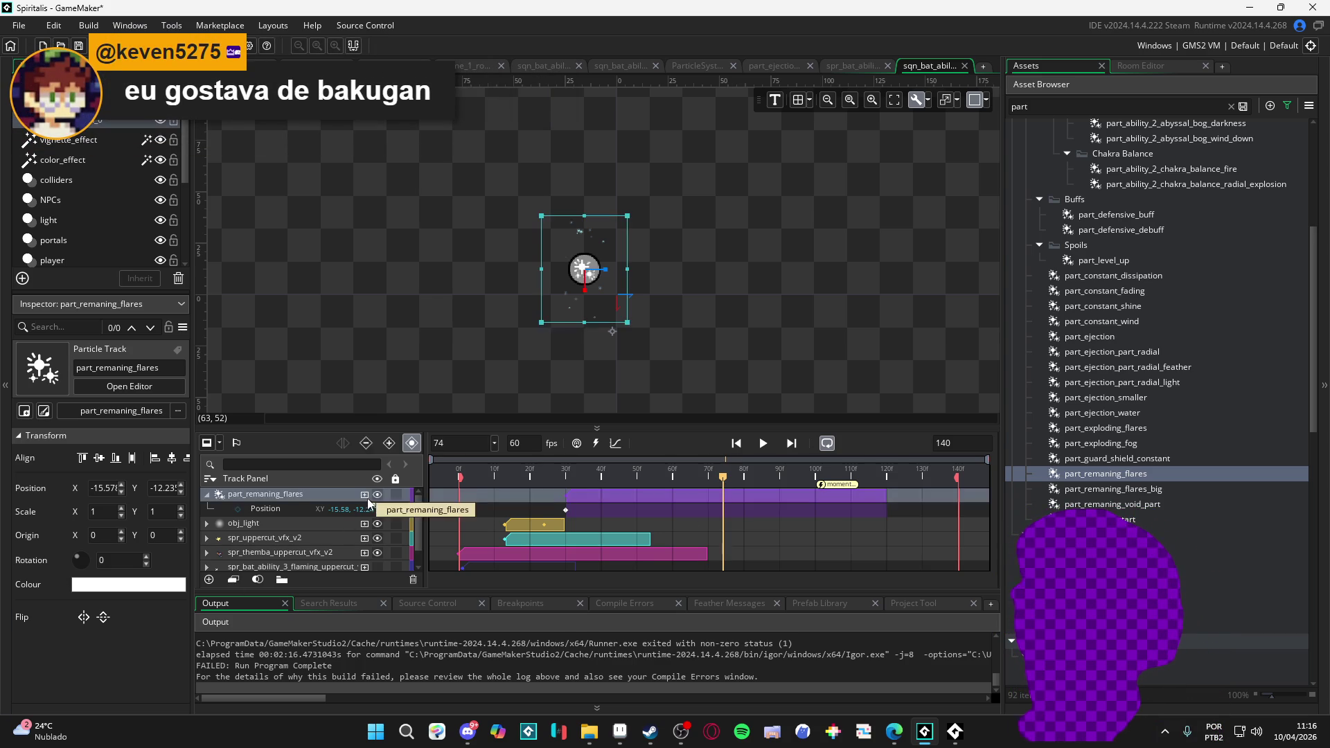
- Add a Colour Multiply parameter to the part_remaning_flares track, then return to Aseprite
left_click(365, 496)
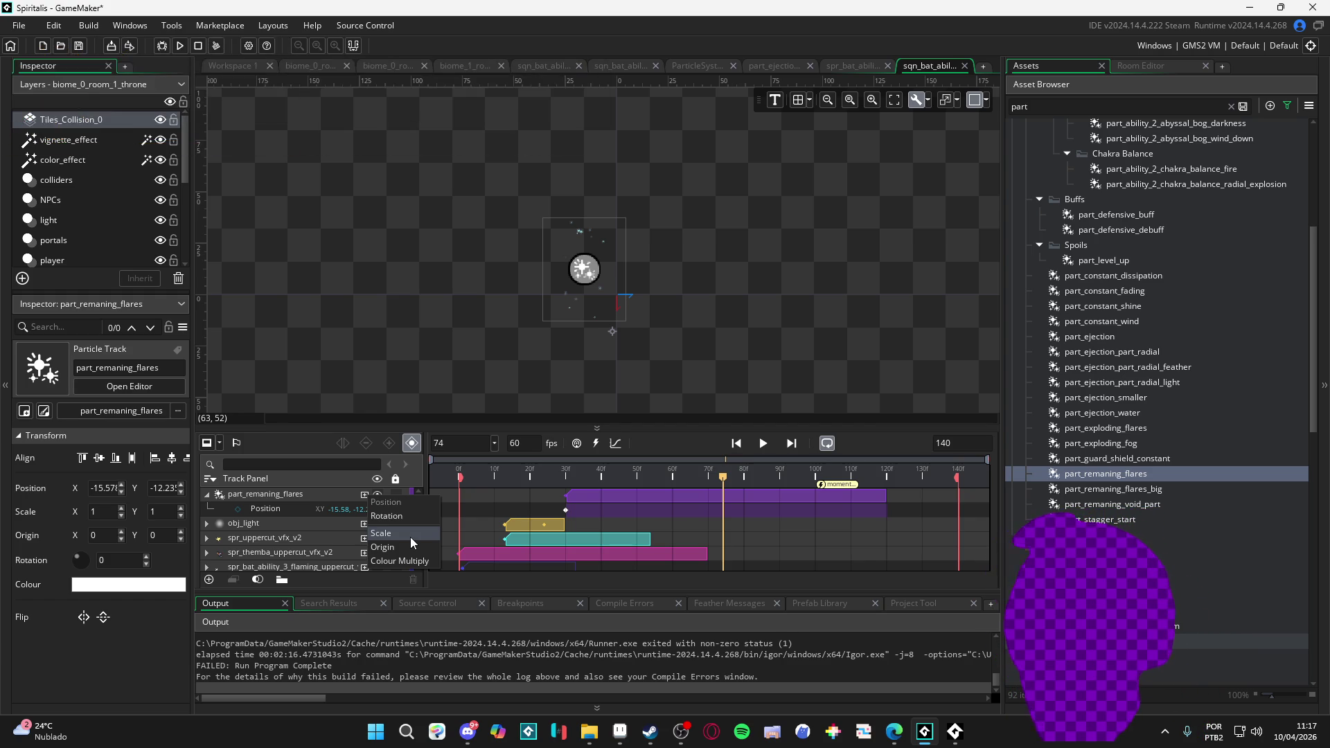
left_click(404, 560)
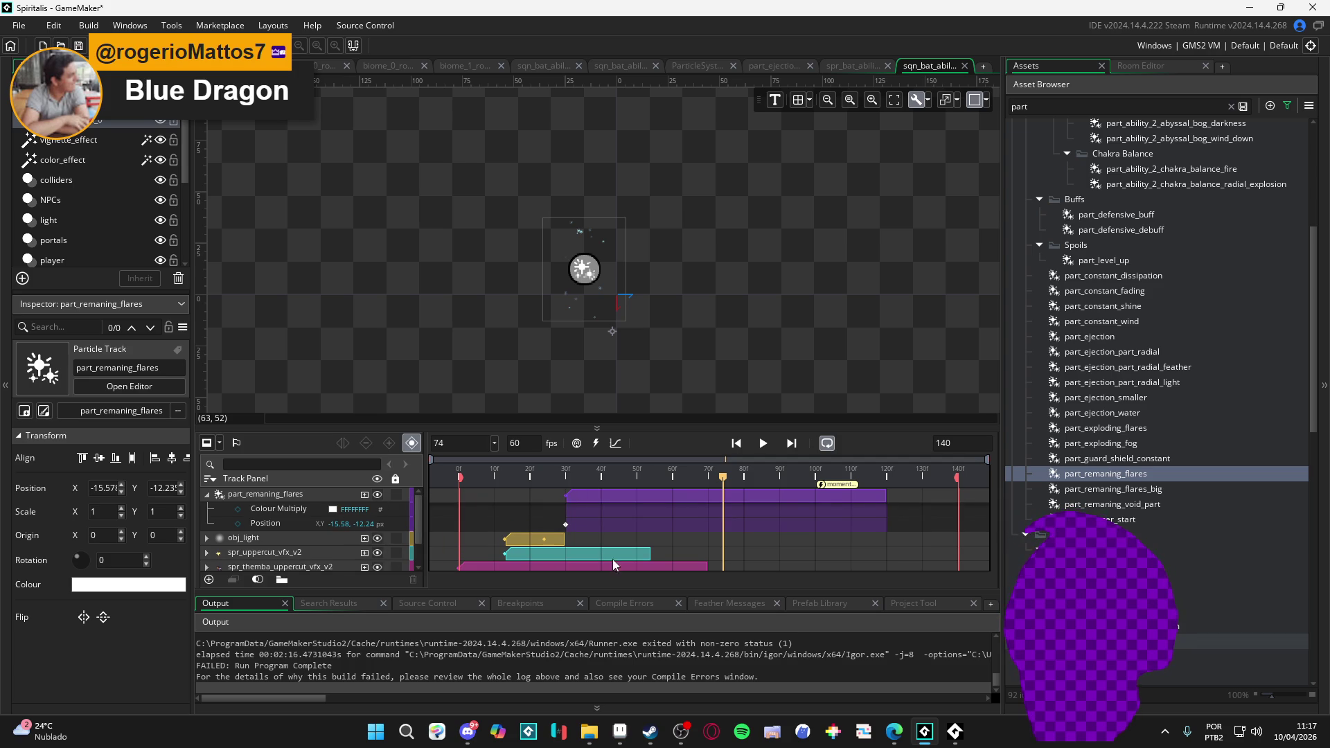
left_click(620, 731)
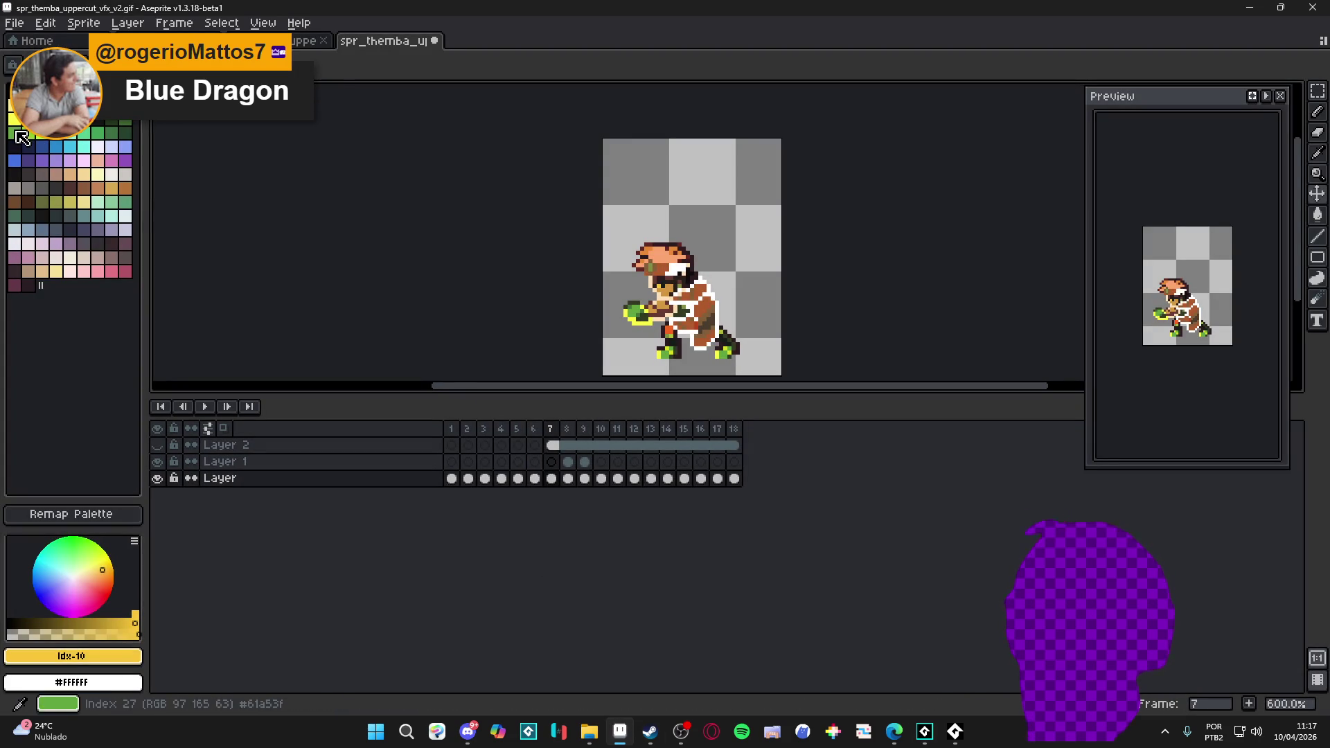
- Select the yellow flare colour's hex code f8c53a in Aseprite, then go back to GameMaker
left_click(72, 656)
double_click(240, 546)
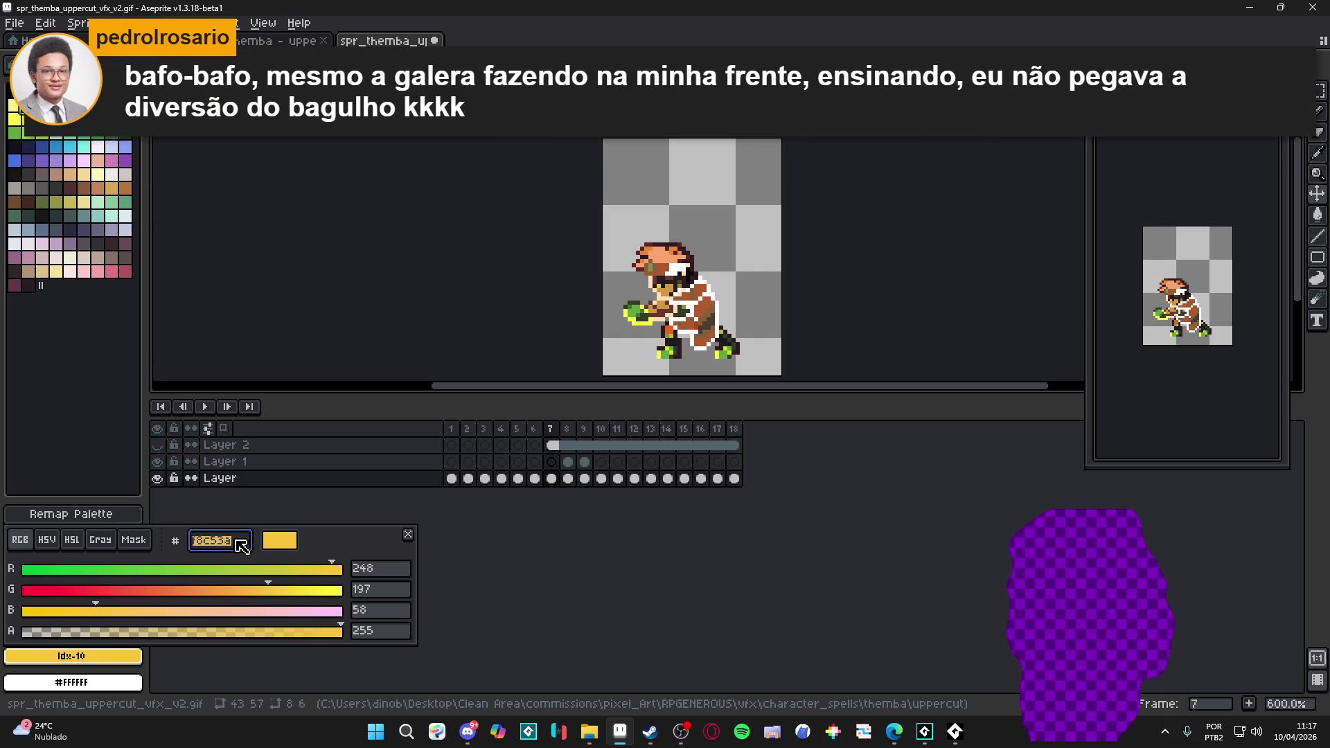
left_click(1281, 7)
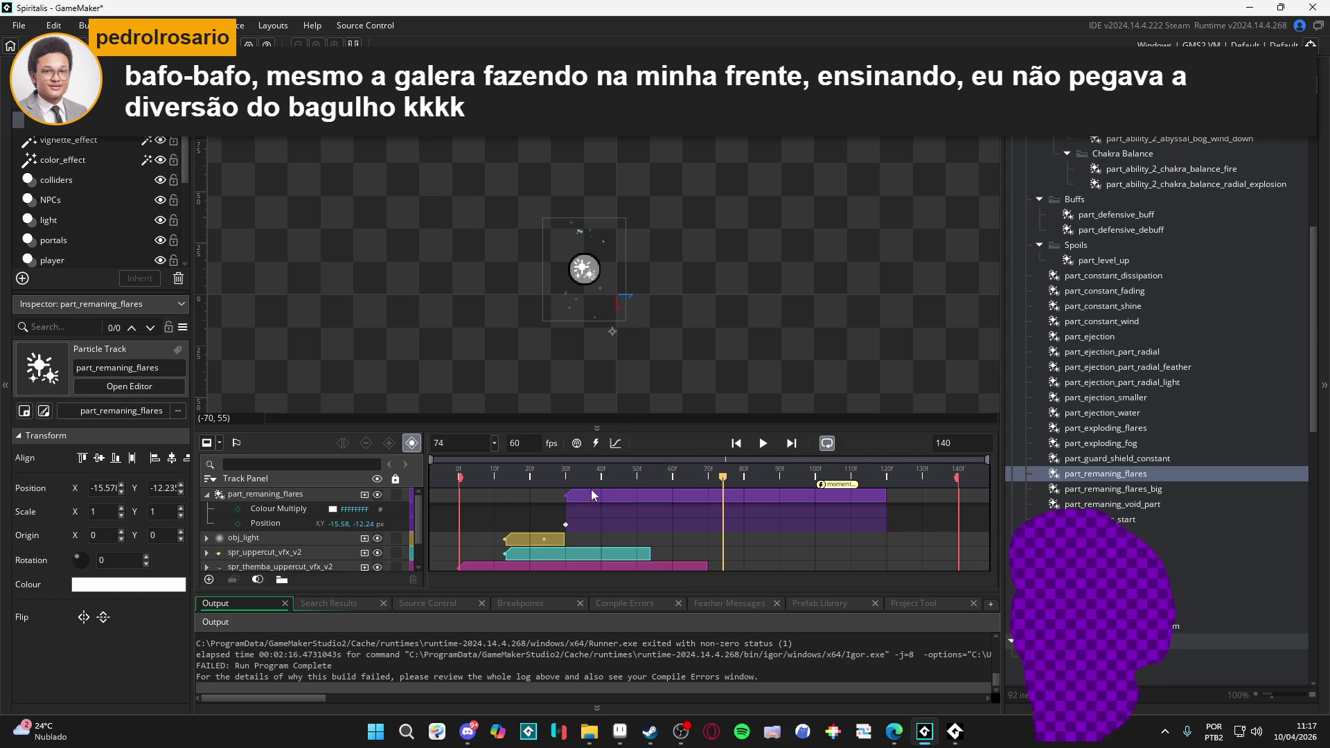
- Replay the uppercut sequence several times, then park the playhead on frame 30 at the flares' Position keyframe
mouse_move(550, 474)
left_mouse_down()
mouse_move(704, 498)
mouse_move(530, 478)
left_mouse_up()
key("space")
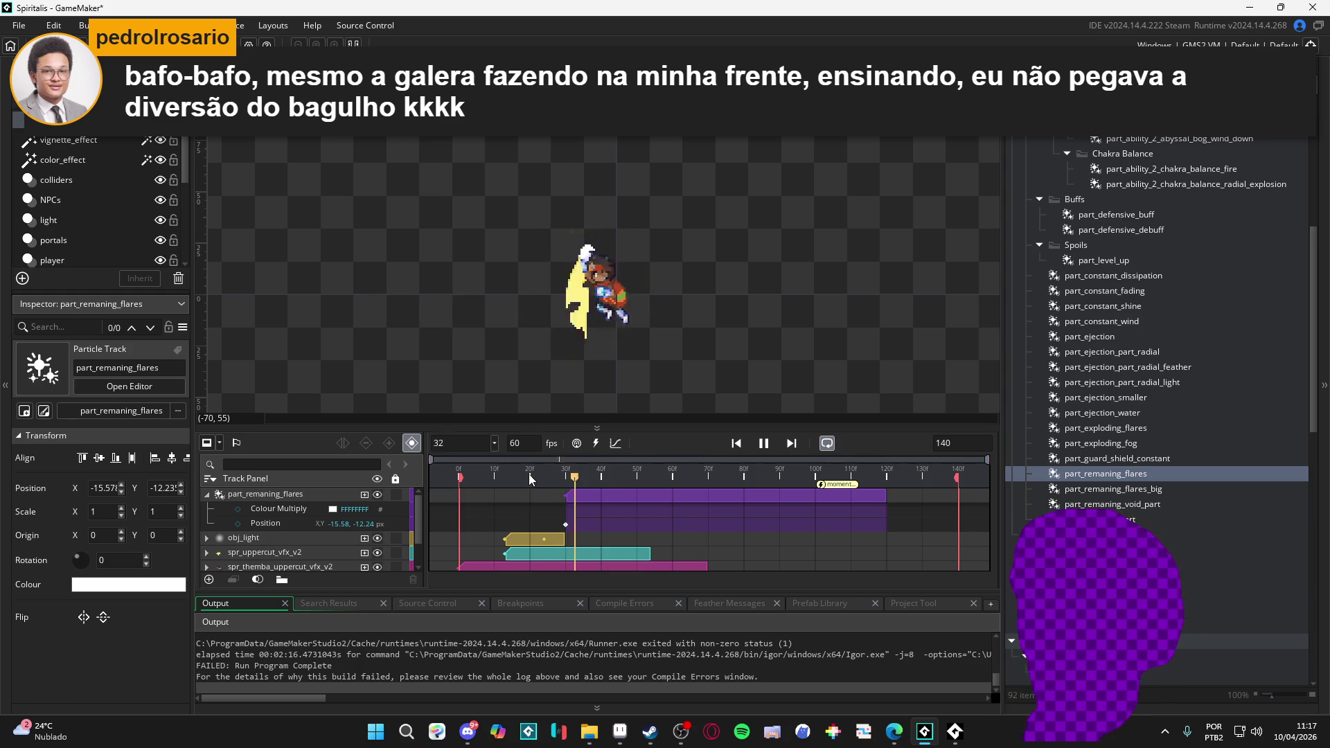
key("space")
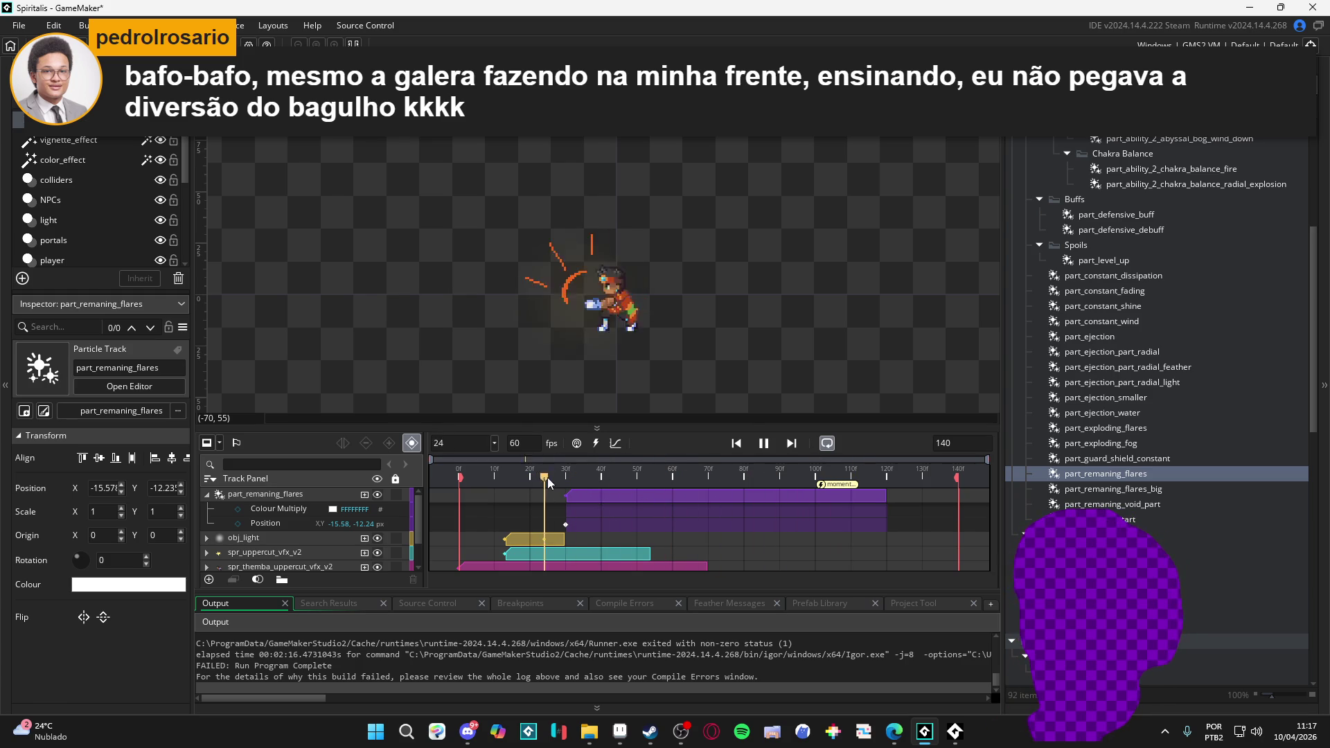
left_click_drag(641, 478, 552, 464)
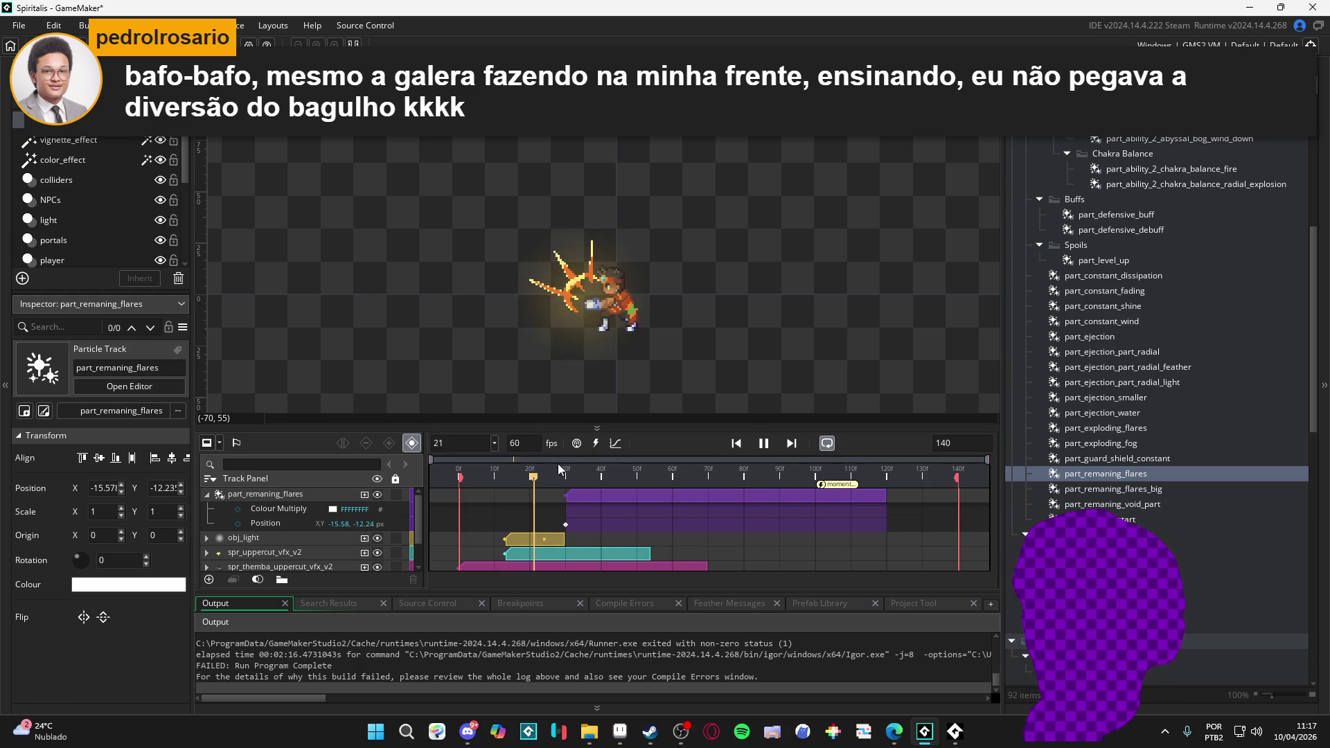
key("space")
left_click(543, 468)
key("space")
key("space")
left_click(543, 468)
key("space")
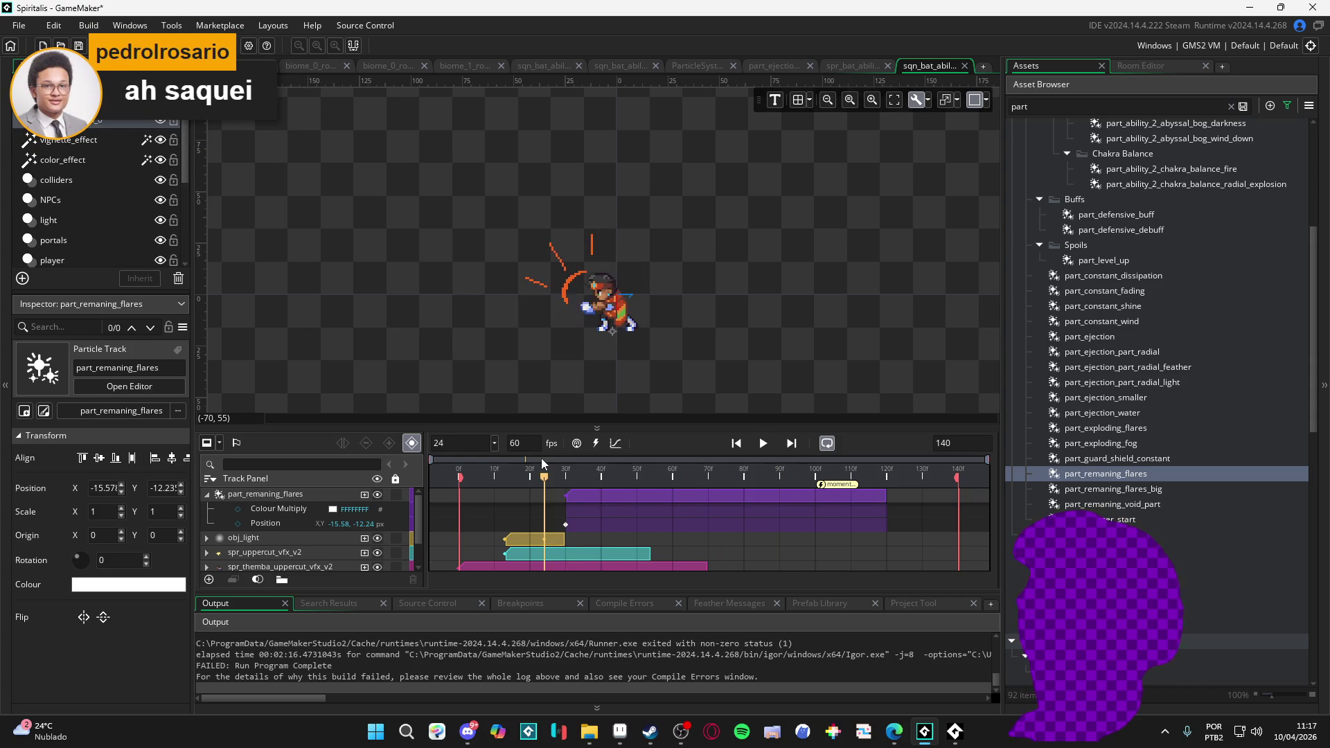
key("space")
left_click(565, 485)
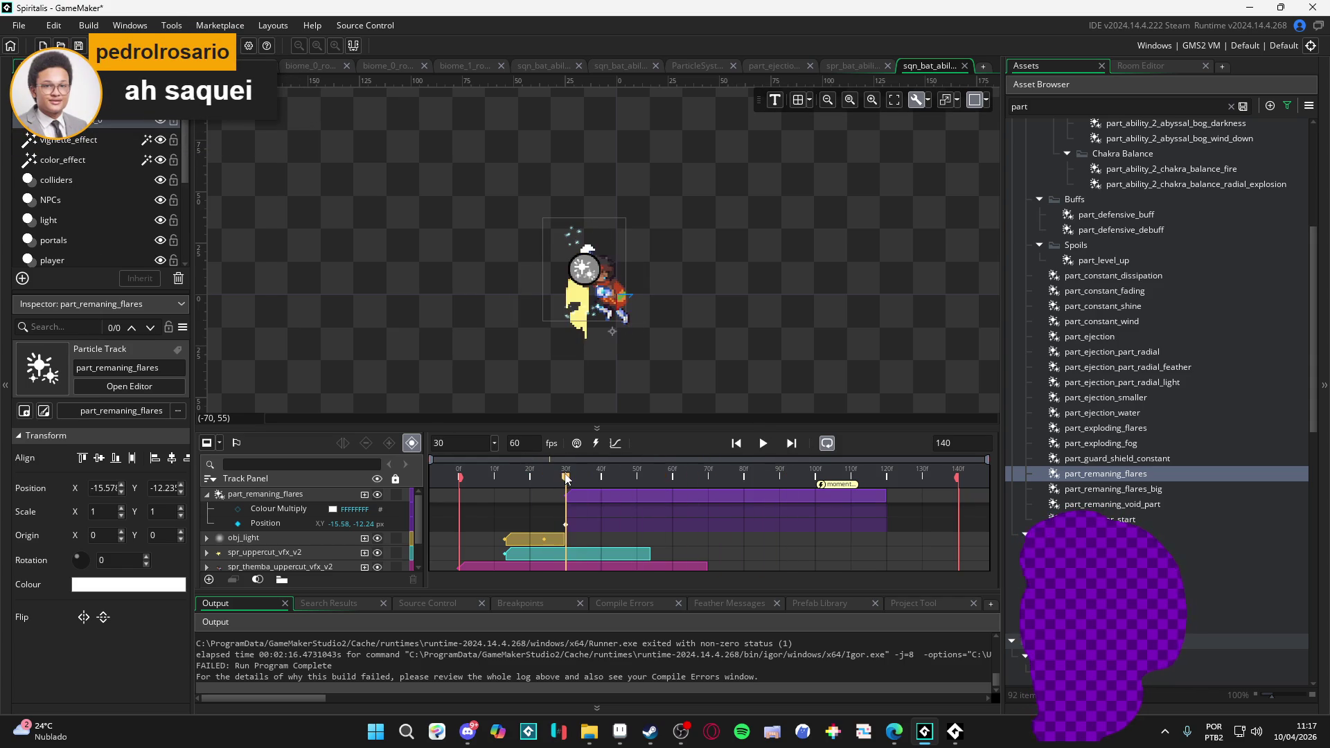
- Add a Colour Multiply keyframe for the flares at frame 30 and preview the sequence
left_click(239, 513)
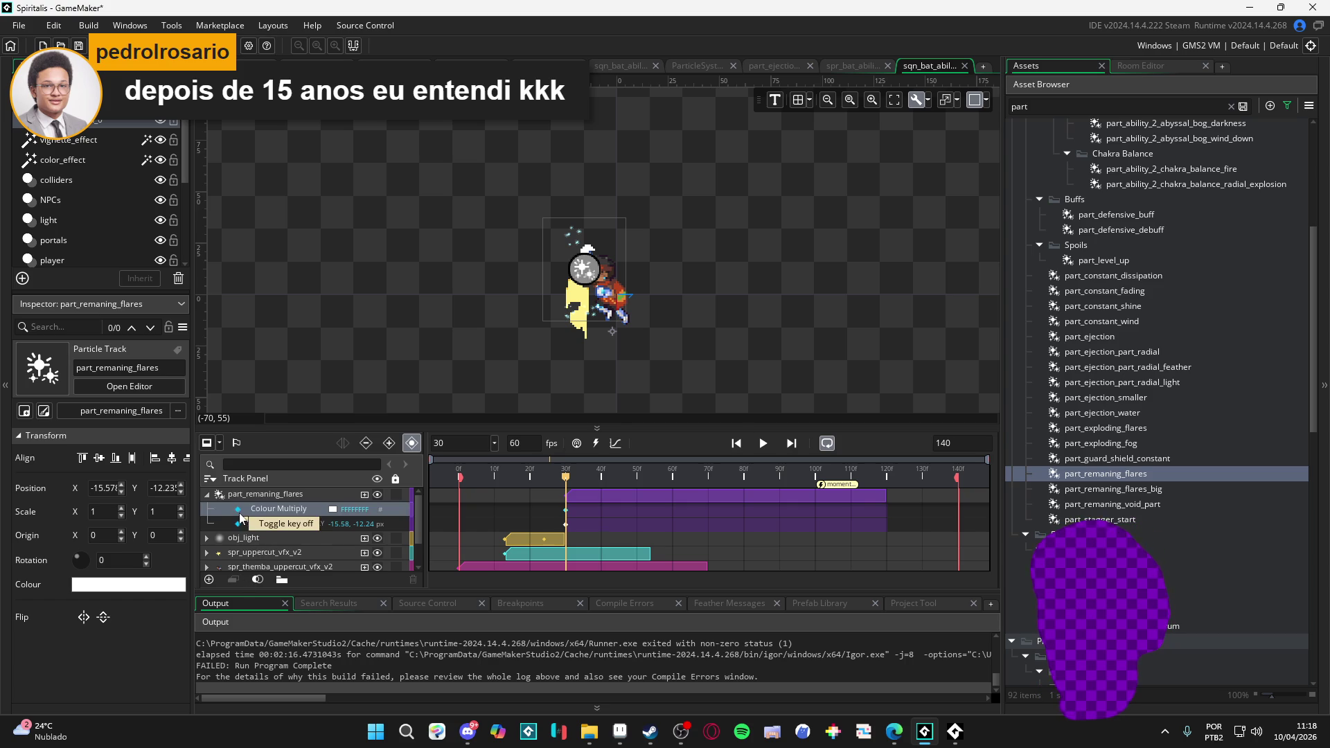
key("space")
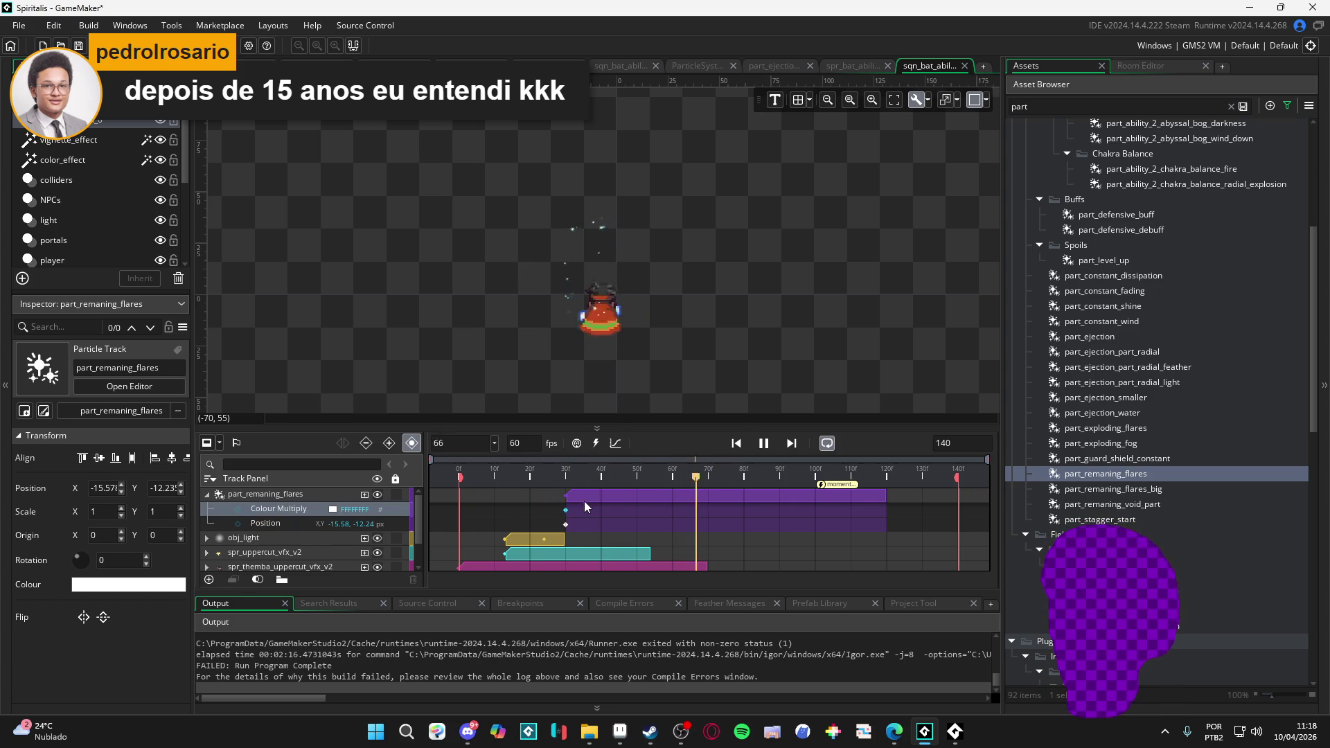
key("space")
left_click_drag(600, 482, 537, 480)
key("space")
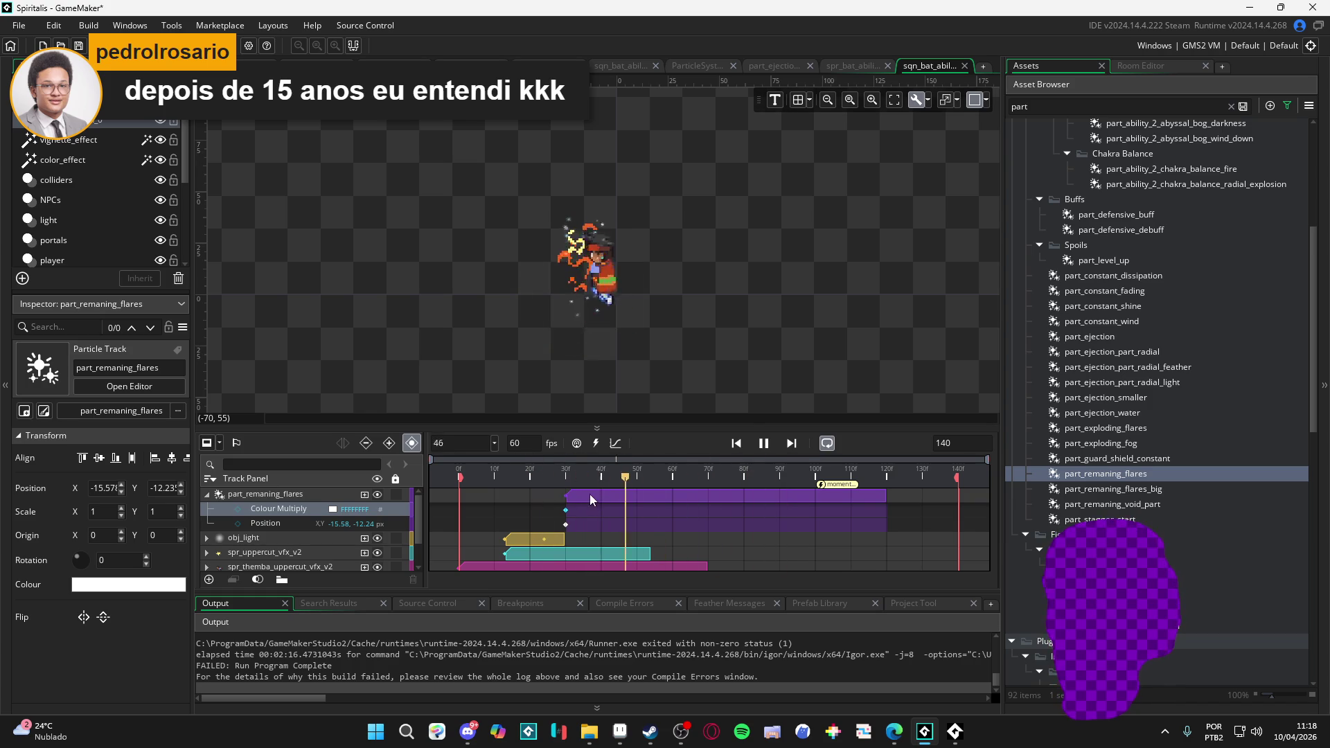
key("space")
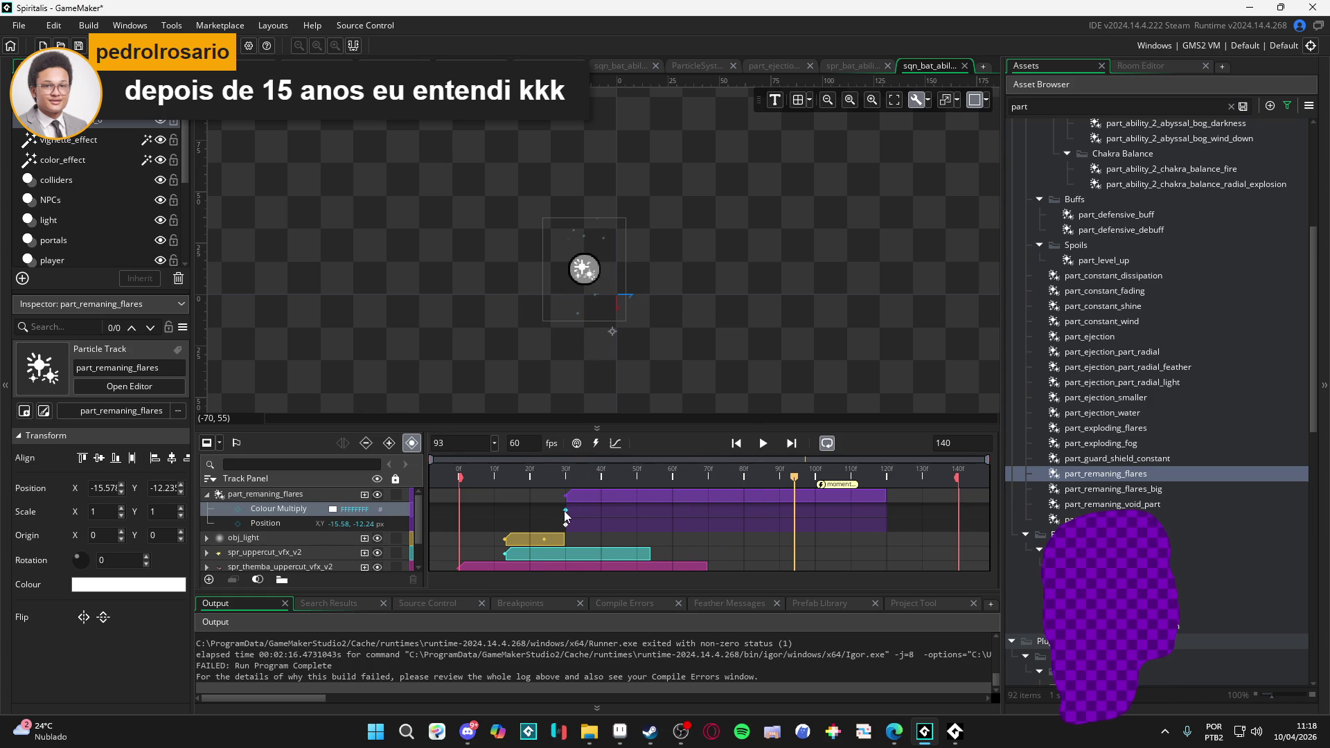
- Tint the frame-30 Colour Multiply keyframe yellow F8C53A and replay to check it
left_click(474, 513)
left_click(565, 510)
left_click(333, 509)
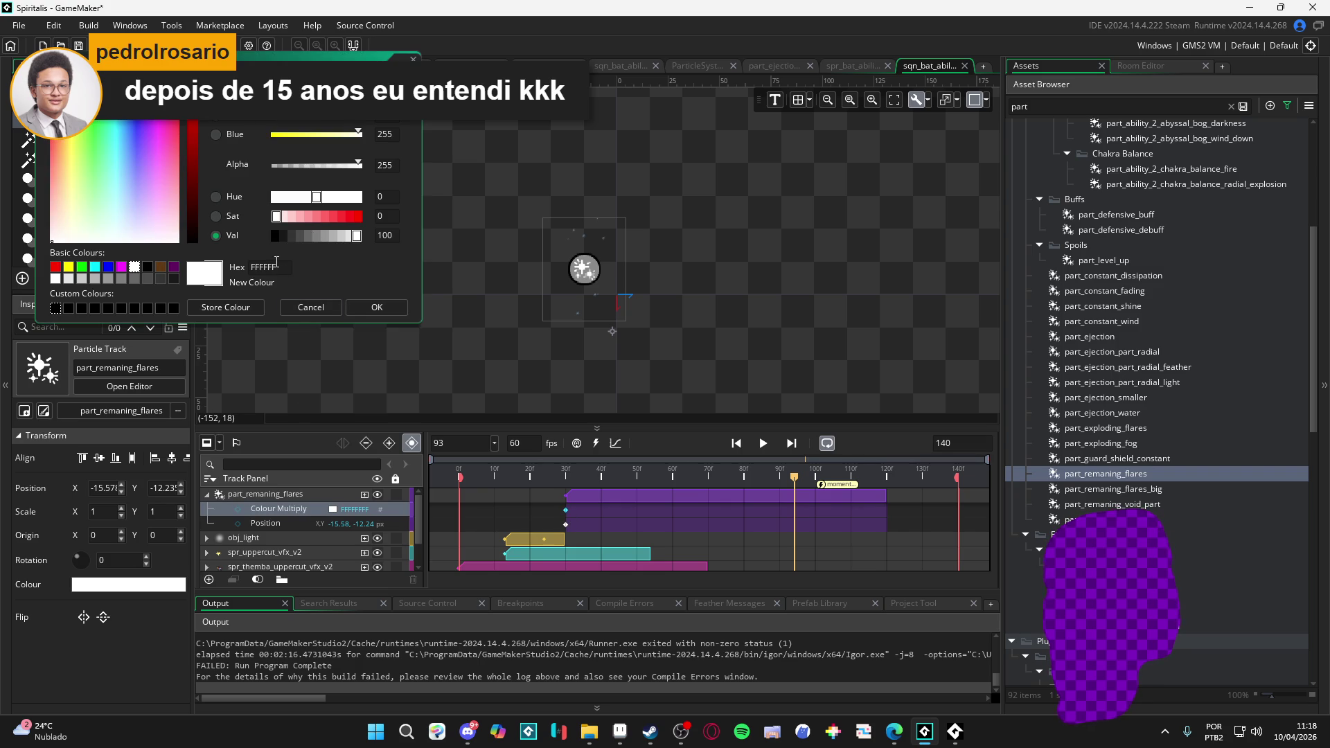
left_click(392, 309)
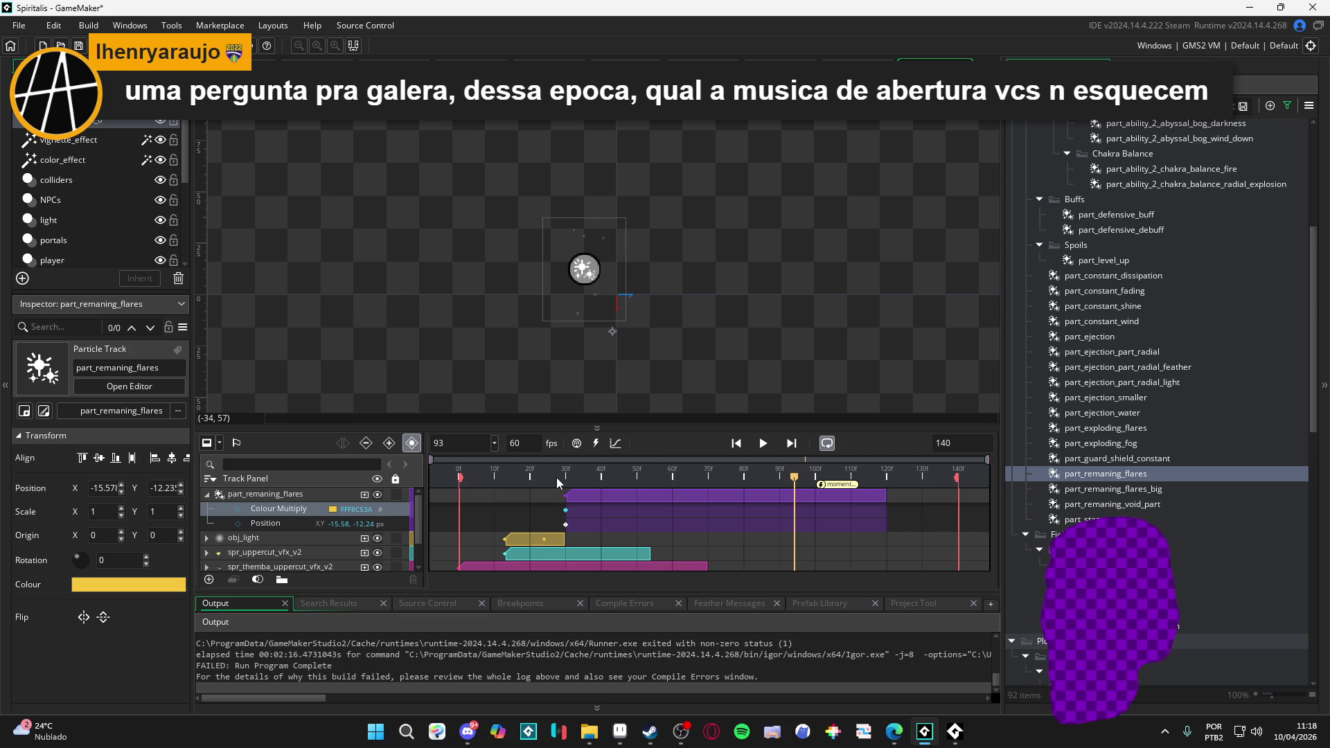
left_click(556, 476)
key("space")
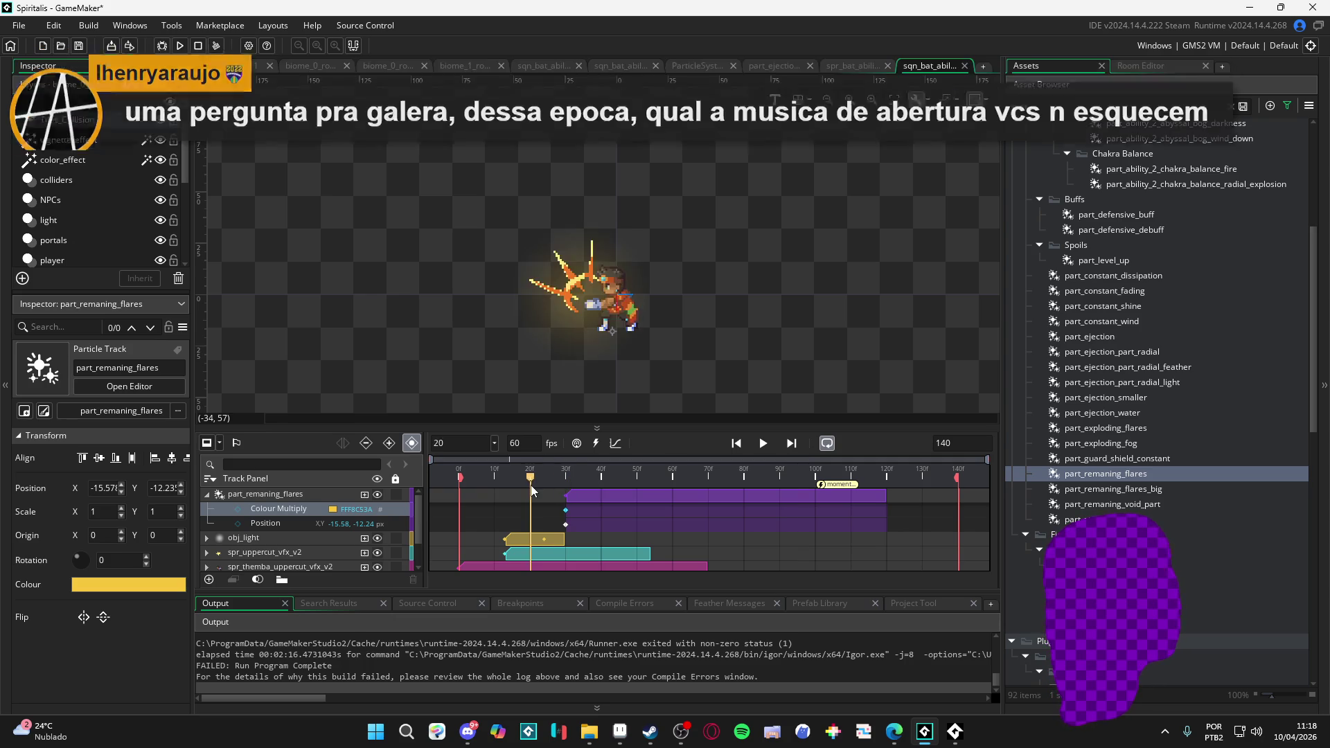
key("space")
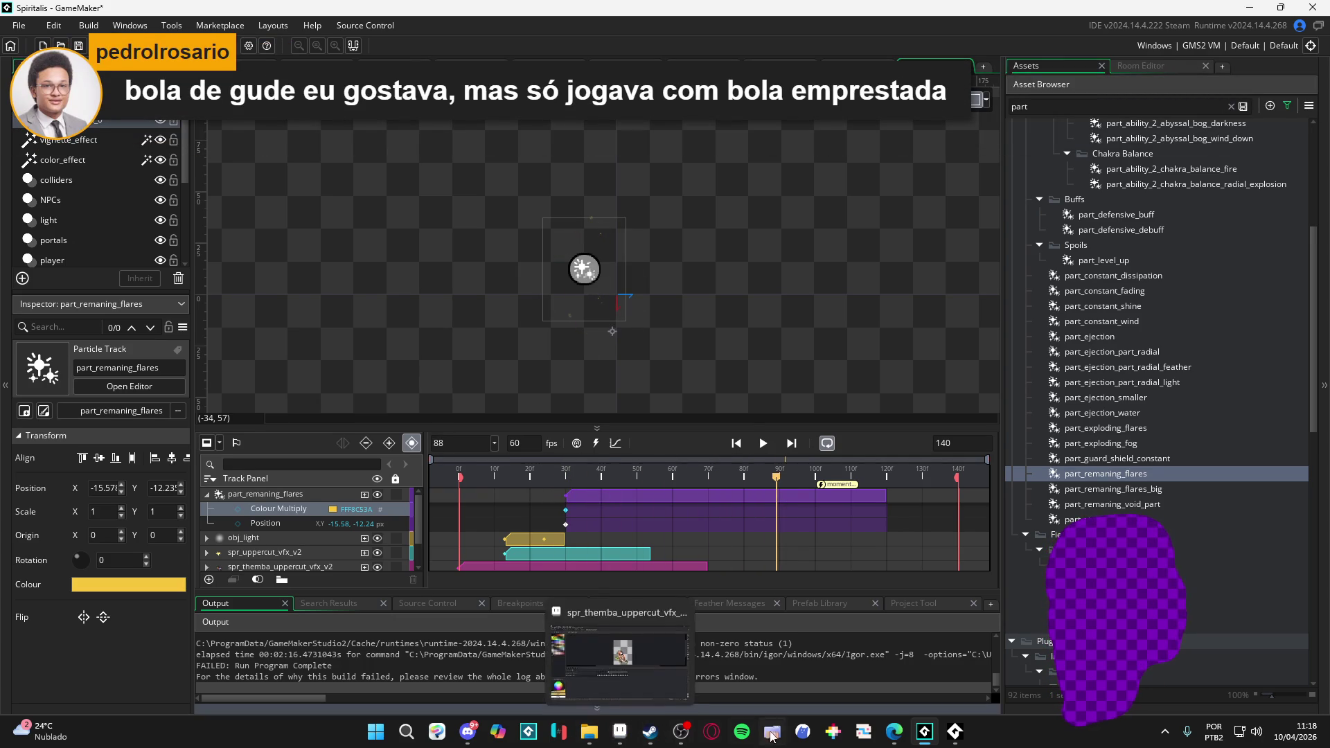
- Pick orange palette colour Idx-11 in Aseprite and select its hex code e88a36
left_click(620, 732)
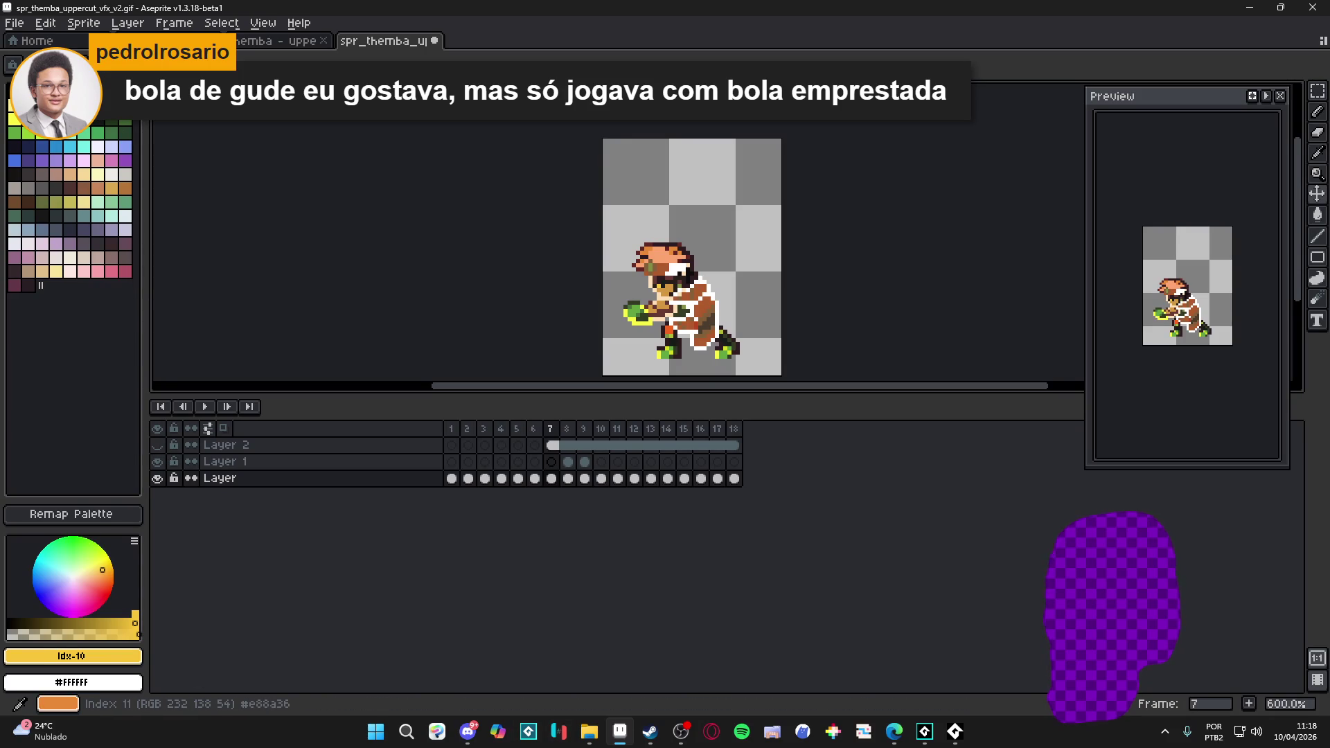
left_click(41, 105)
left_click(102, 656)
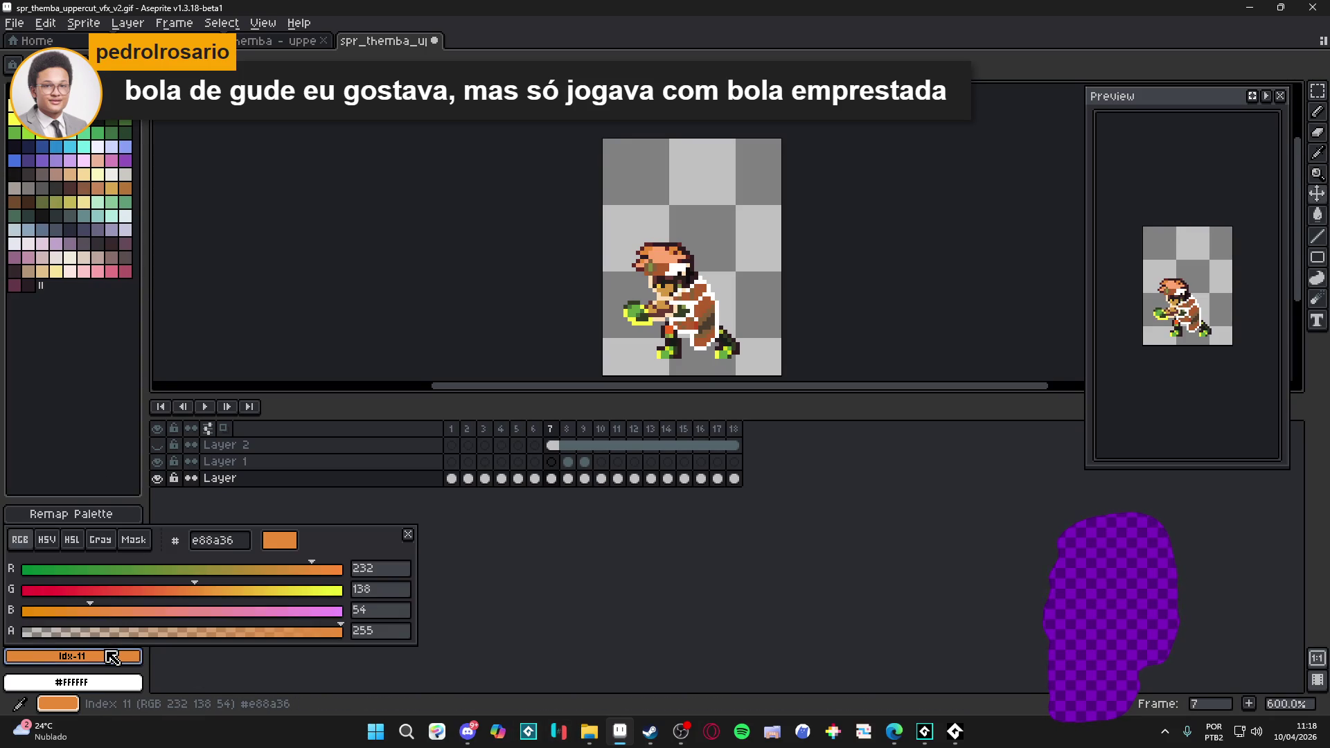
key("Escape")
left_click(104, 656)
left_click(222, 542)
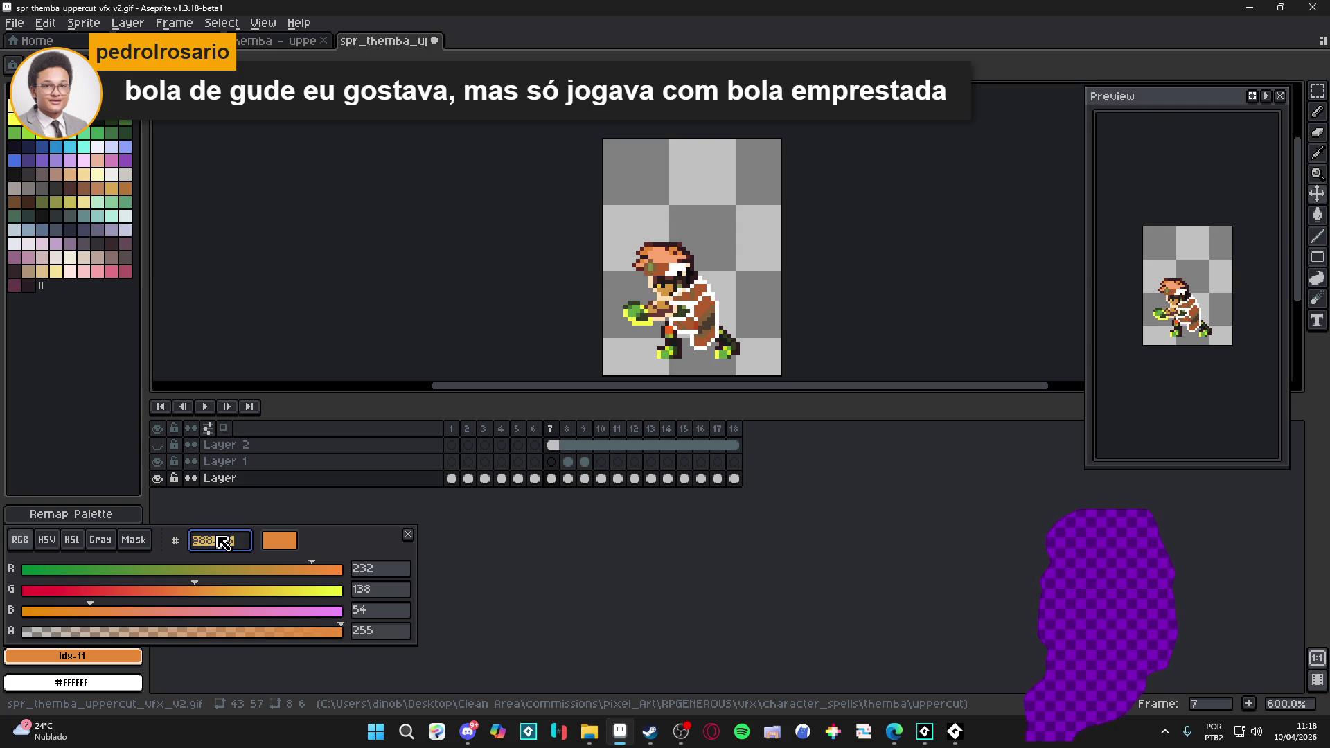
left_click_drag(223, 542, 232, 542)
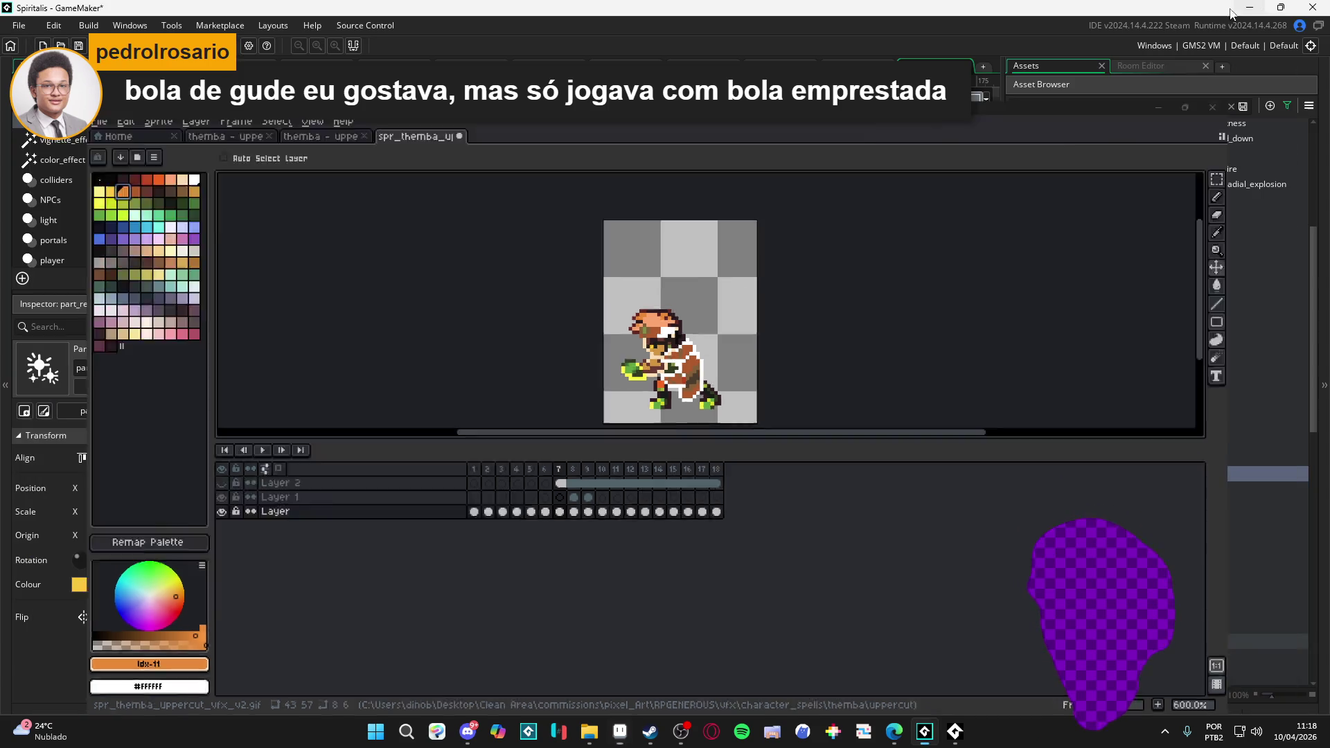
left_click(1251, 7)
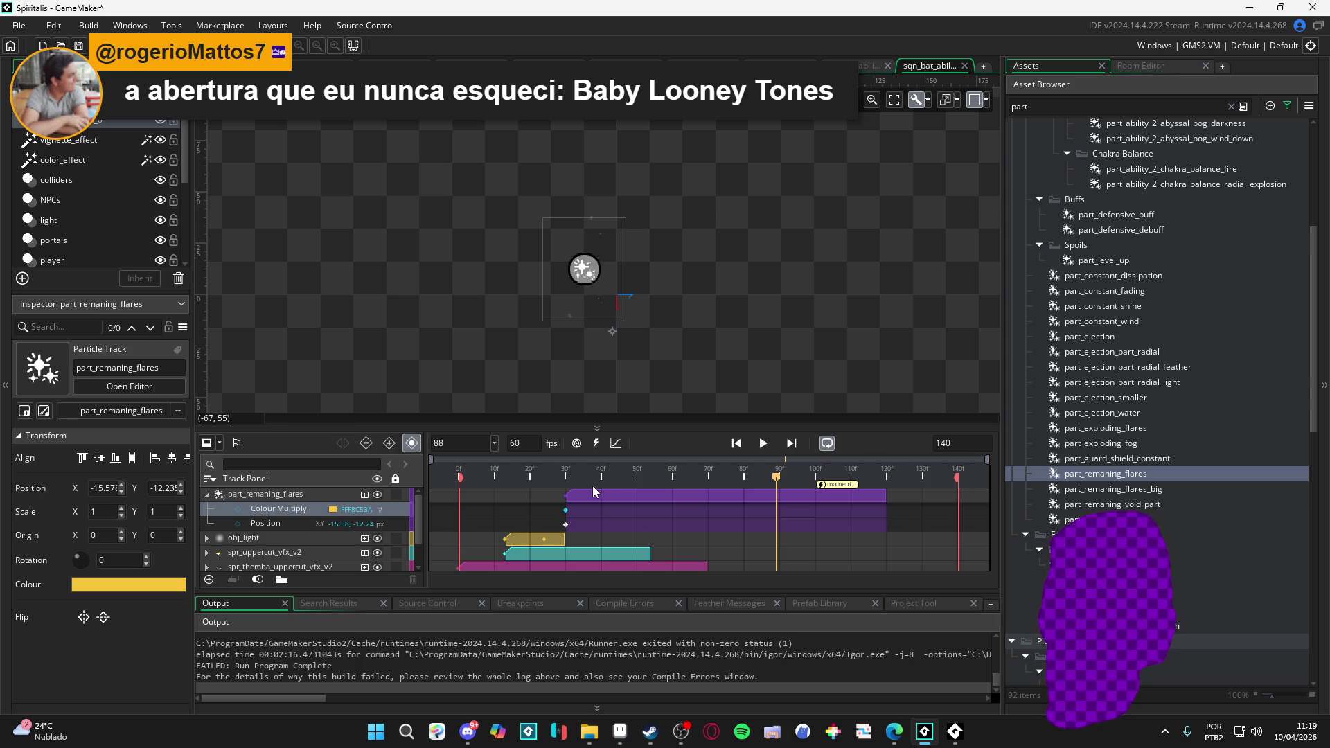
- At frame 30, change the flares' Colour Multiply keyframe to orange E88A36
left_click_drag(598, 473, 565, 473)
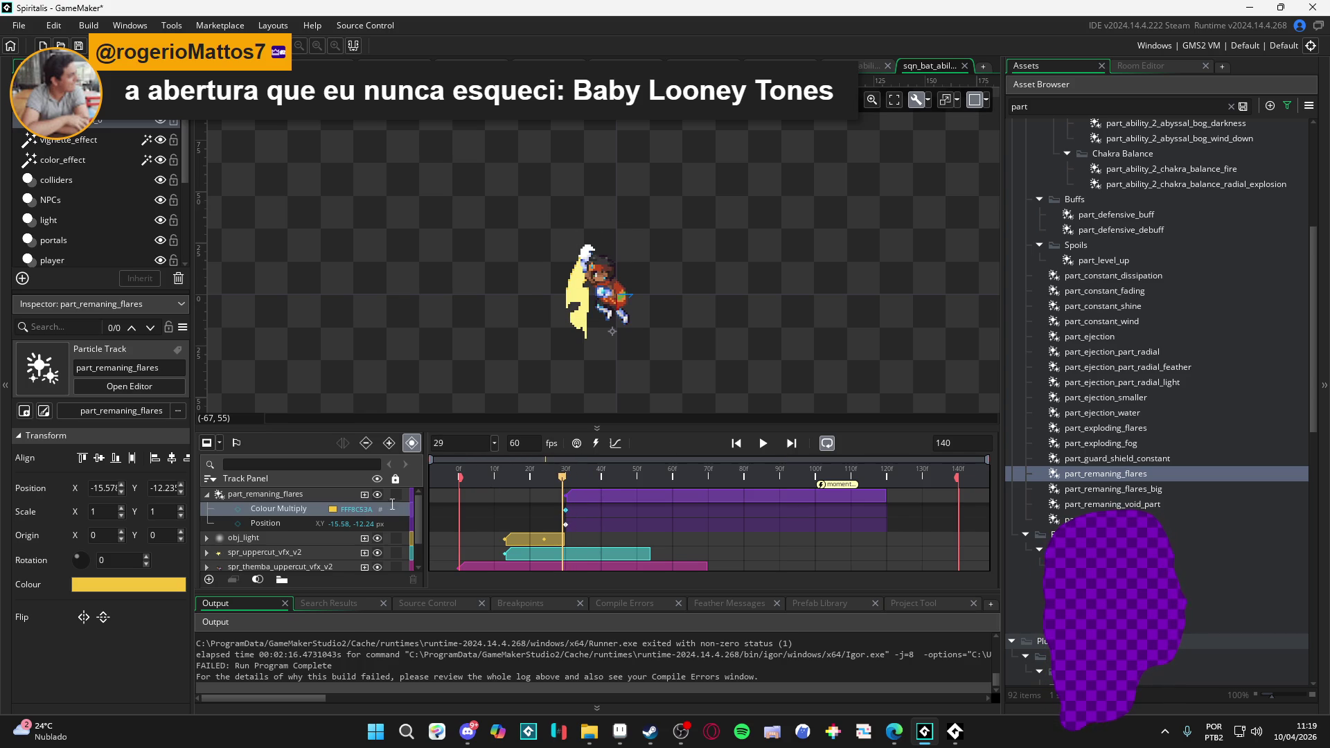
left_click_drag(565, 477, 567, 477)
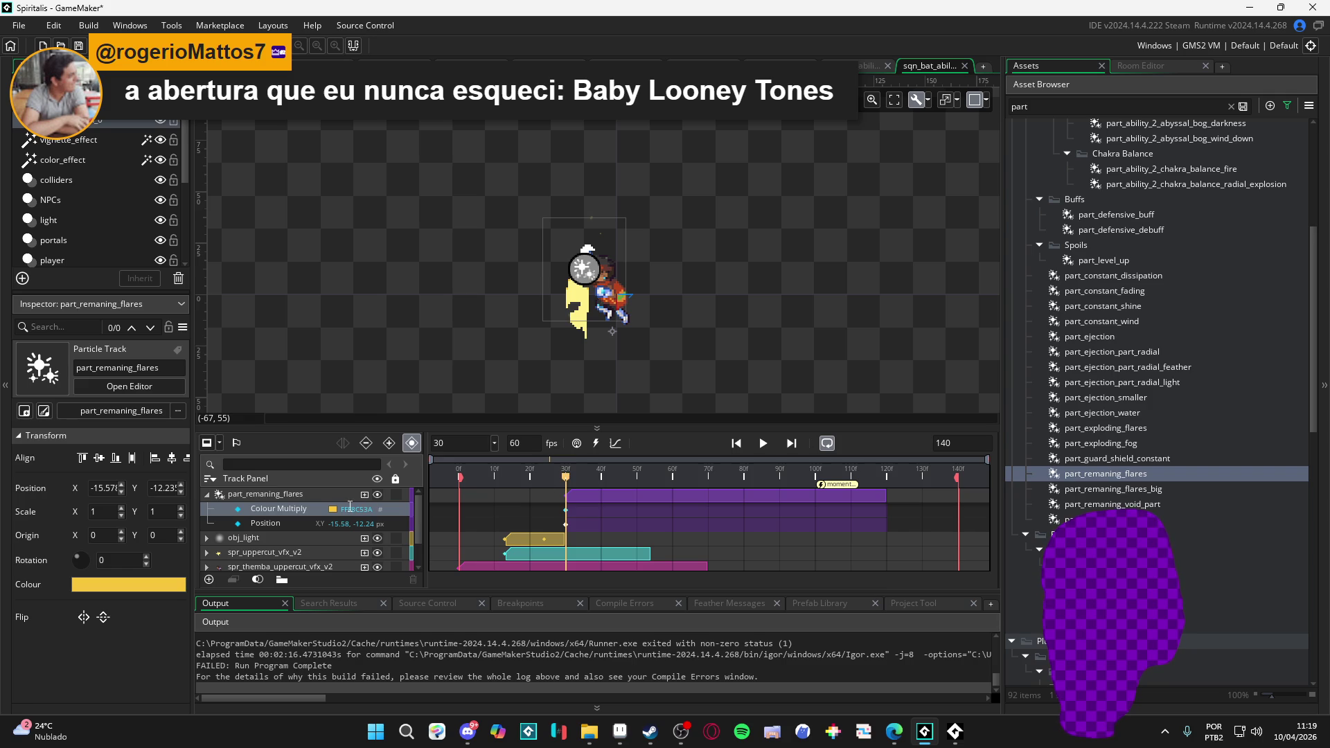
double_click(333, 511)
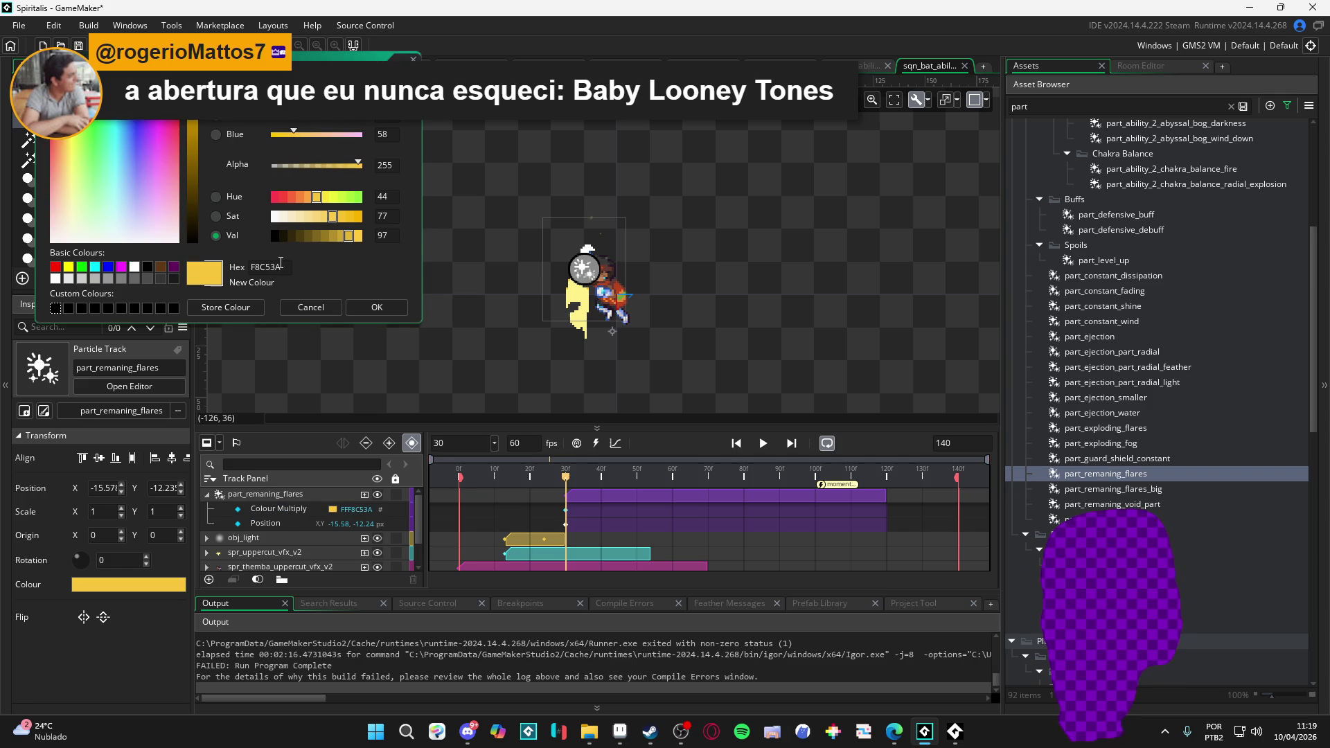
type("e88a36")
left_click(377, 307)
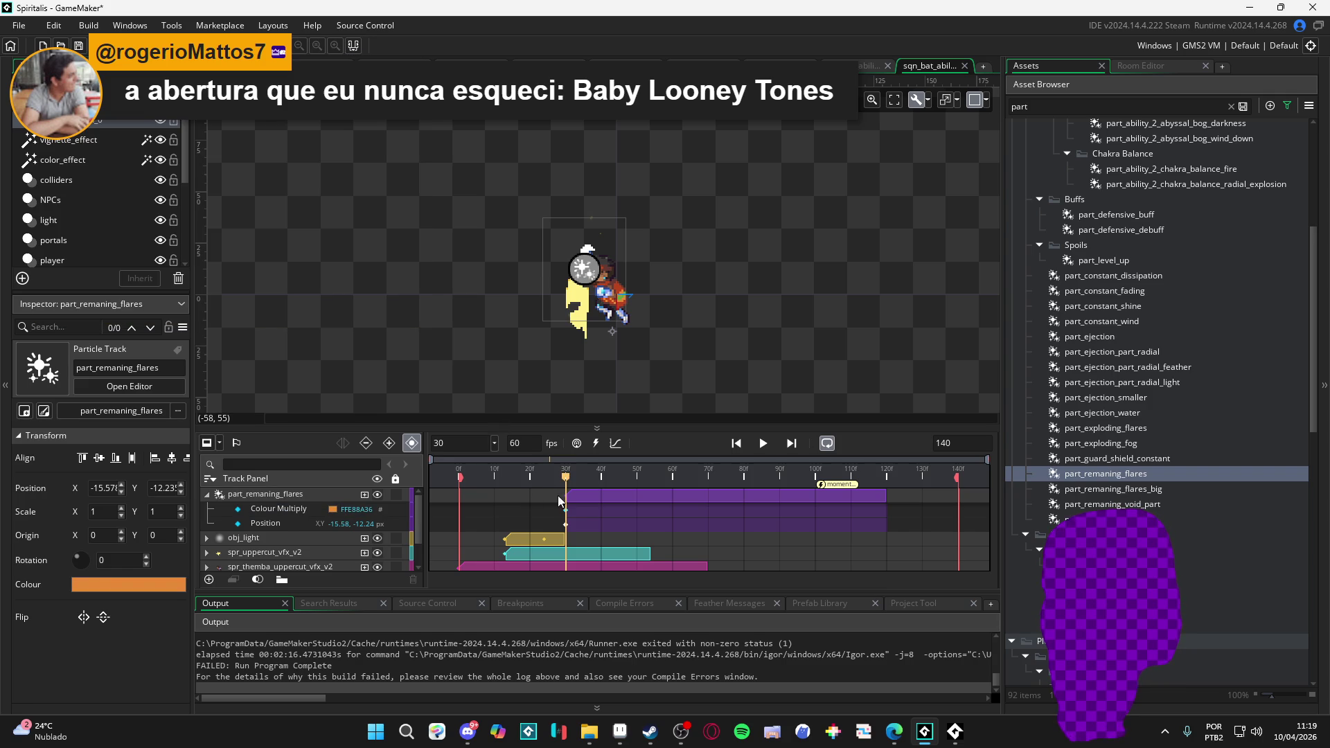
- Play and stop the sequence to preview the orange flares, ending on frame 40
key("Return")
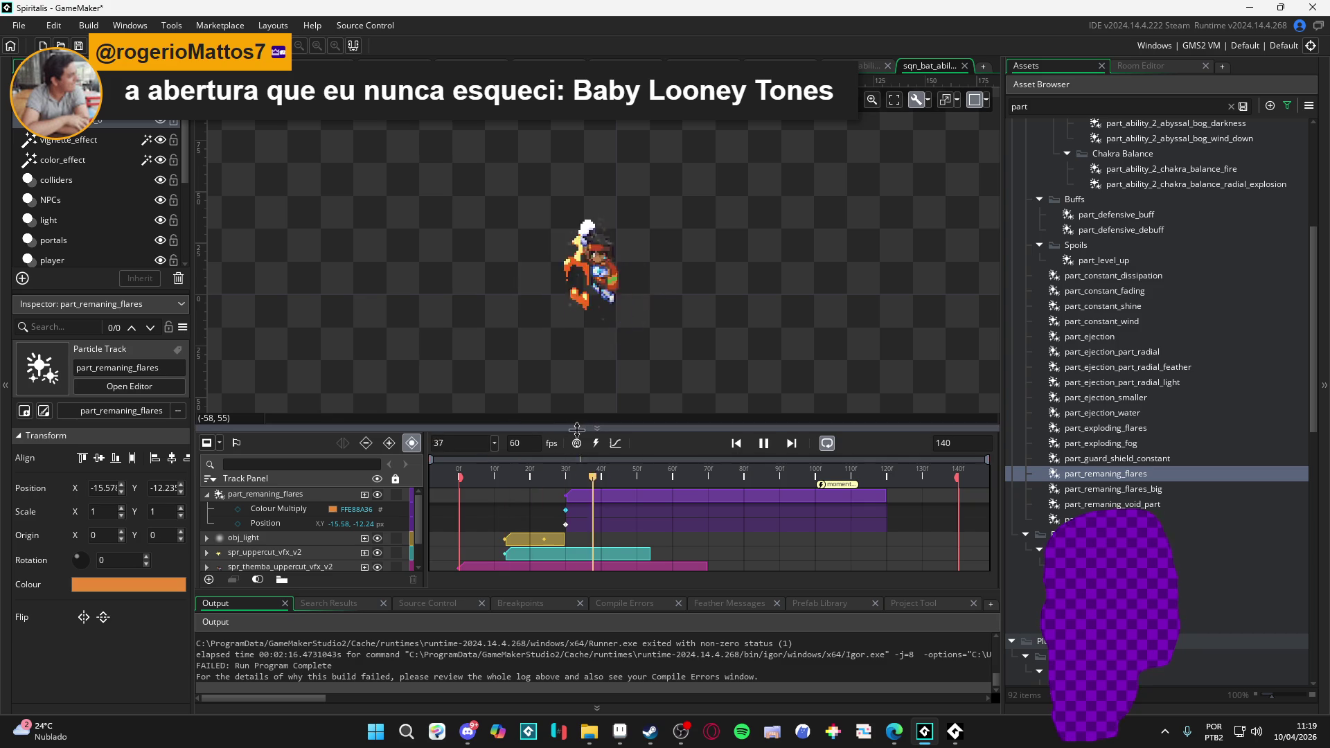
key("Return")
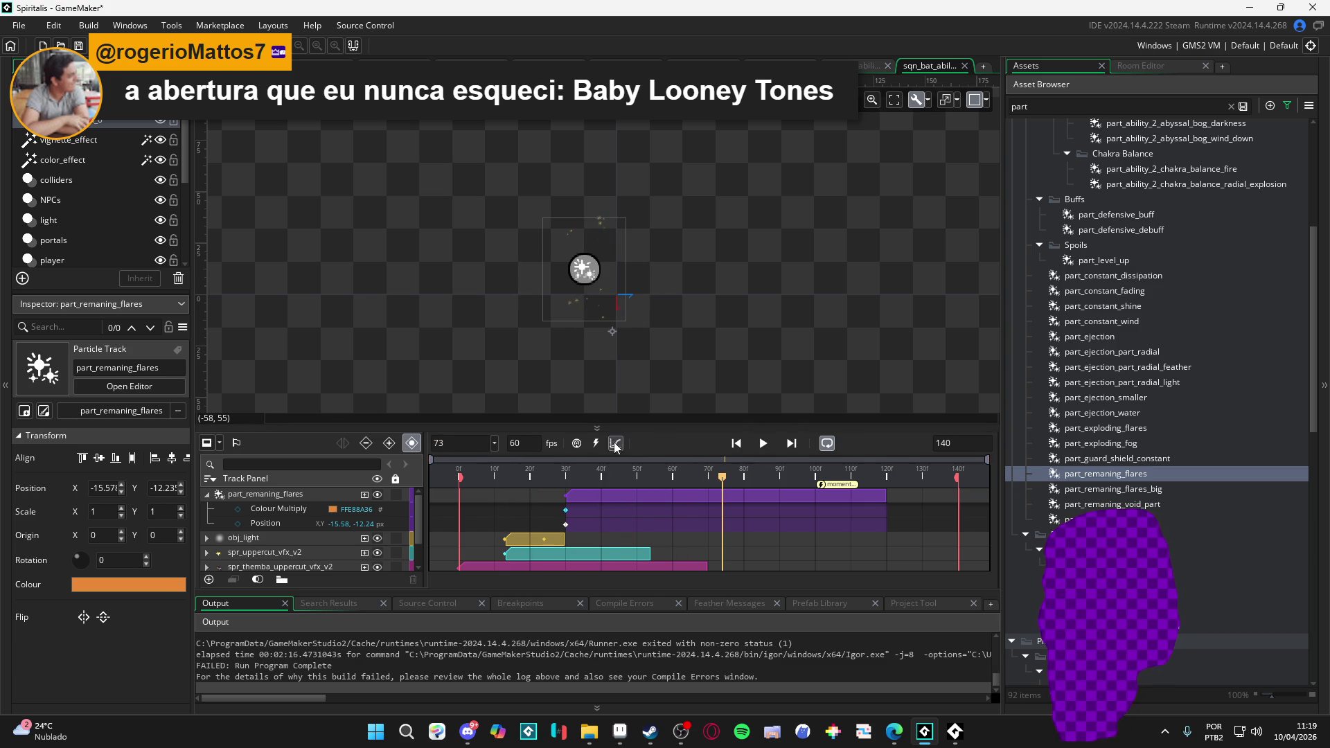
key("Return")
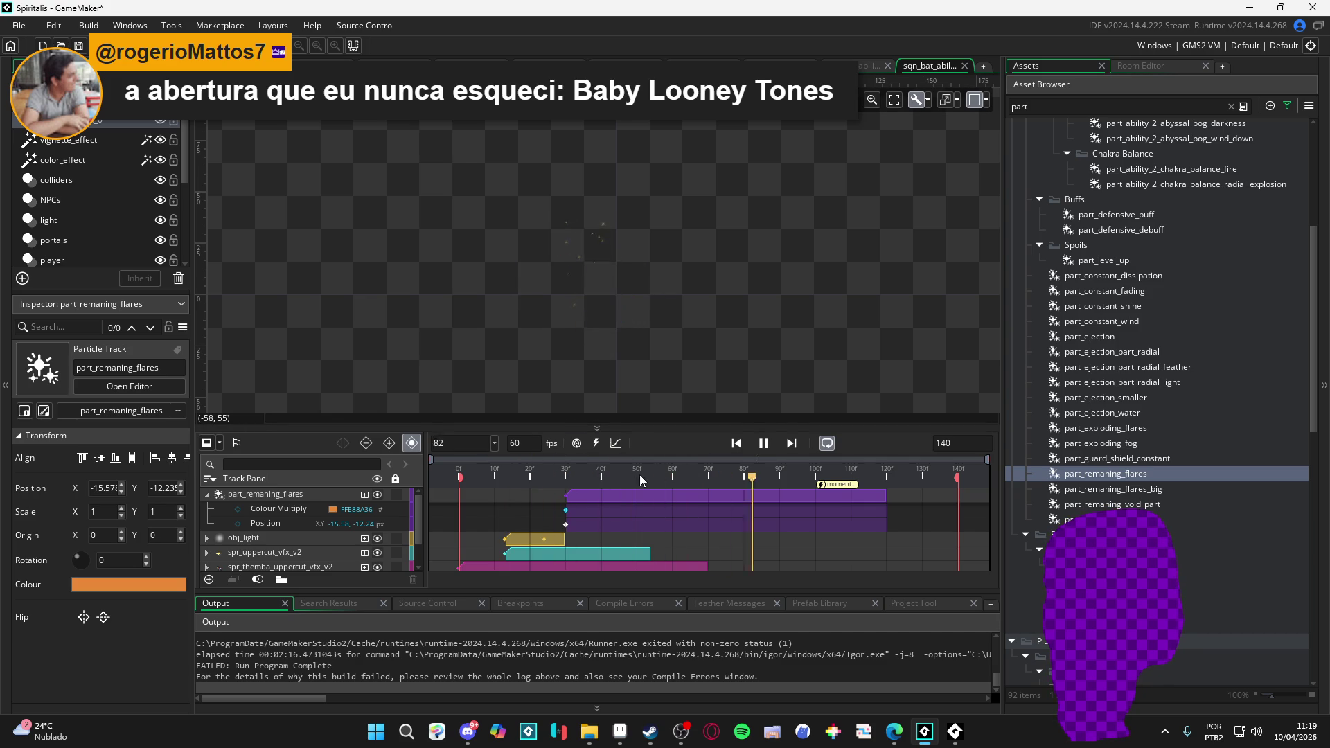
key("Return")
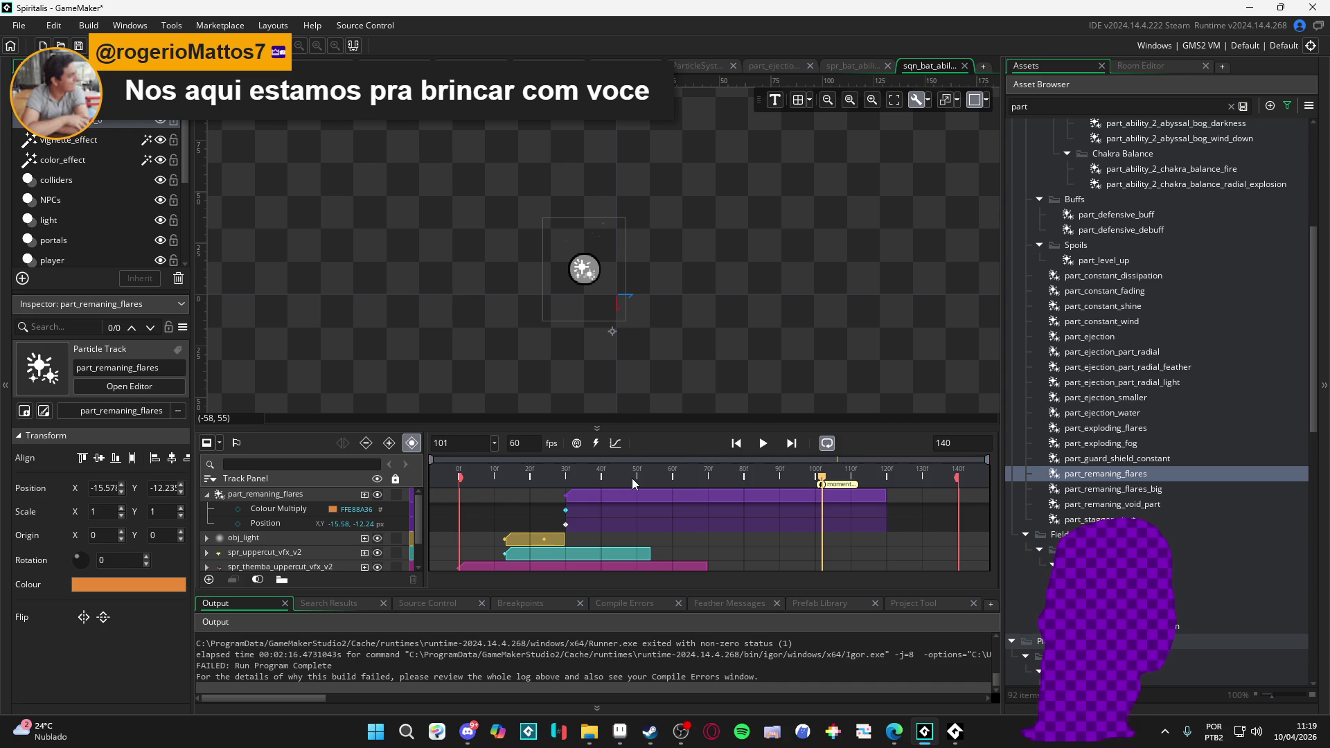
left_click(602, 481)
- Key Colour Multiply at frame 50 and make the frame-60 key fully transparent (alpha 0)
mouse_move(584, 484)
left_mouse_down()
mouse_move(675, 480)
mouse_move(544, 480)
mouse_move(710, 473)
mouse_move(639, 478)
left_mouse_up()
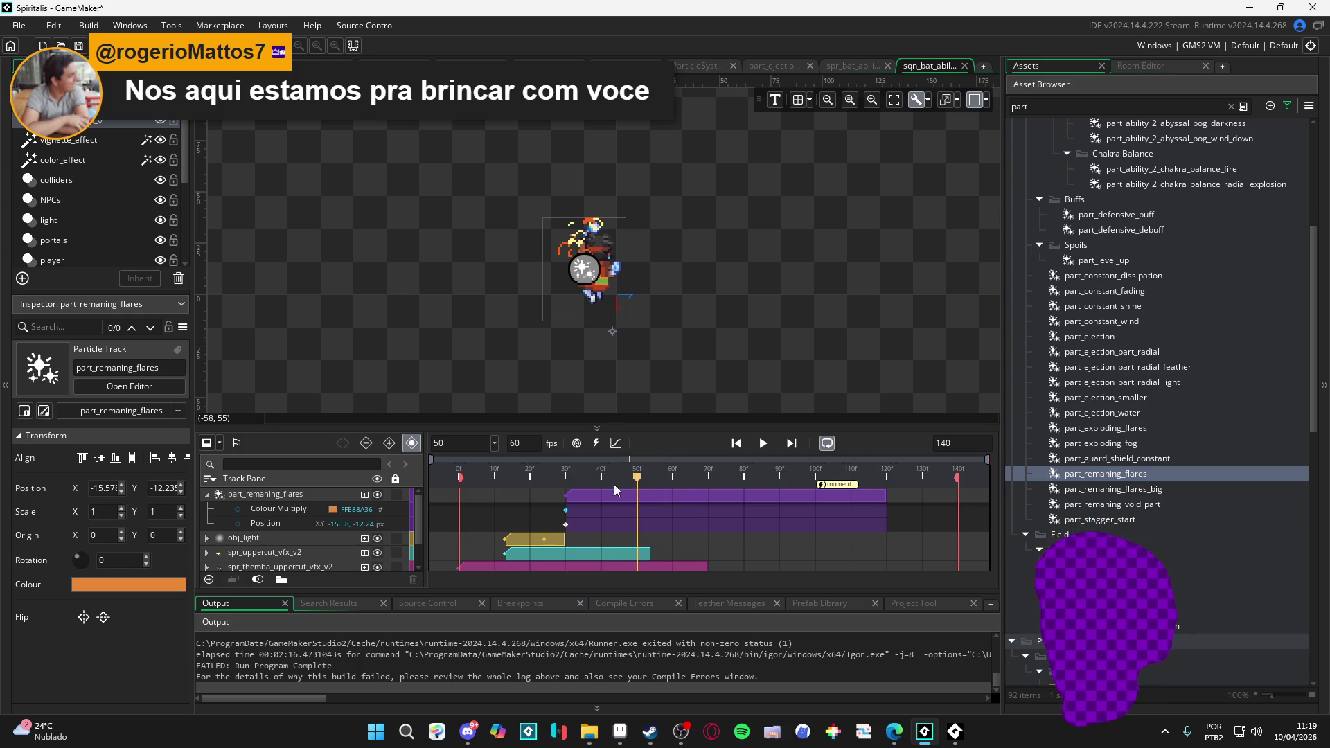
left_click(238, 510)
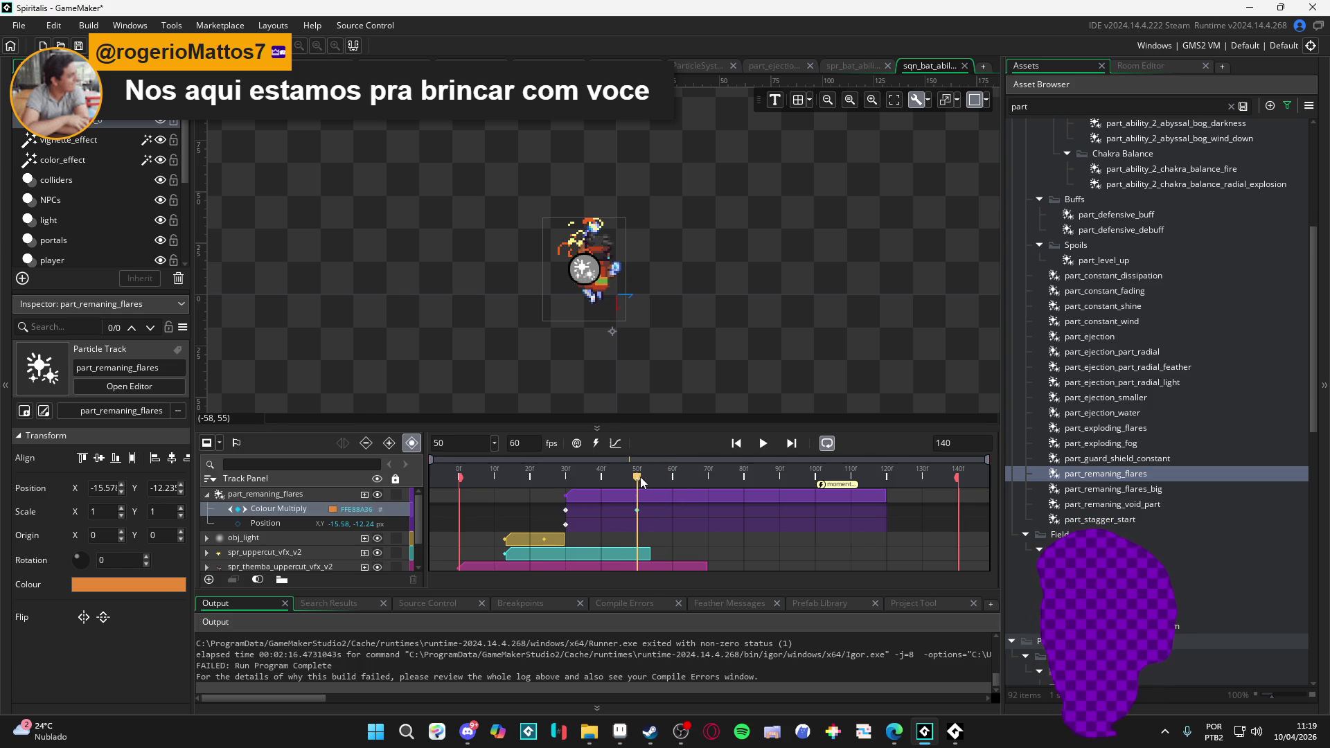
left_click_drag(643, 479, 674, 477)
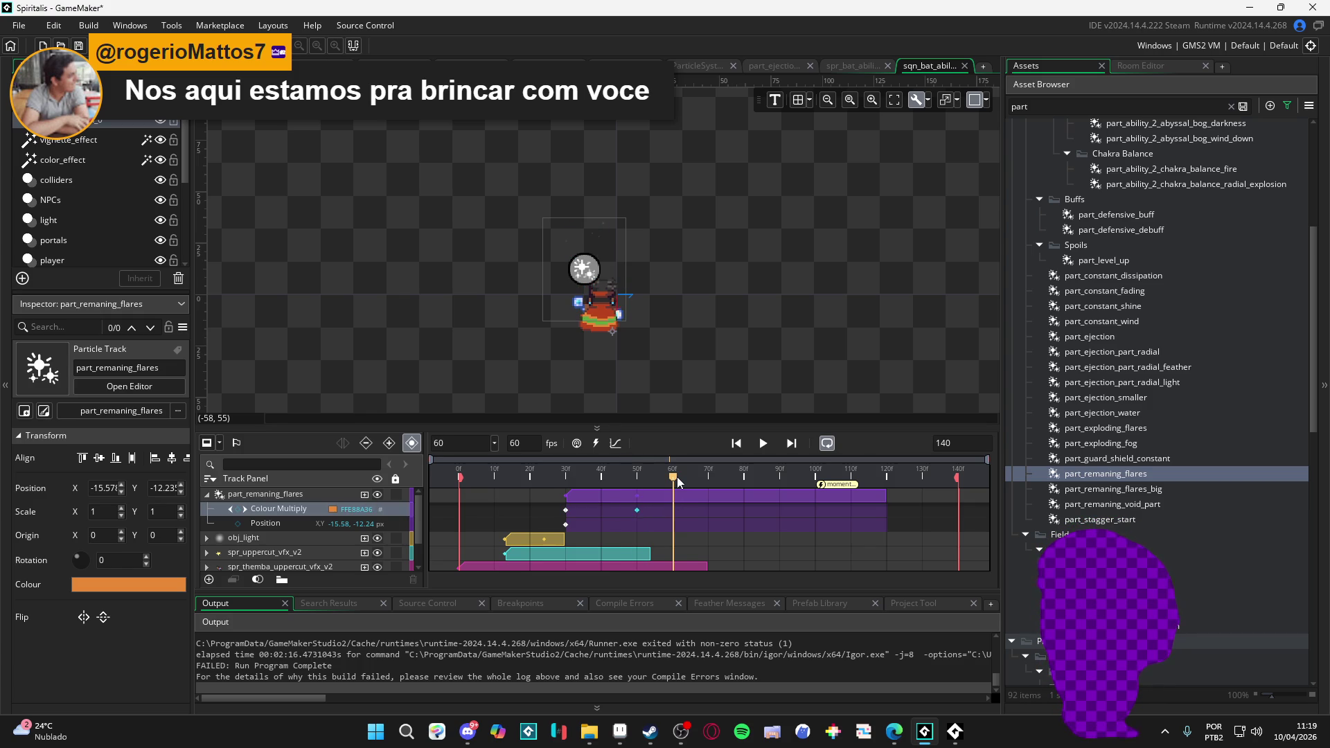
left_click(332, 509)
left_click_drag(329, 163, 194, 159)
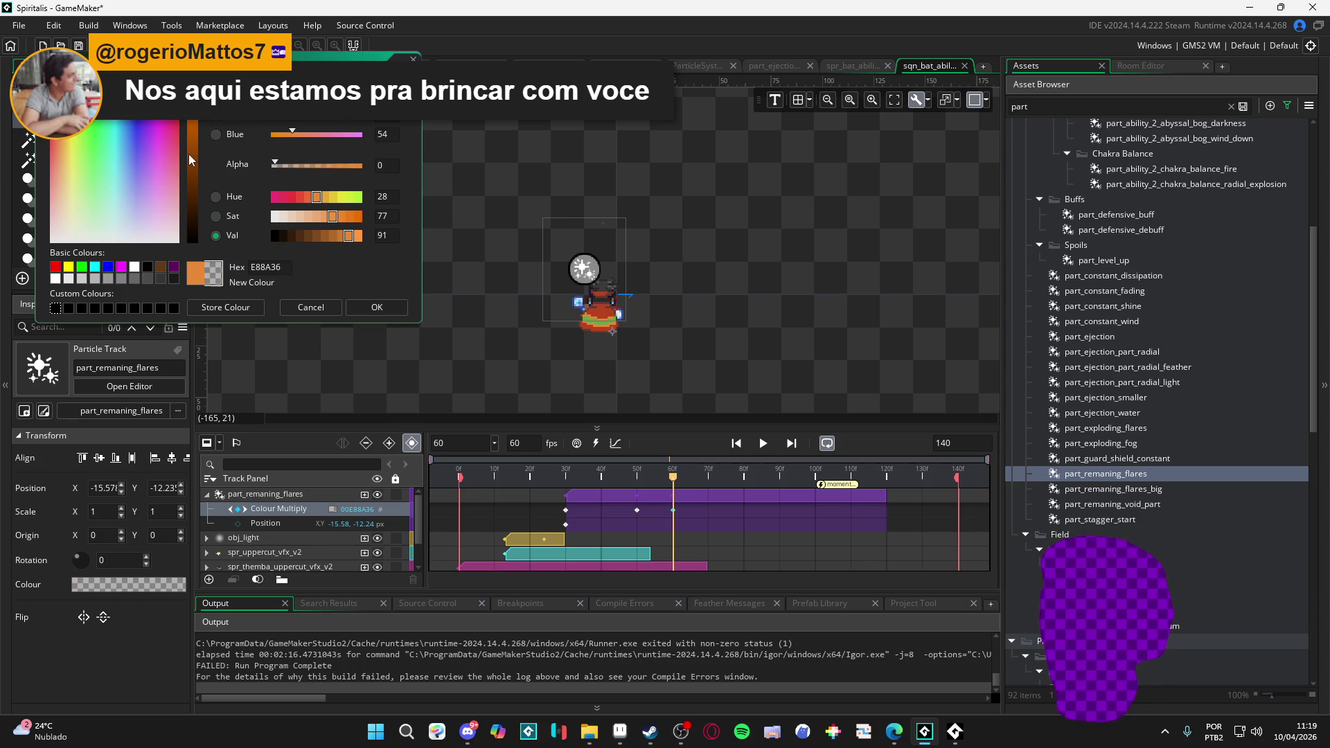
left_click(377, 308)
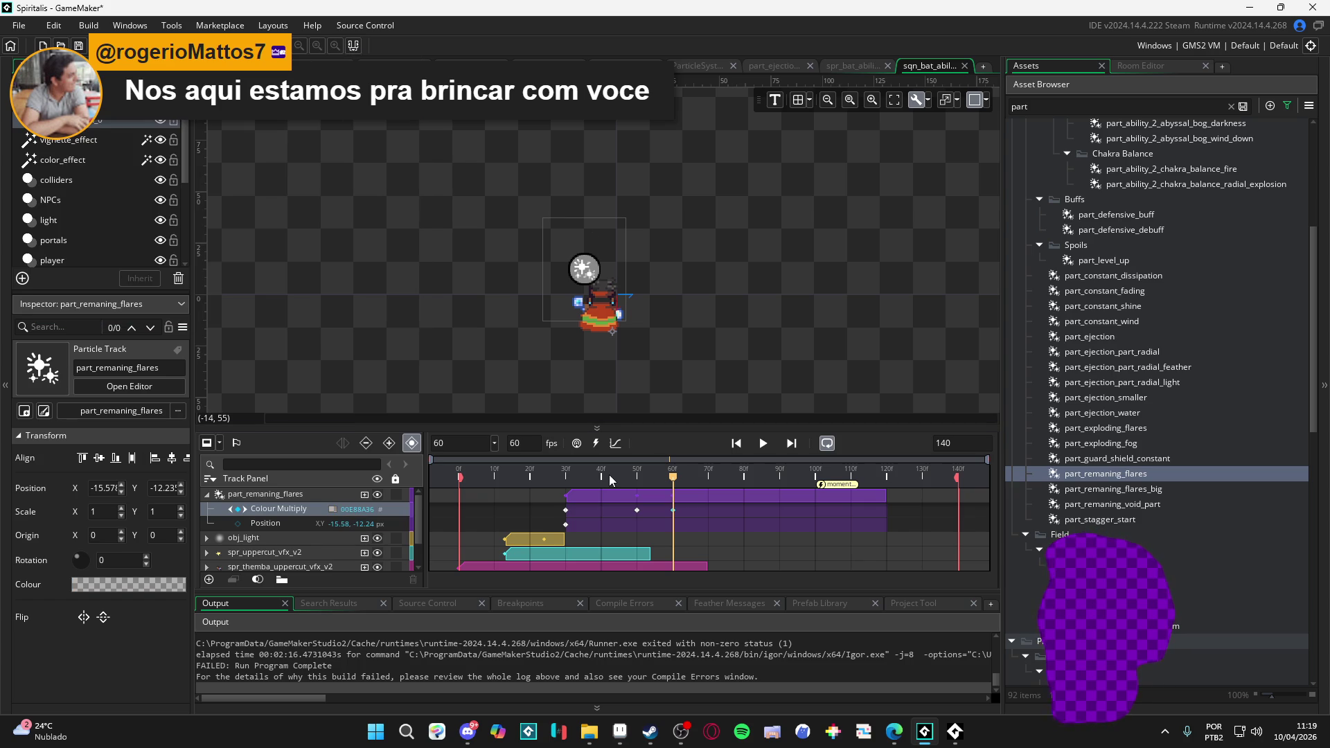
- Preview the fade and shorten the flares clip to end near frame 70
key("space")
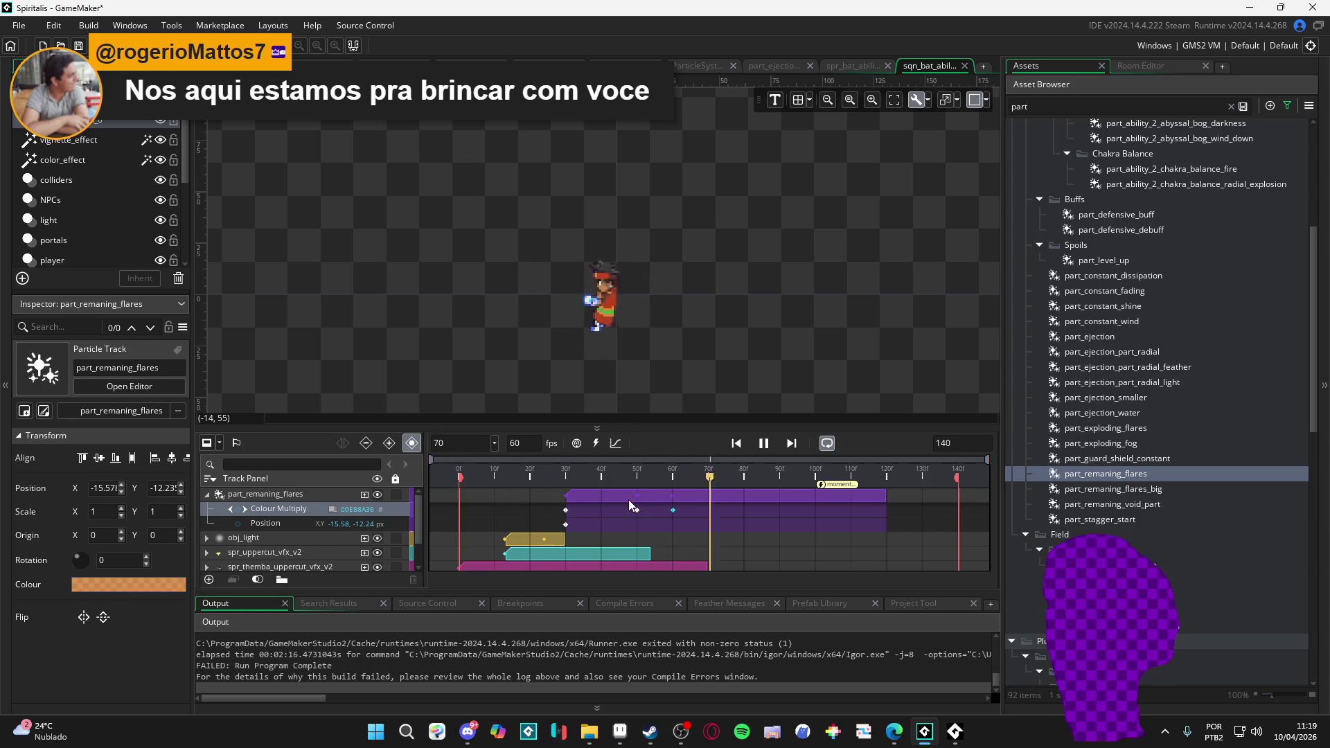
key("space")
left_click_drag(887, 495, 708, 489)
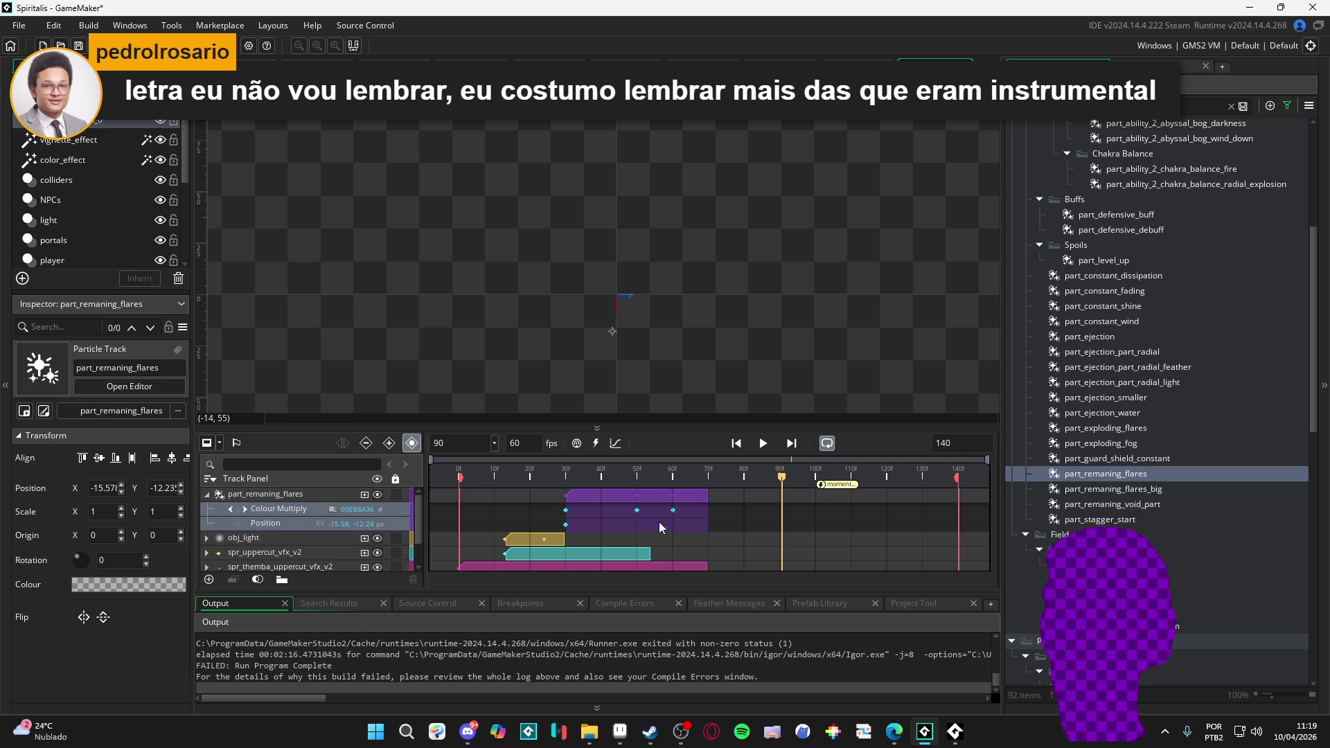
- Move the middle Colour Multiply keyframe to frame 60 and check the timing
left_click(673, 510)
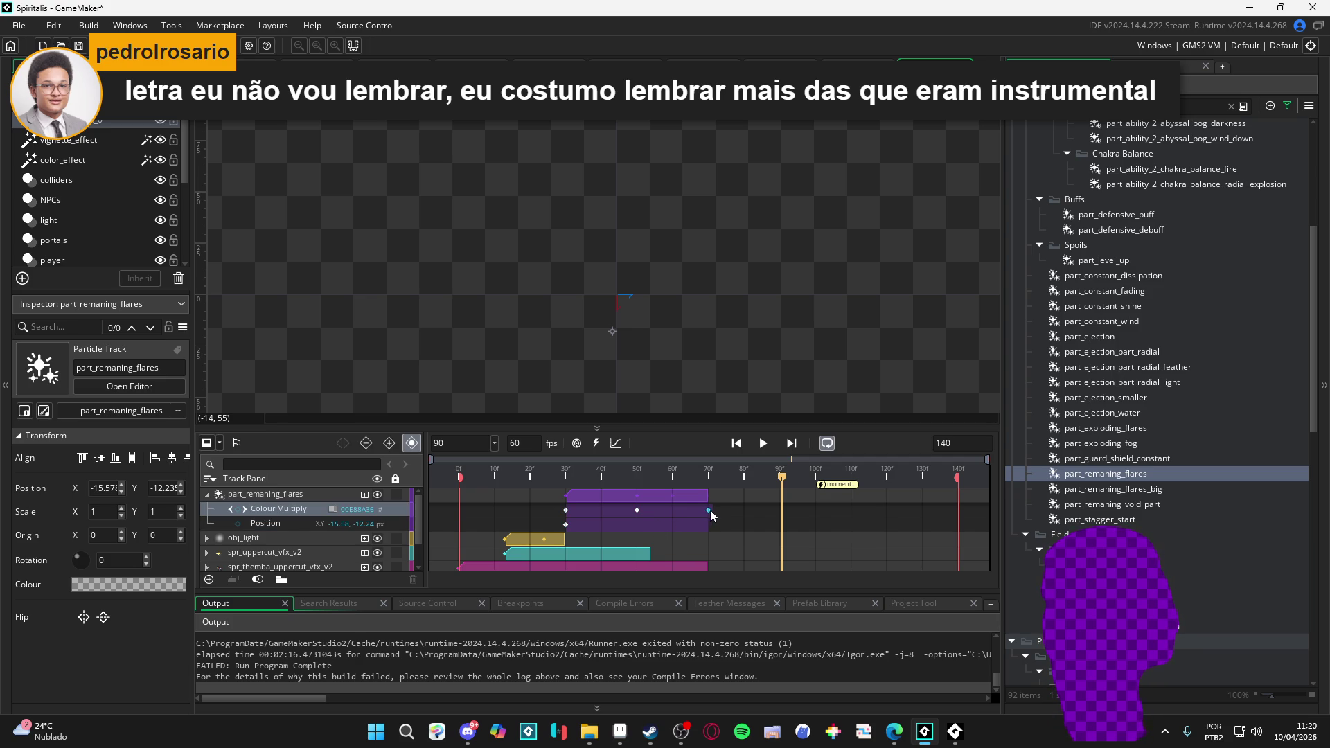
left_click_drag(646, 509, 675, 512)
key("space")
key("space")
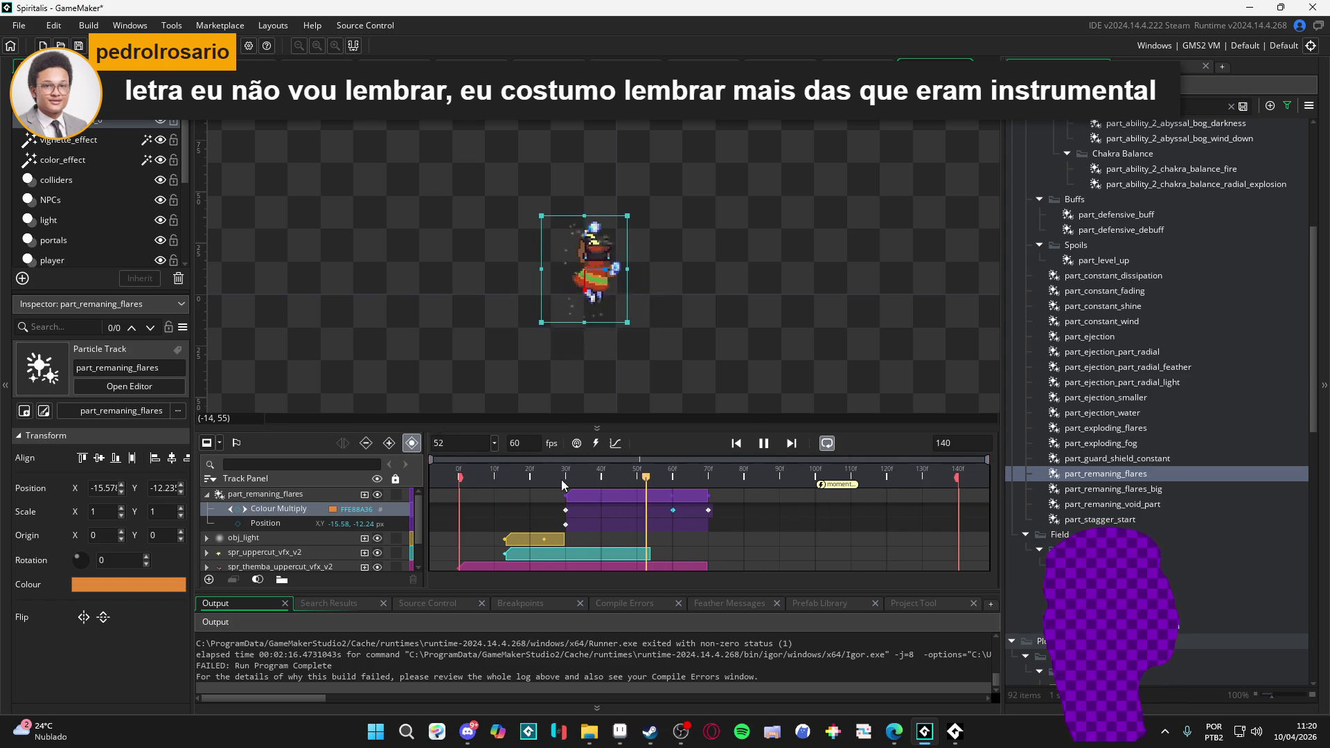
key("space")
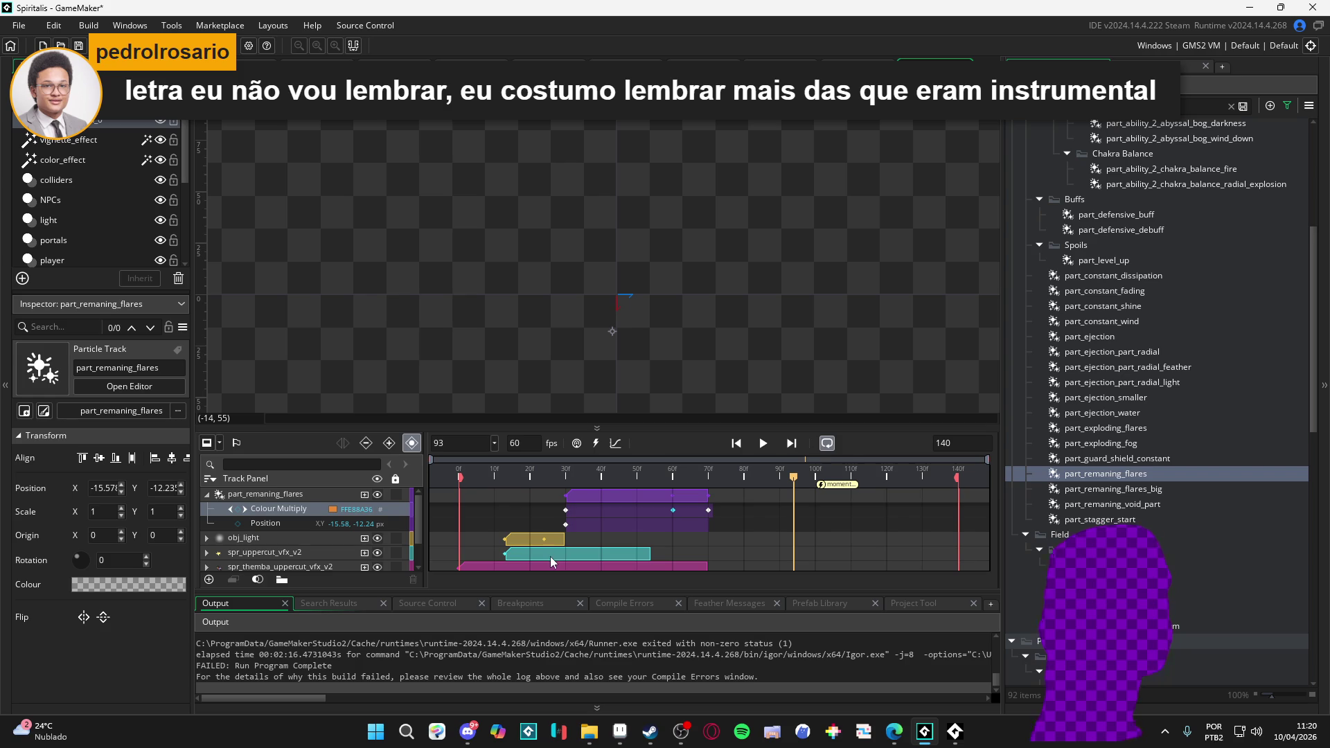
- Replay the sequence from the start to review the fade, then lengthen the flares clip to about frame 80
key("space")
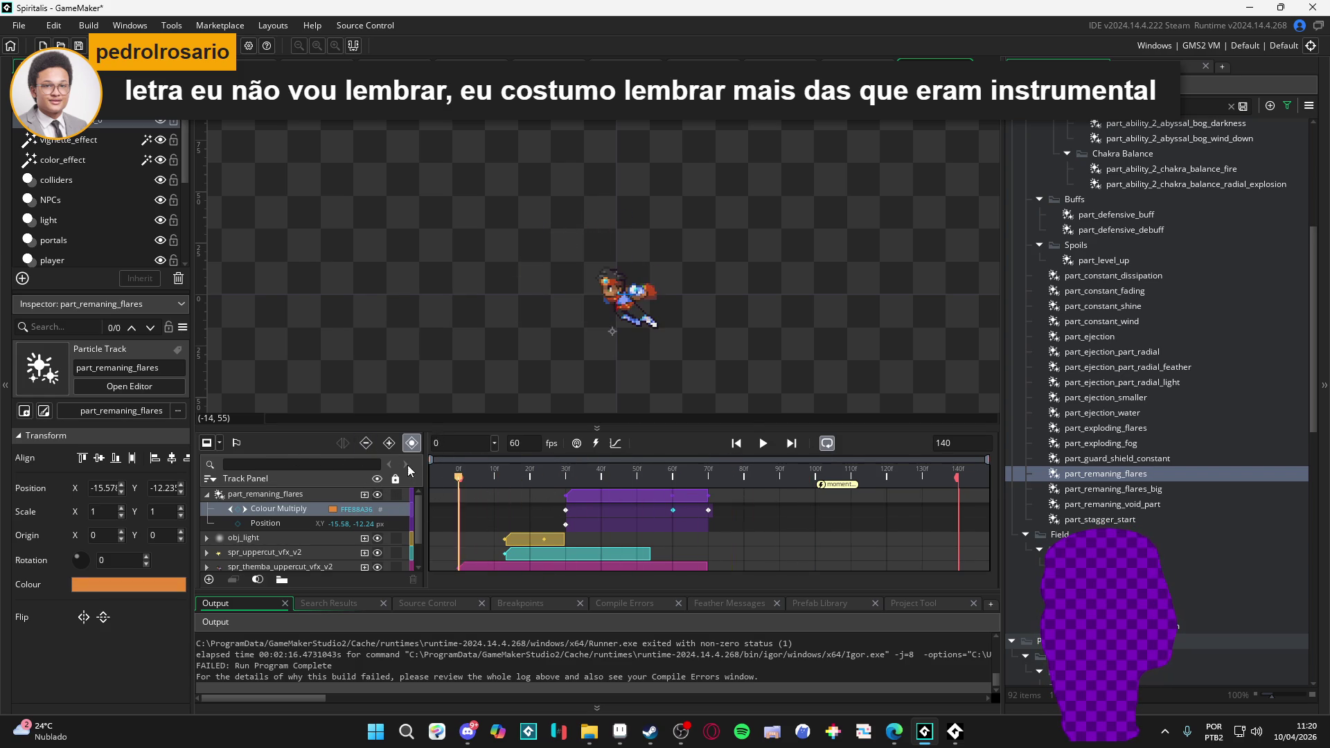
left_click(452, 472)
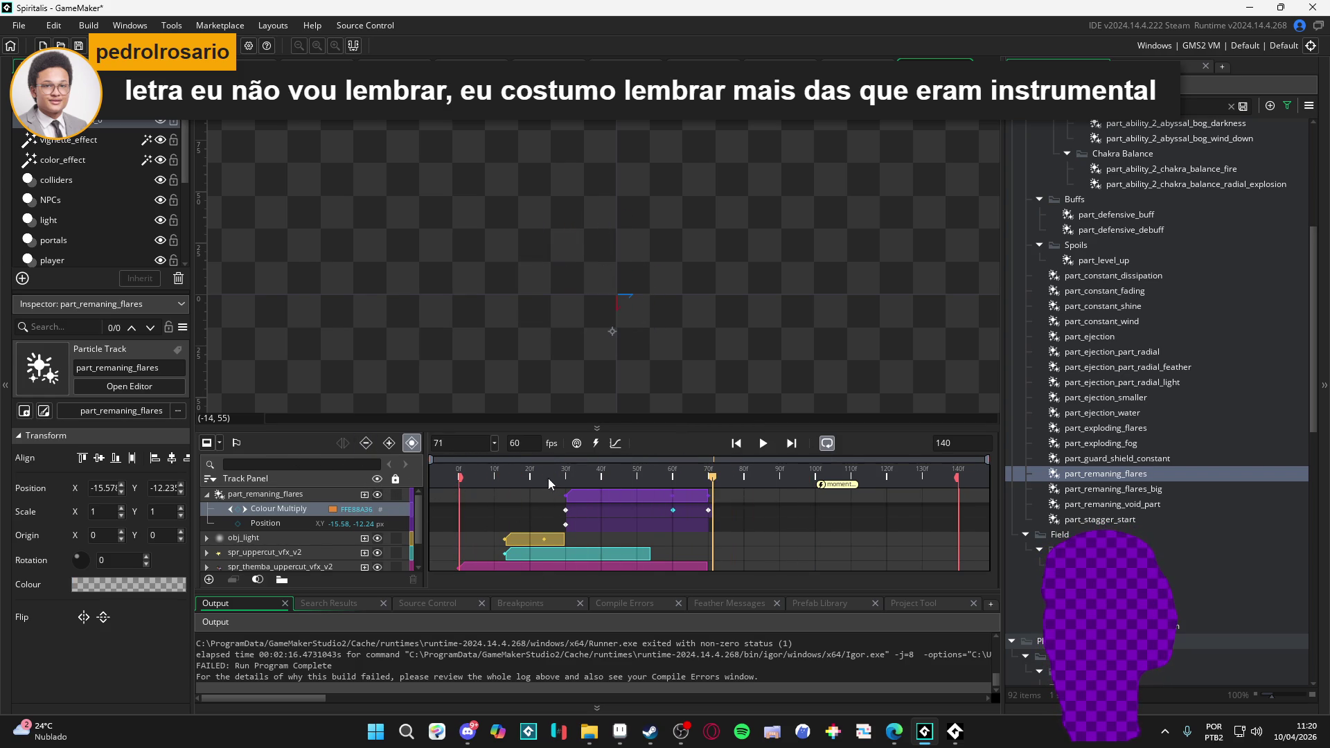
key("space")
key("space")
key("space")
key("space")
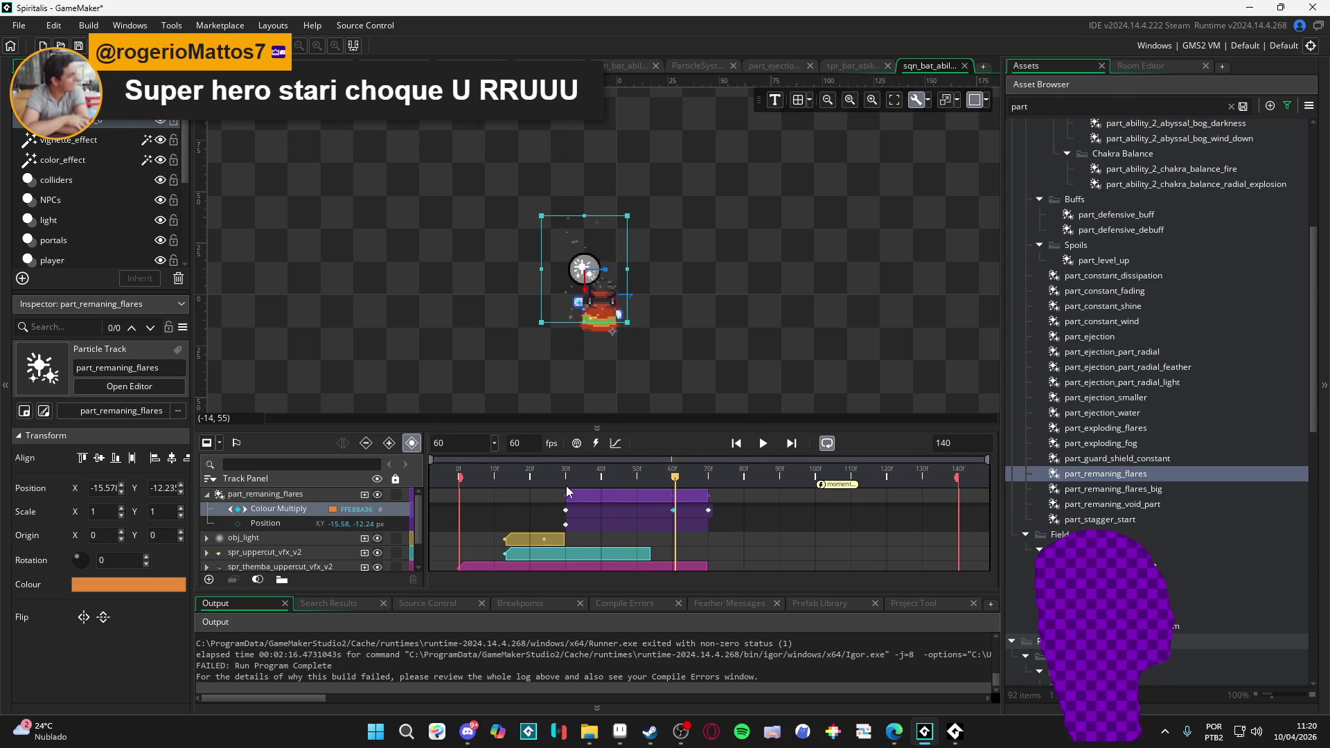
key("space")
left_click(455, 475)
key("space")
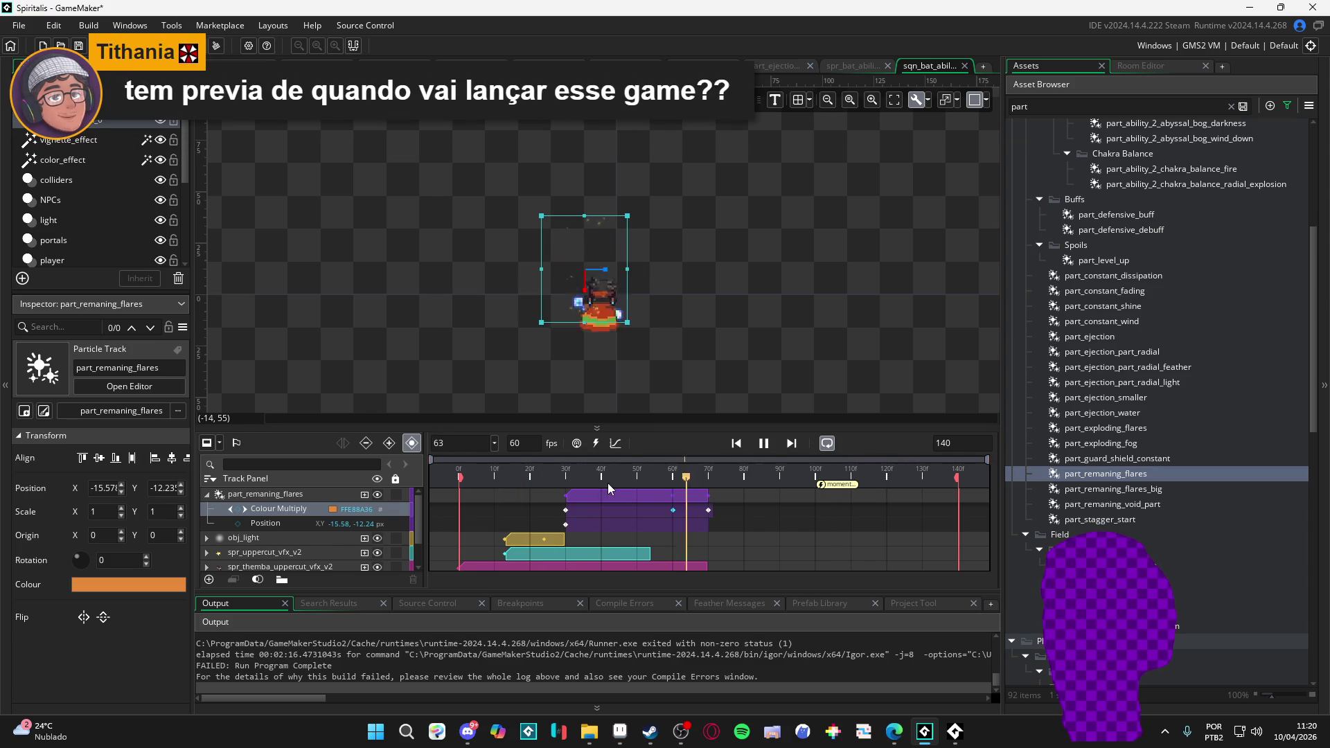
left_click(519, 471)
key("space")
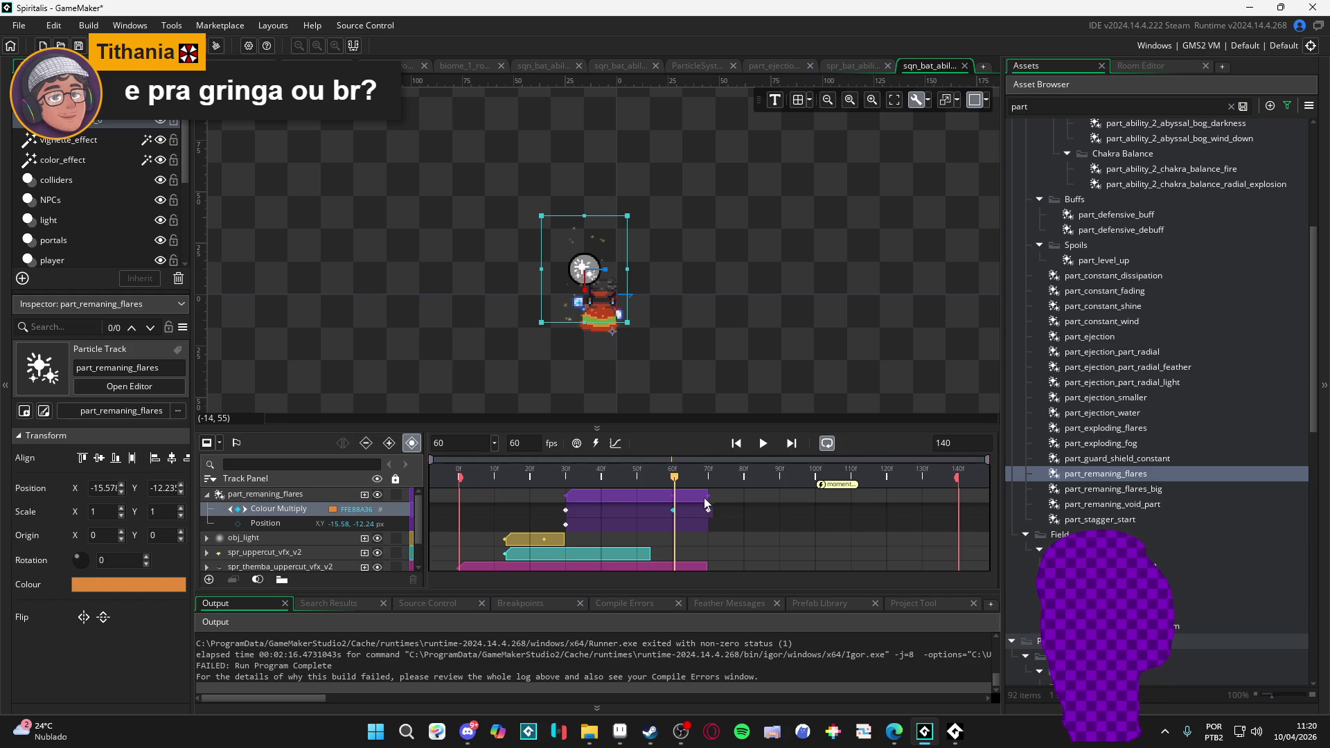
left_click_drag(706, 500, 741, 498)
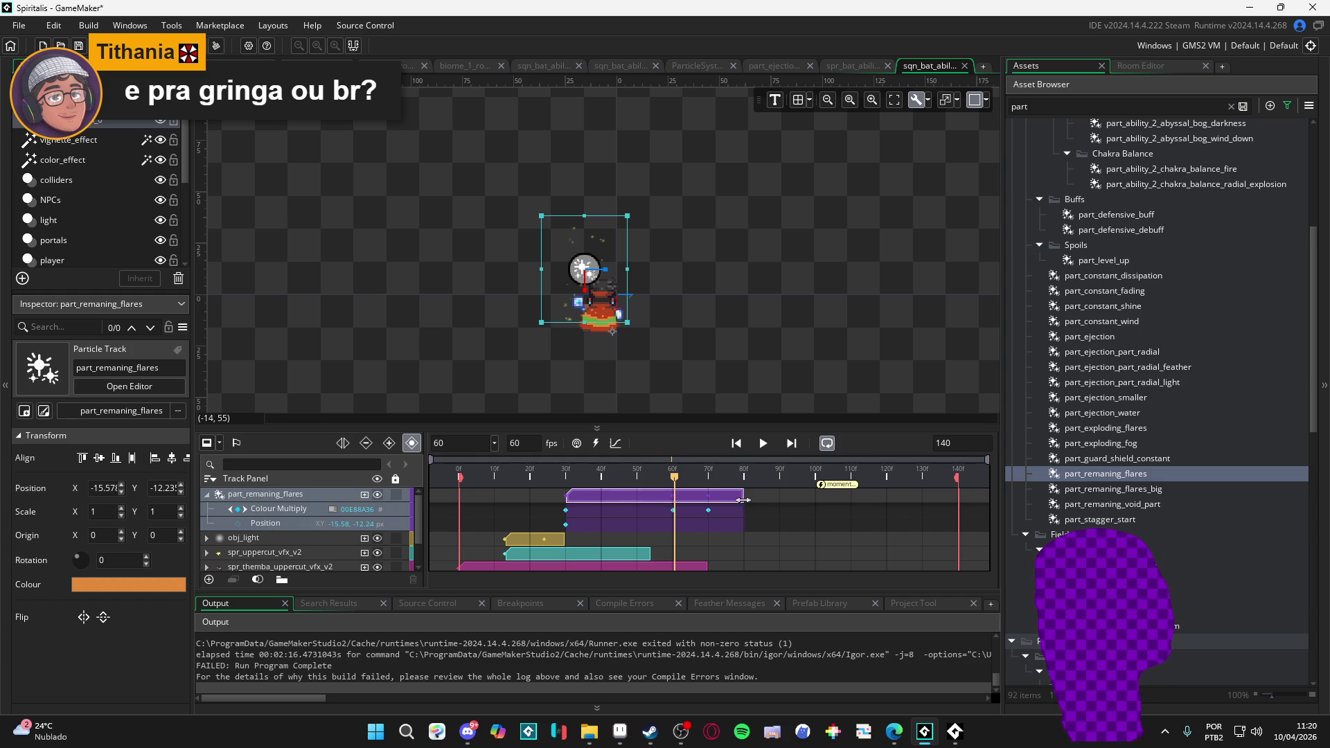
- Reselect the flares' colour keyframes at frames 70 and 60 and preview the shifted fade
left_click(712, 513)
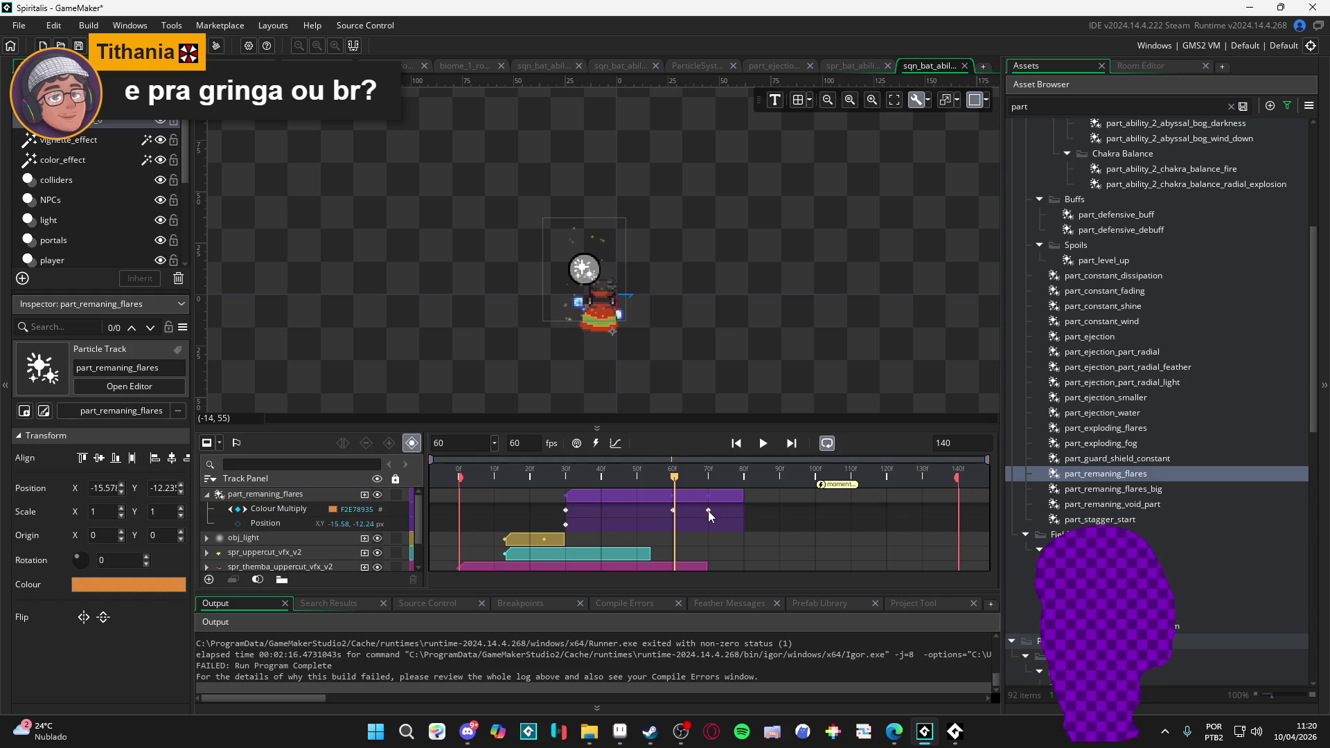
left_click(708, 510)
left_click(672, 511)
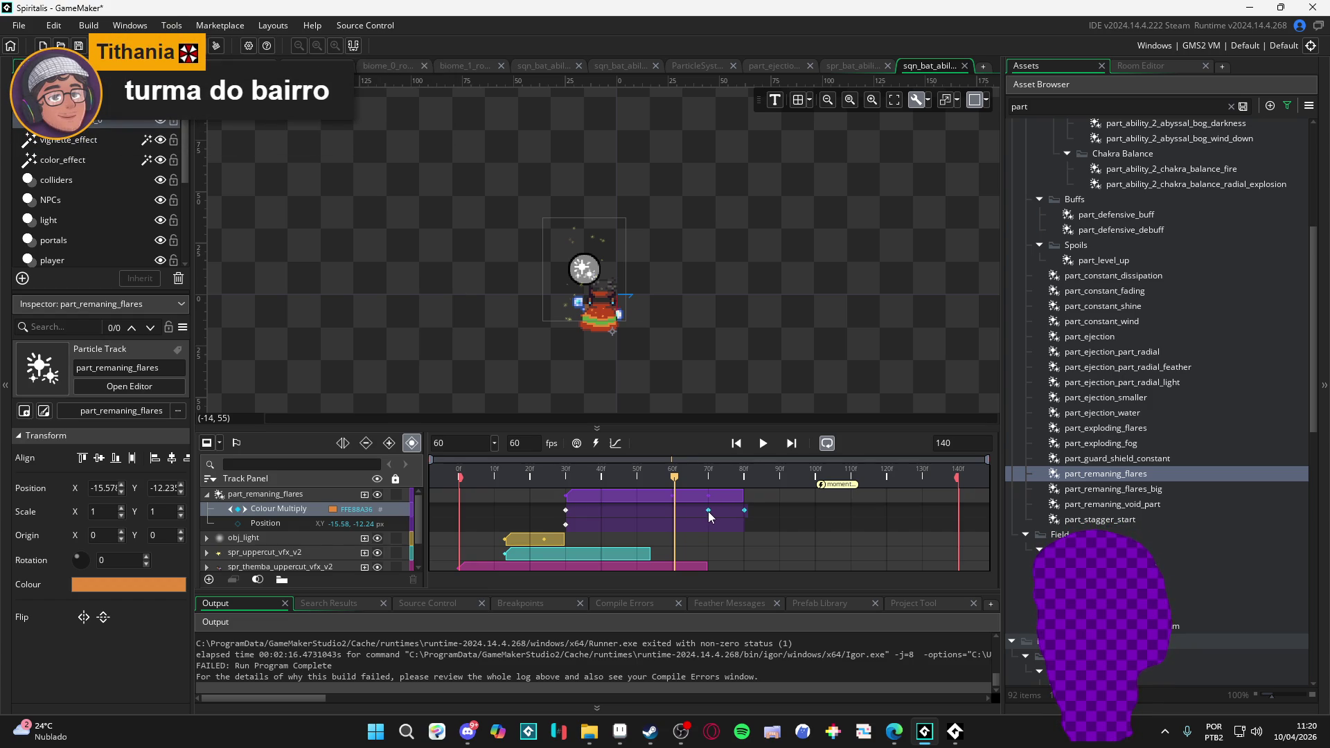
key("space")
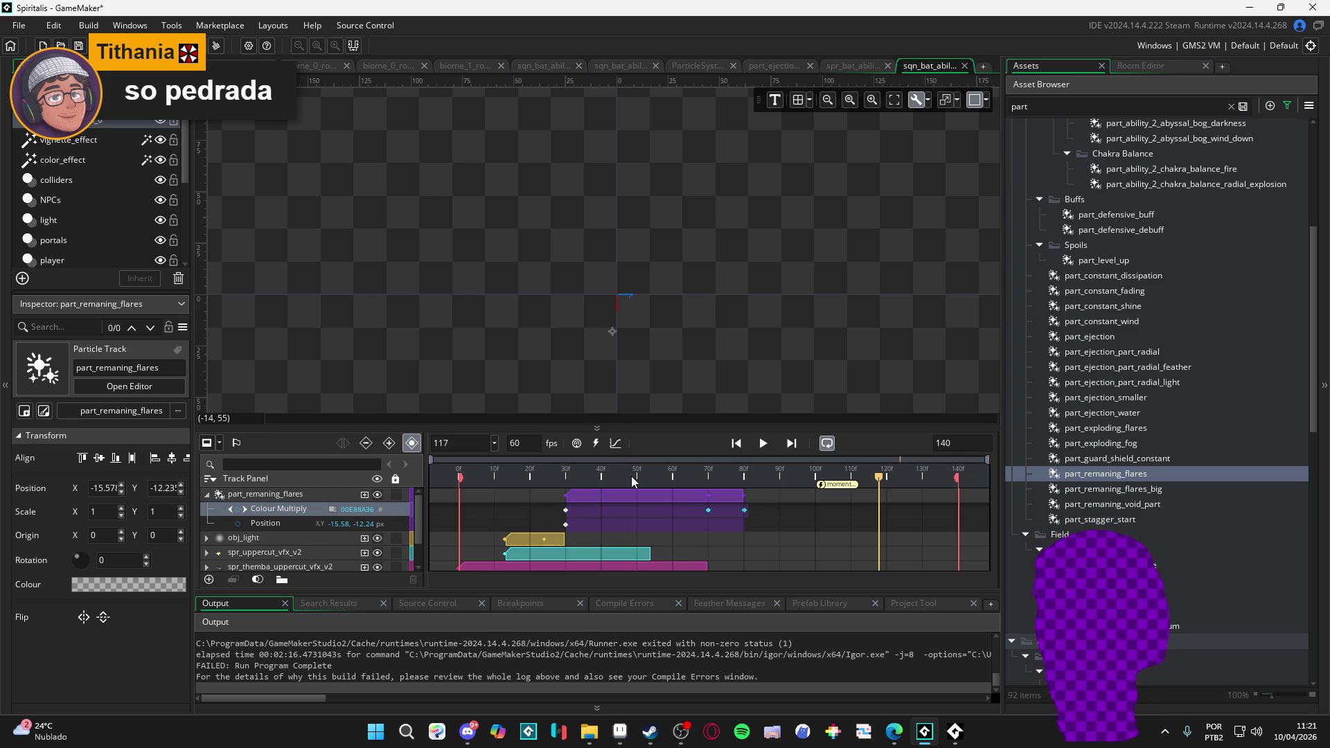
- Replay the uppercut sequence several times to watch the orange flare particles
left_click(493, 471)
key("space")
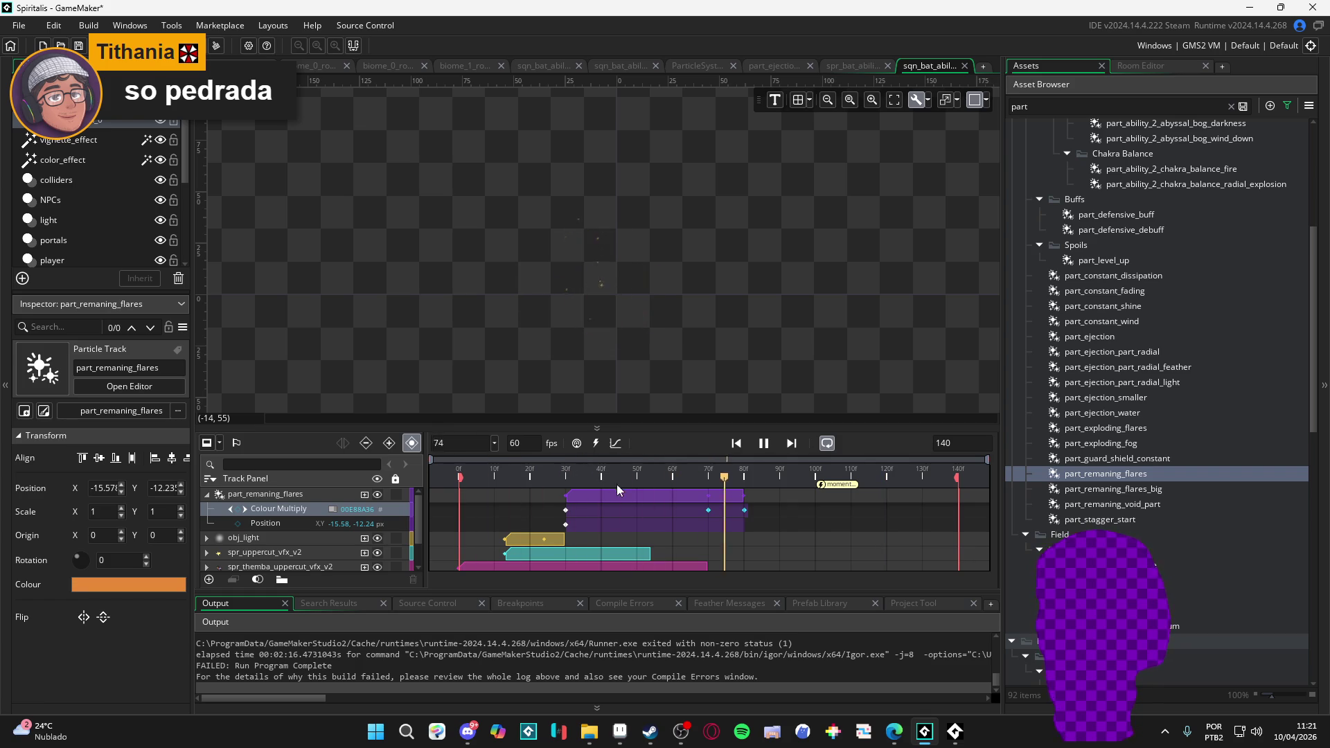
key("space")
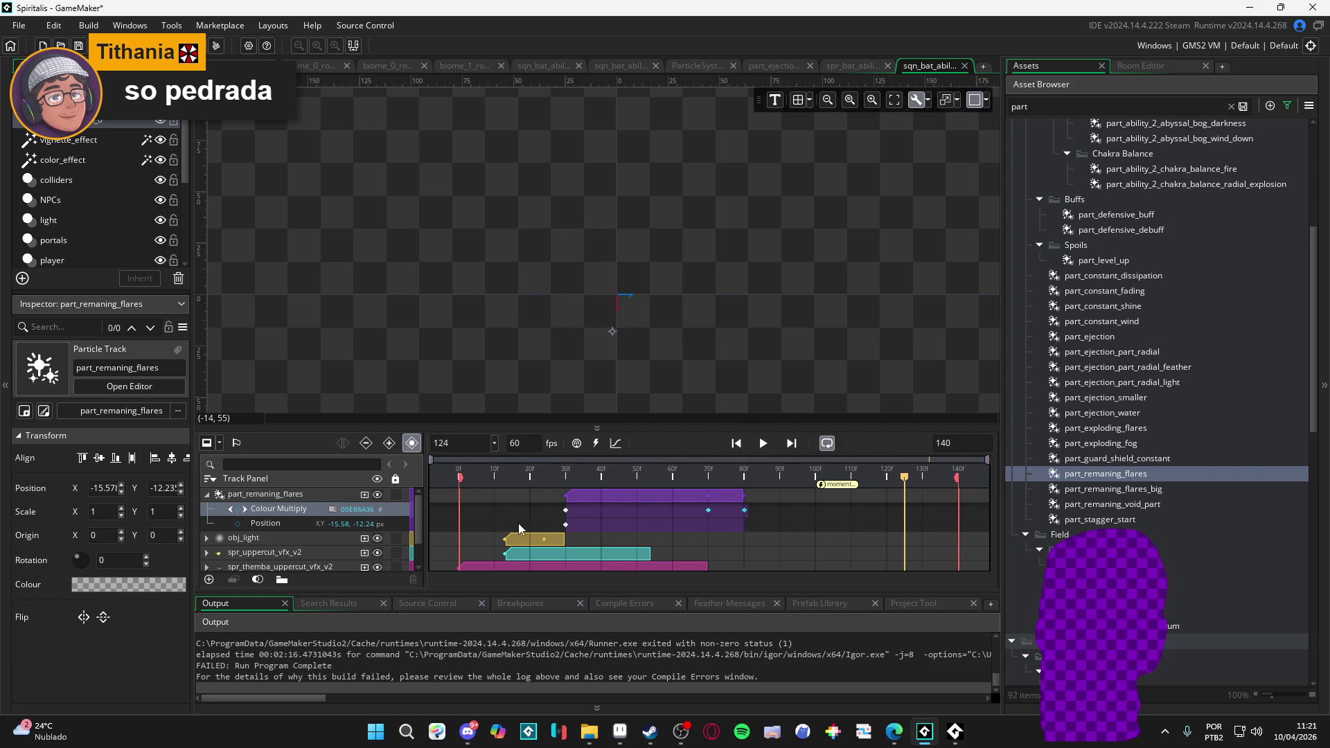
key("space")
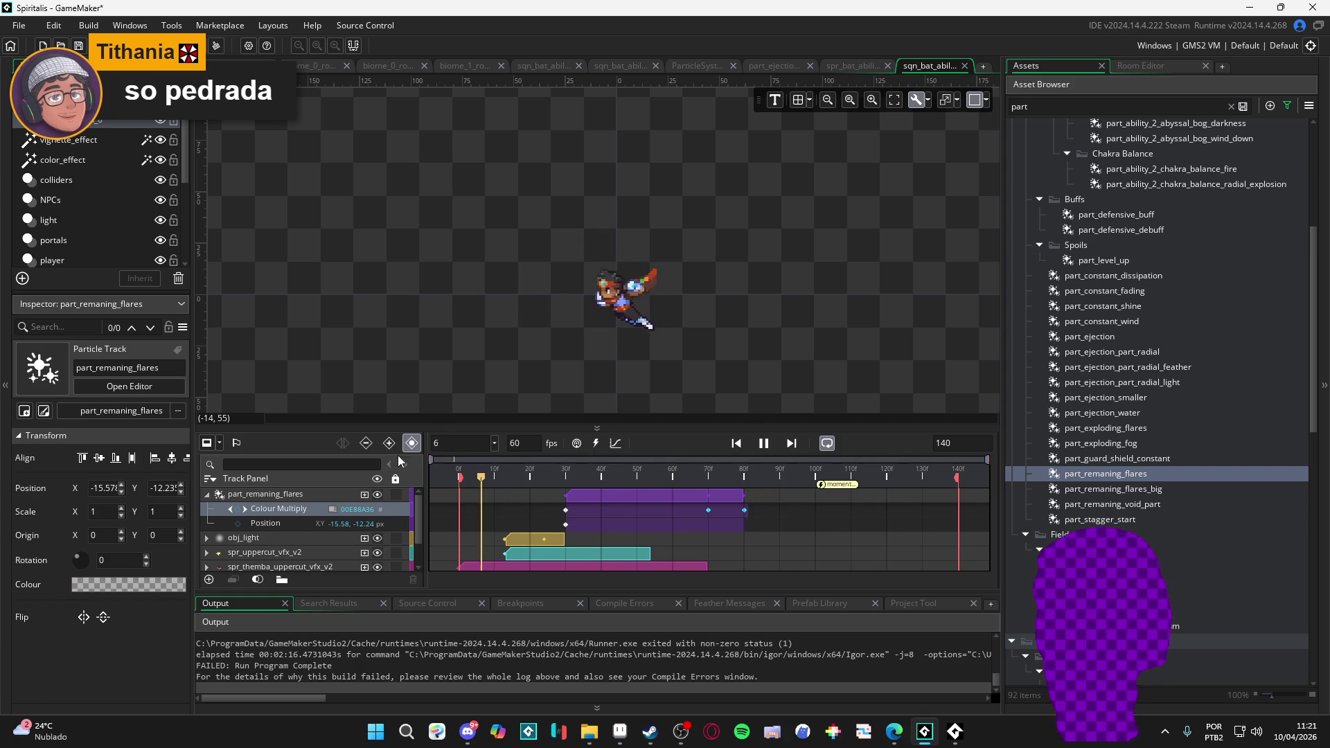
key("space")
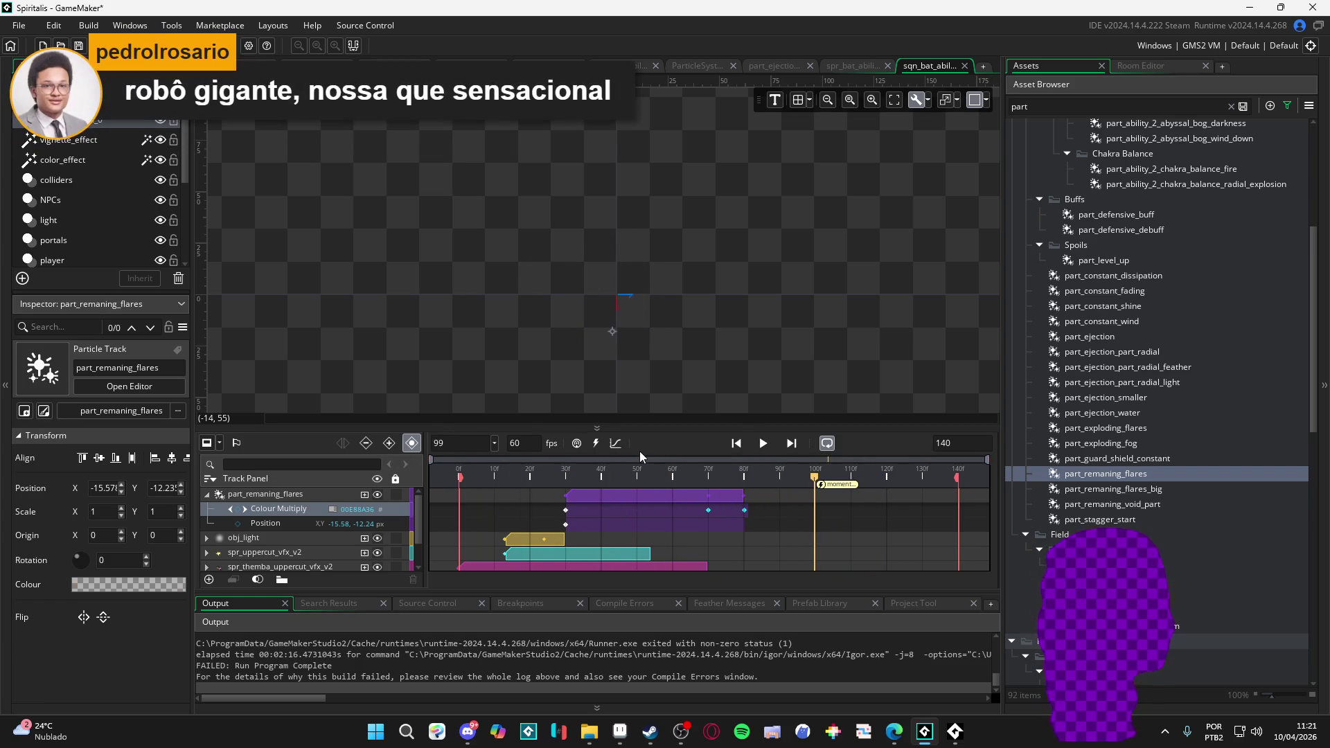
left_click(530, 471)
key("space")
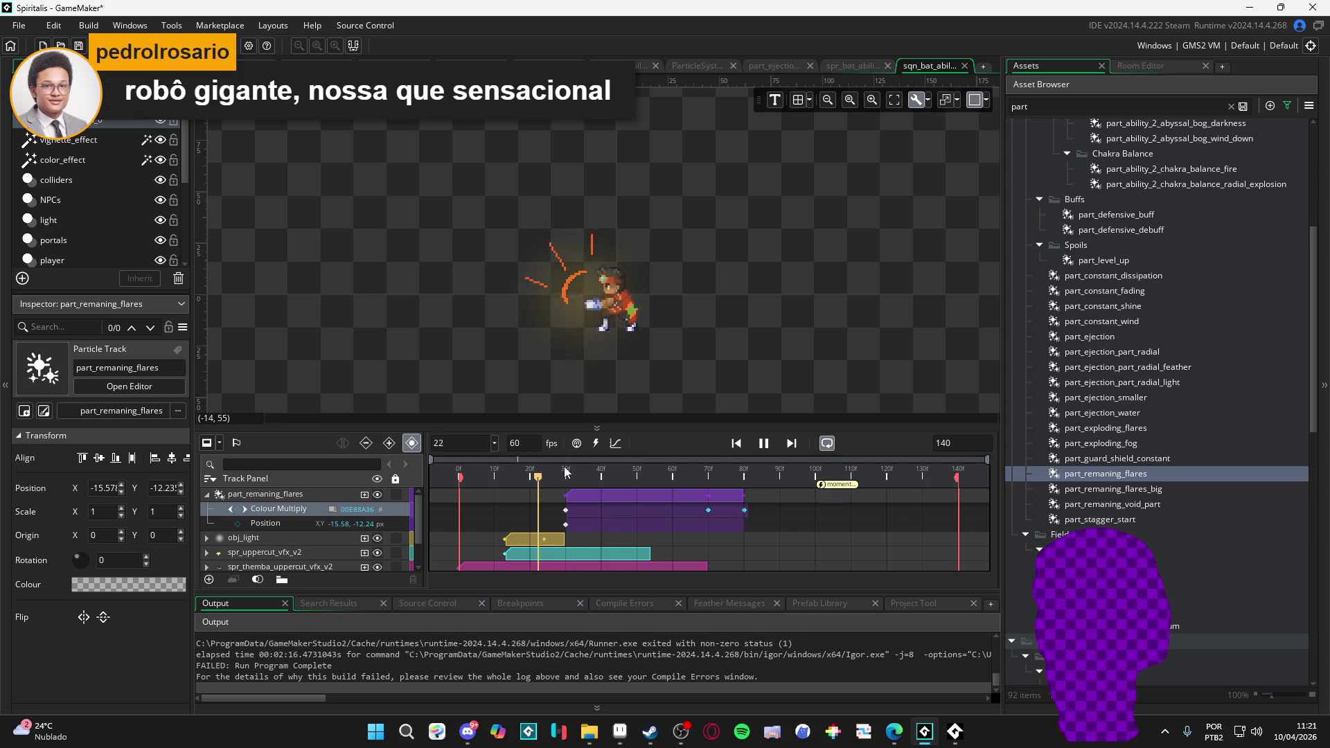
key("space")
key("space")
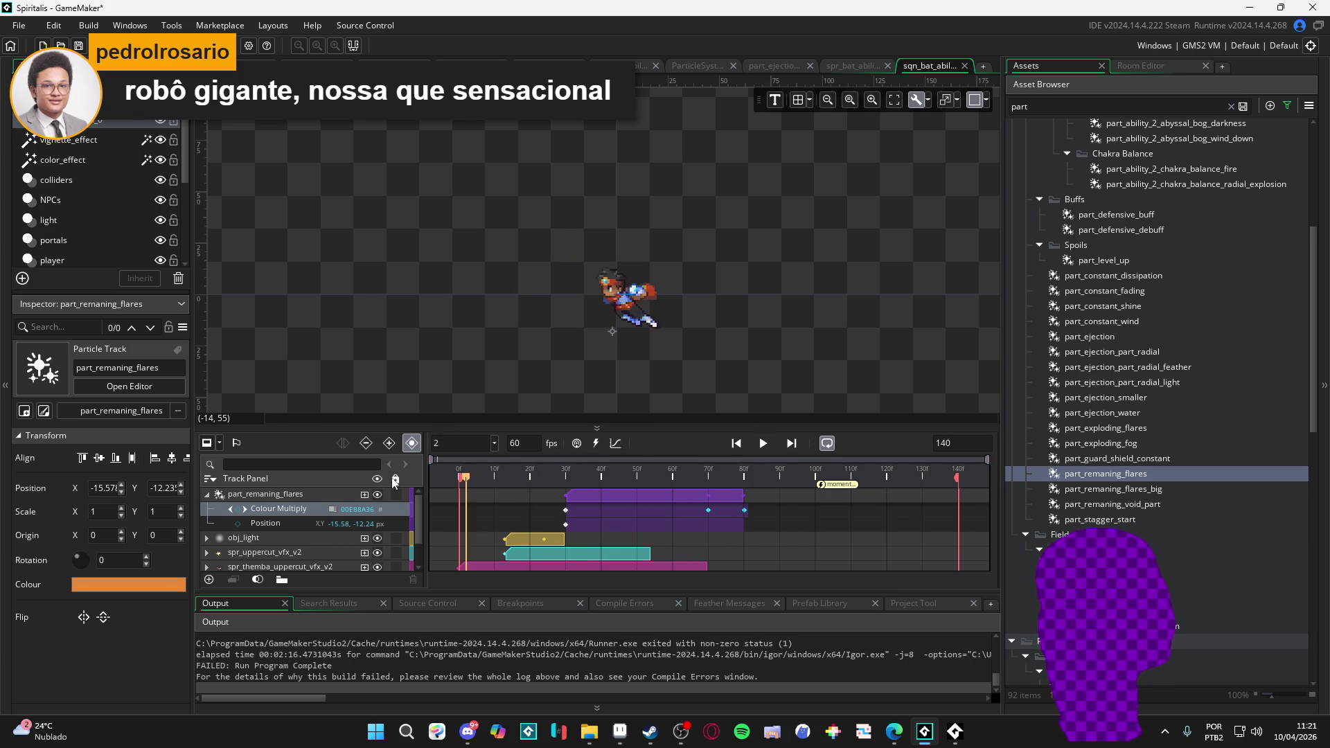
left_click(523, 471)
key("space")
- Play from frame 48 through the flare effect, rewind to frame 0, and switch to Edge
key("space")
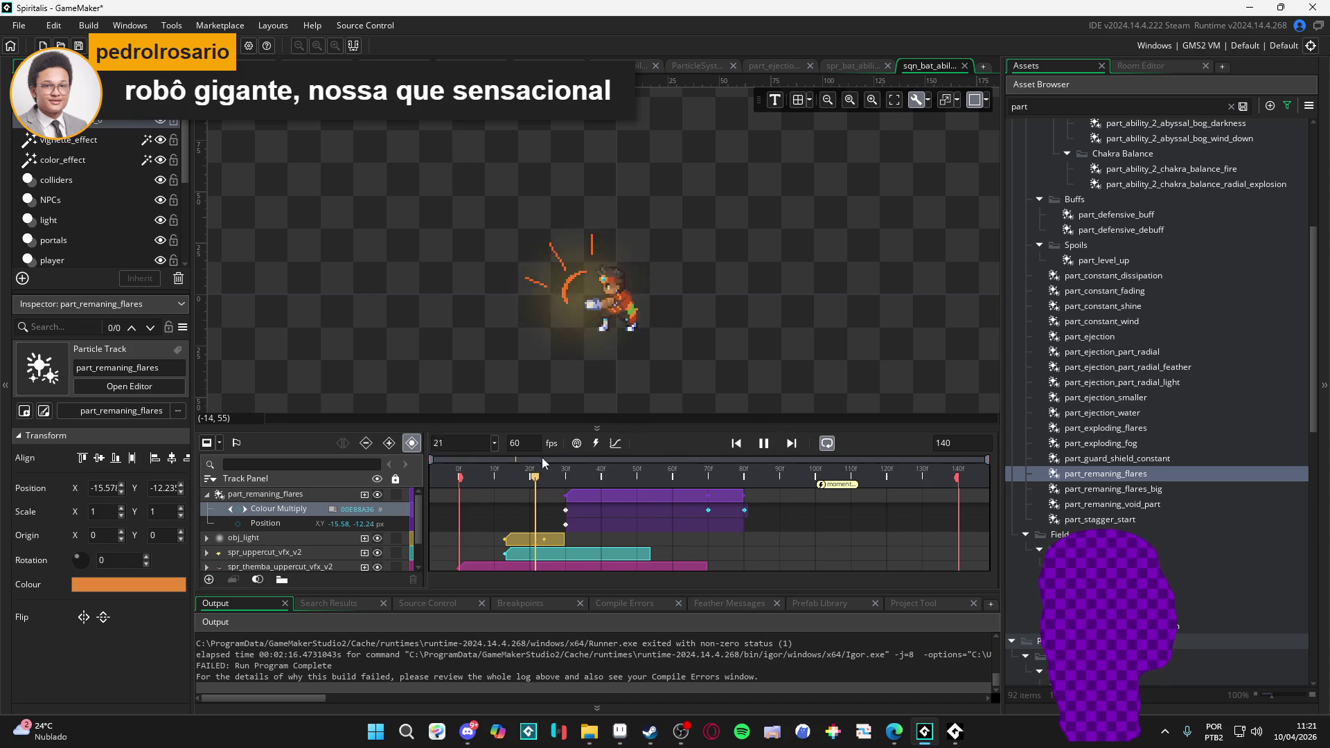
key("space")
left_click(630, 461)
key("space")
key("space")
key("Home")
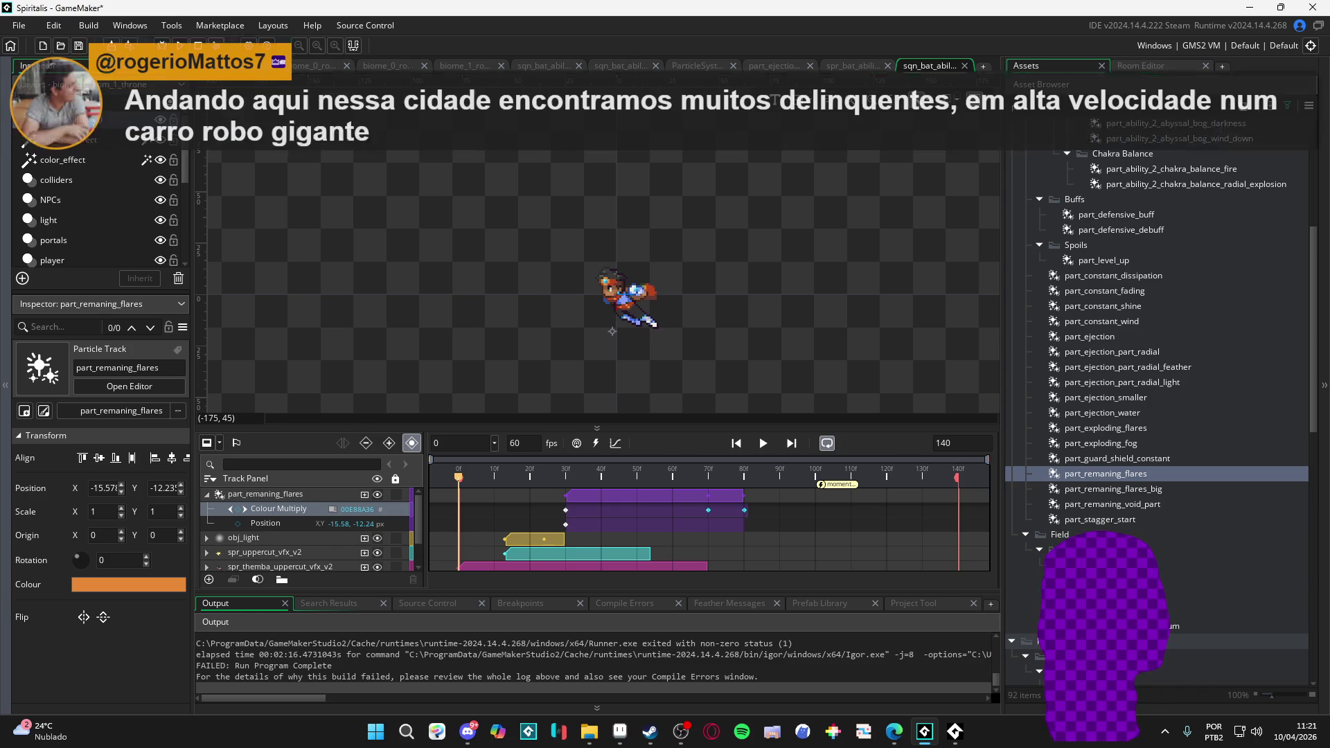
key("alt+Tab")
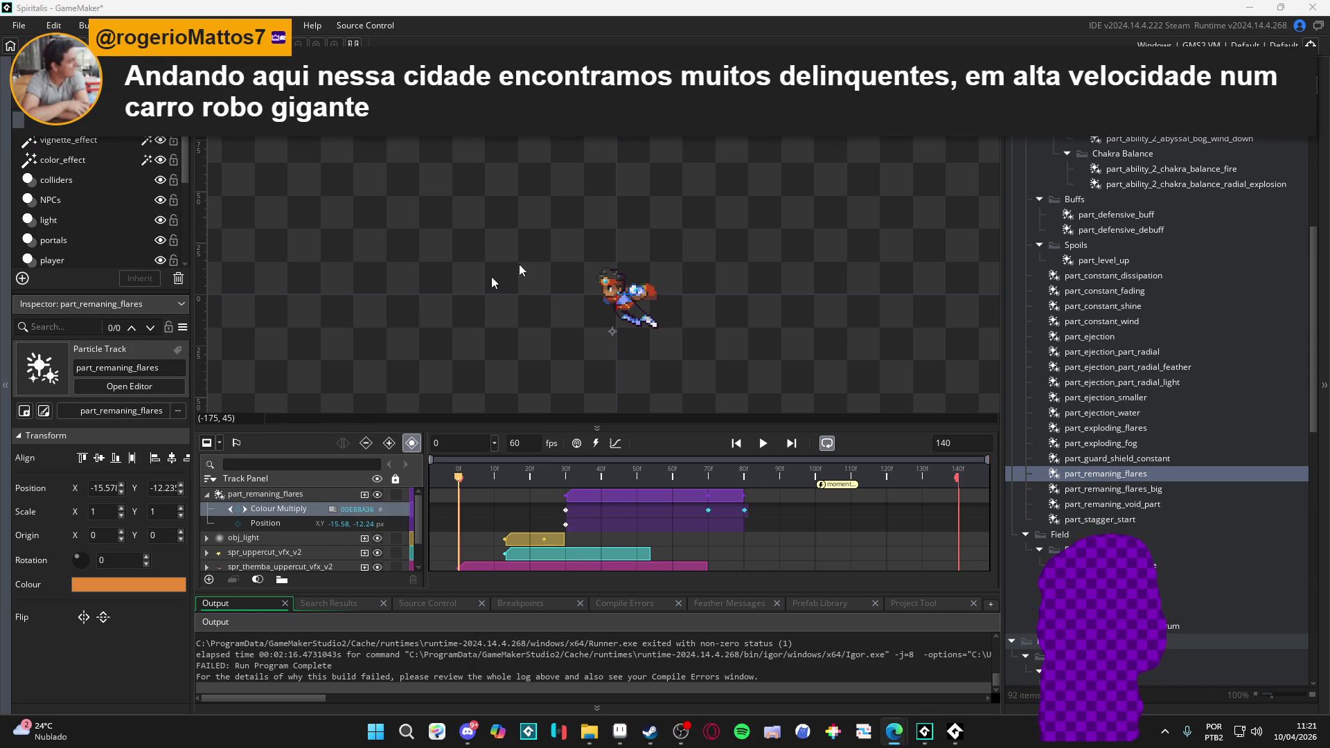
key("alt+Tab")
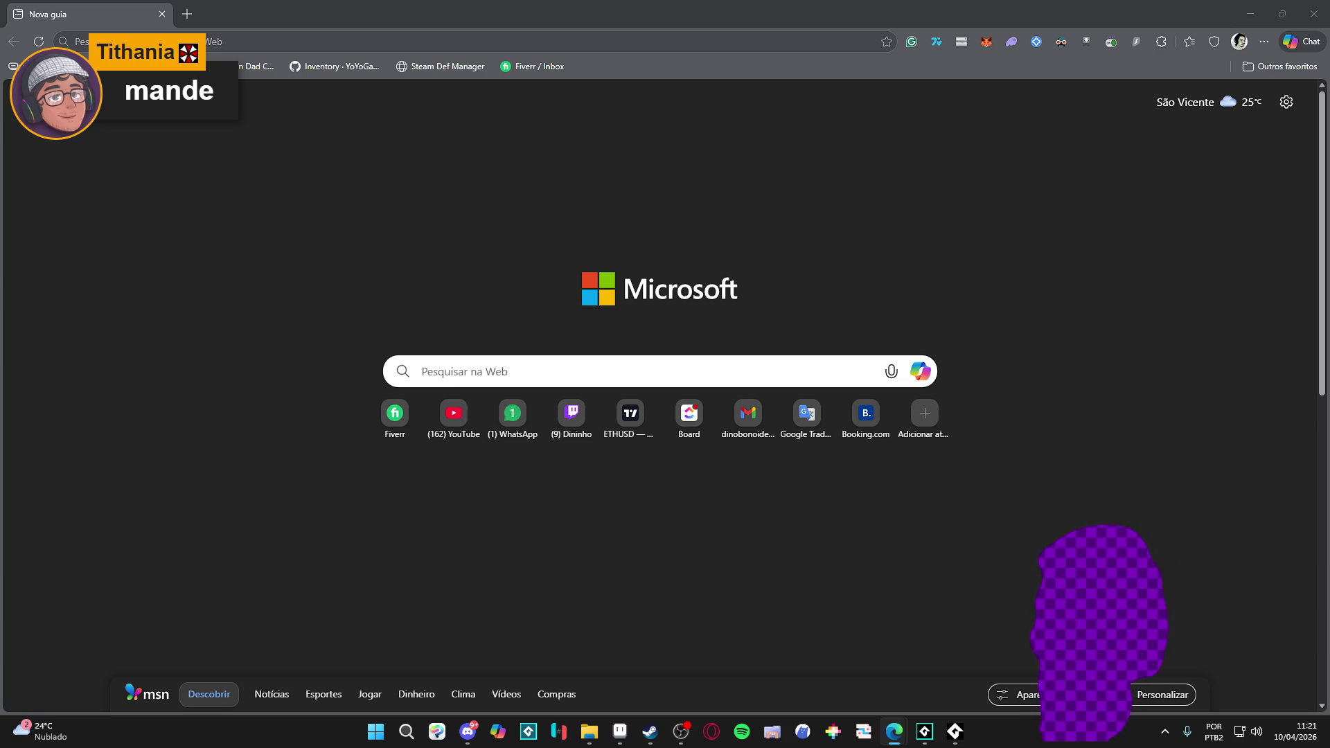
- Enter 'gene' in Edge's address bar and open the suggested studio Instagram profile
left_click(362, 41)
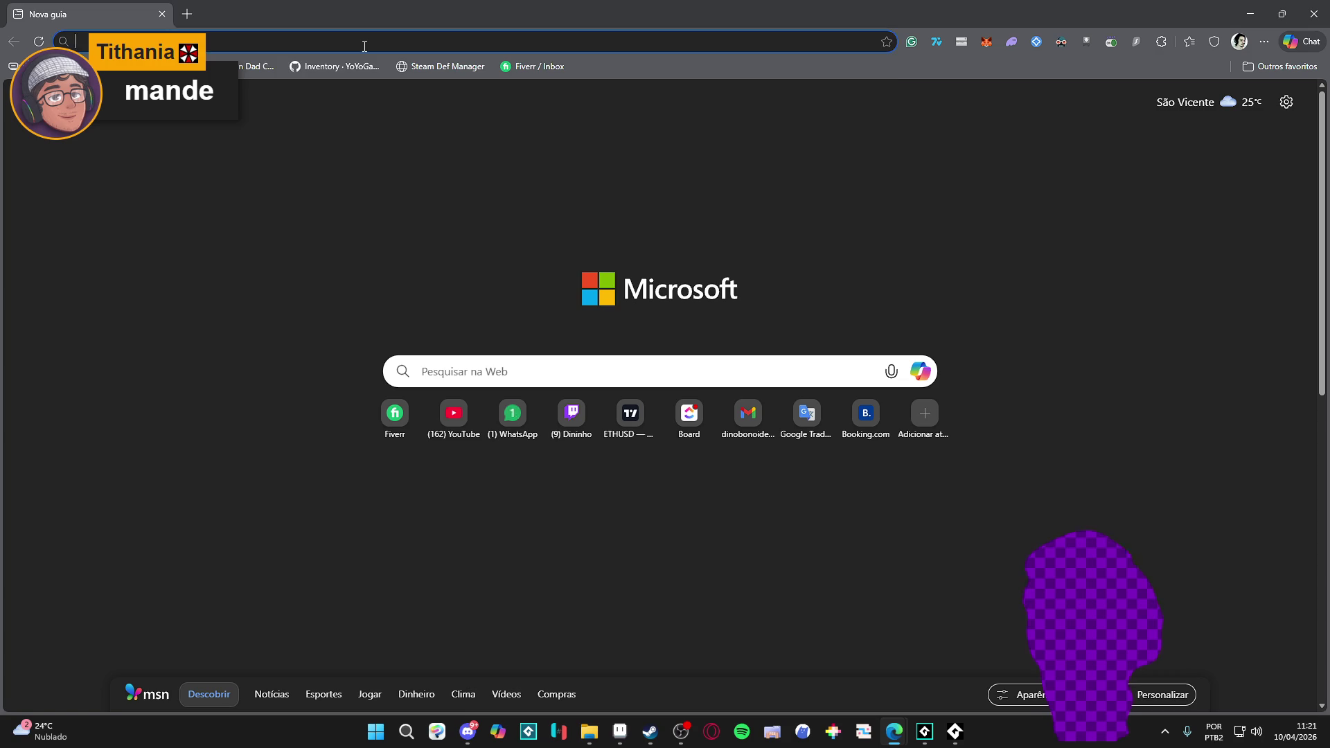
type("generous_studio/")
key("Return")
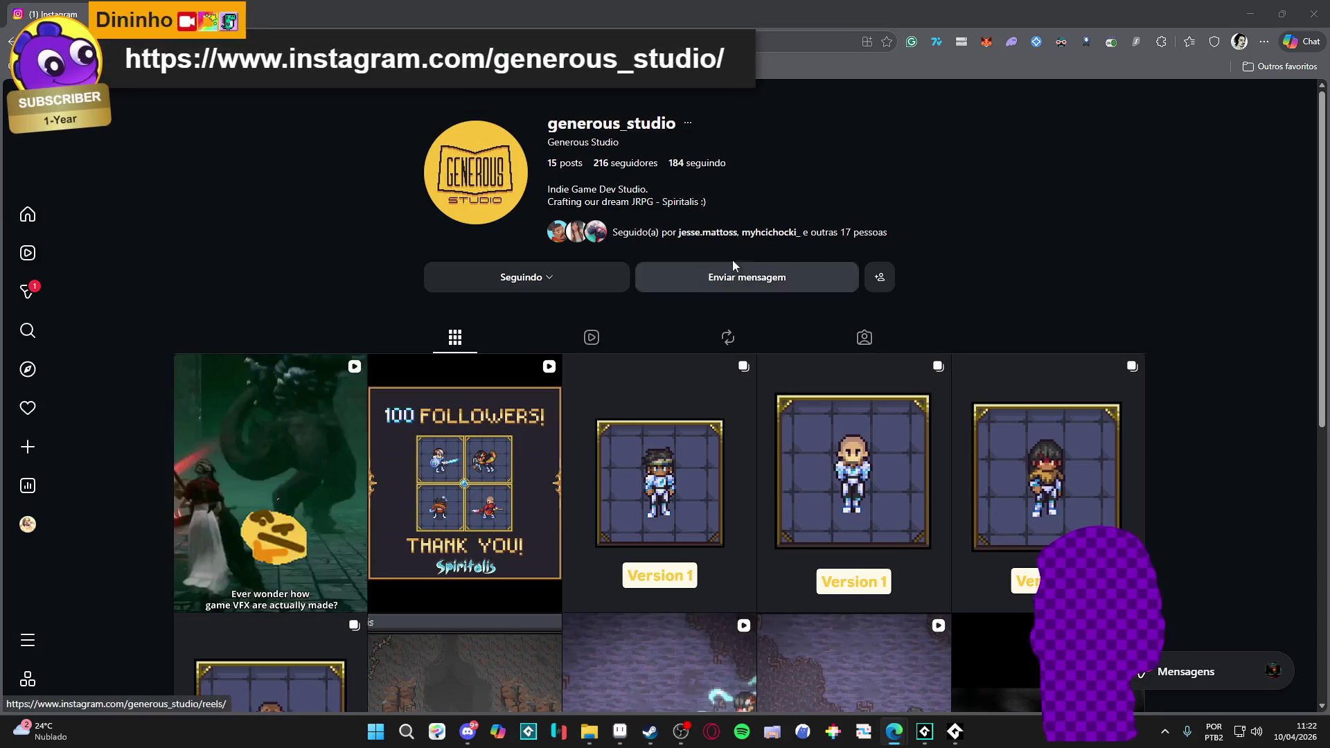
- Scroll through the generous_studio Instagram profile, then return to the GameMaker sequence editor
scroll(945, 235, "down", 2)
scroll(1161, 194, "up", 2)
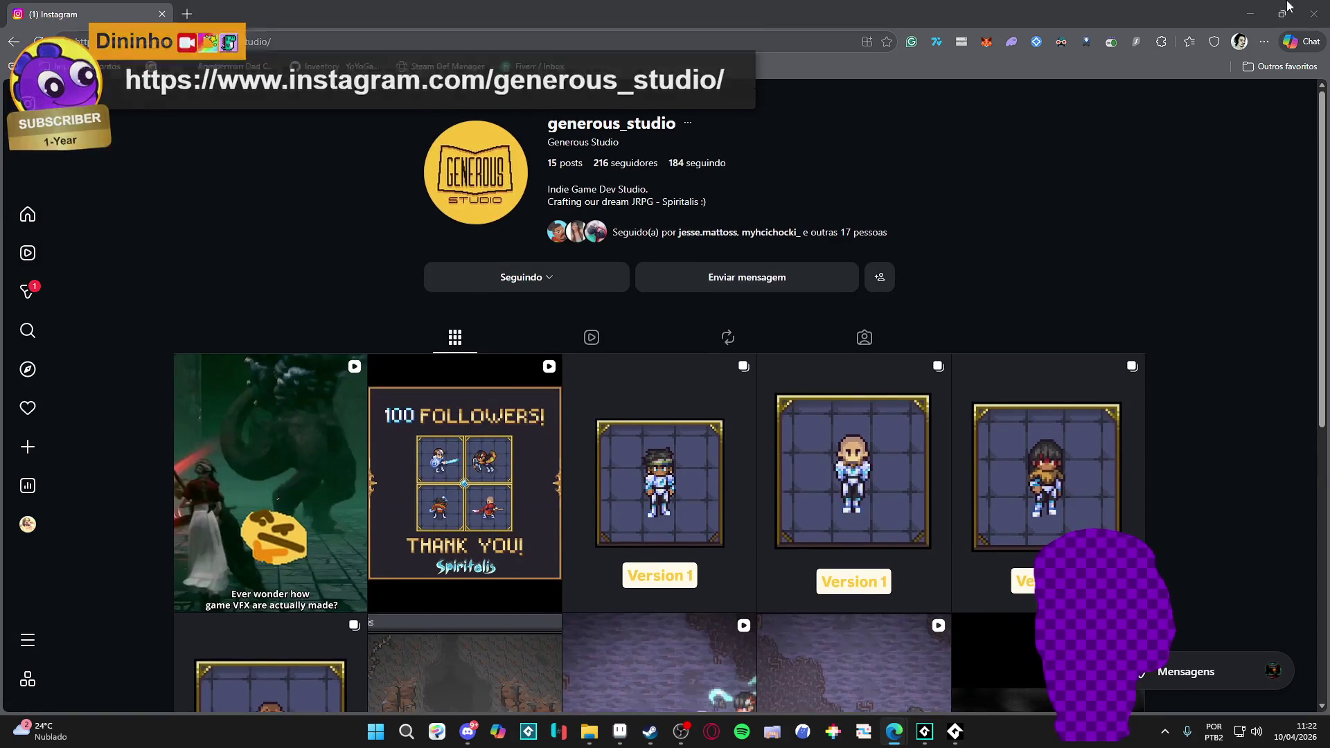
key("alt+Tab")
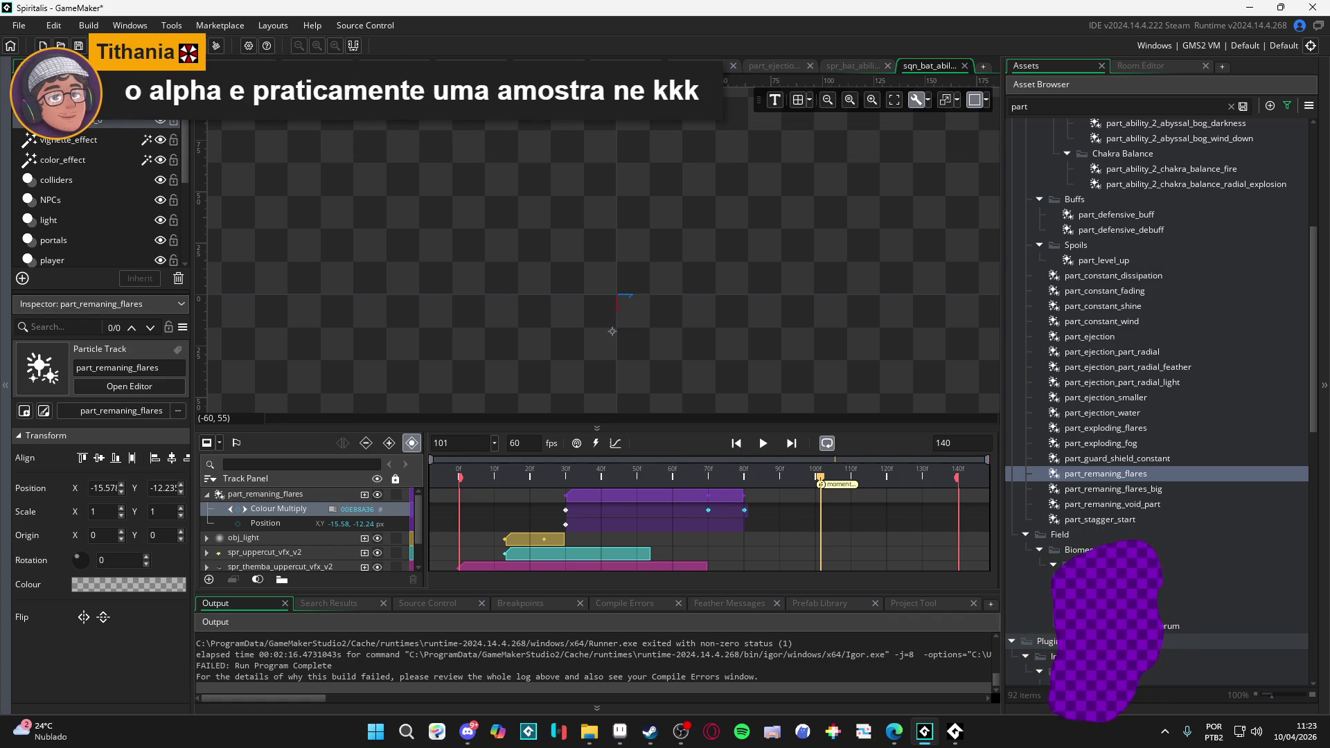
key("alt+Tab")
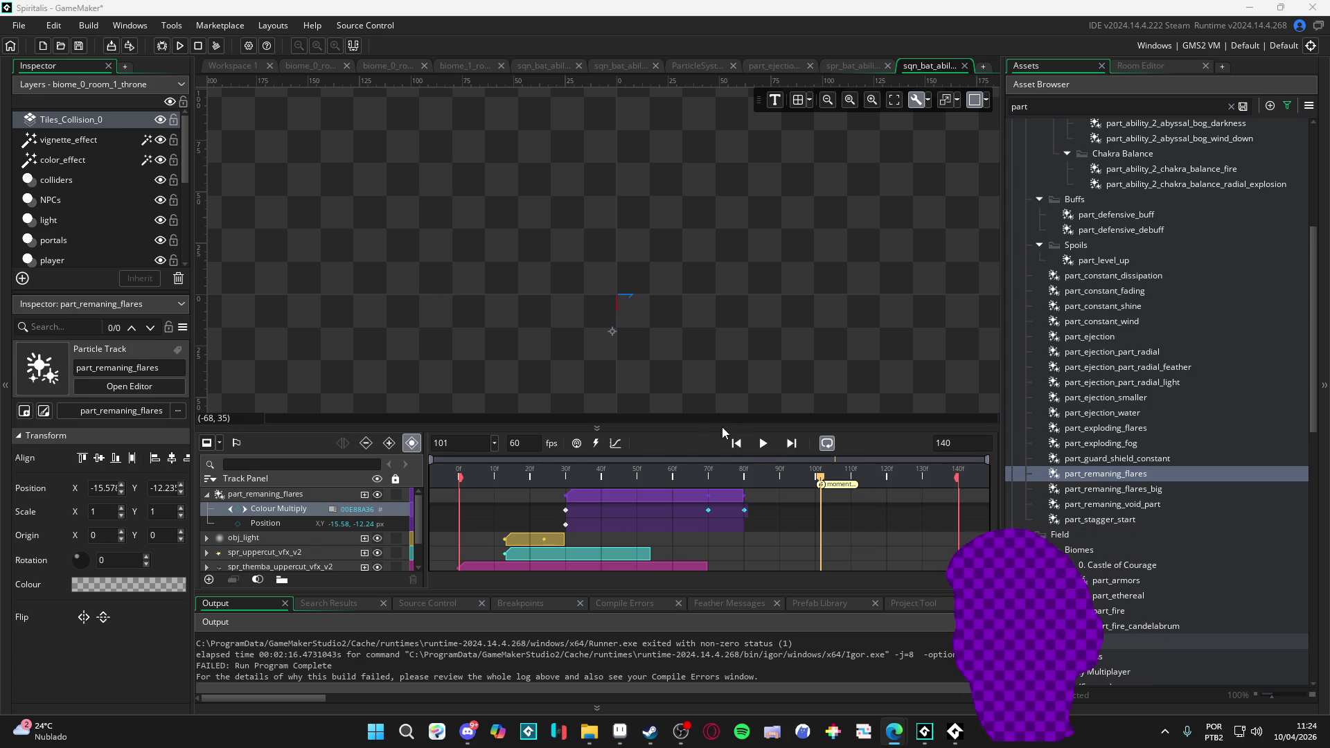
- Play the 140-frame Flaming Uppercut sequence through, watching the strike and flares, then stop it
left_click(763, 445)
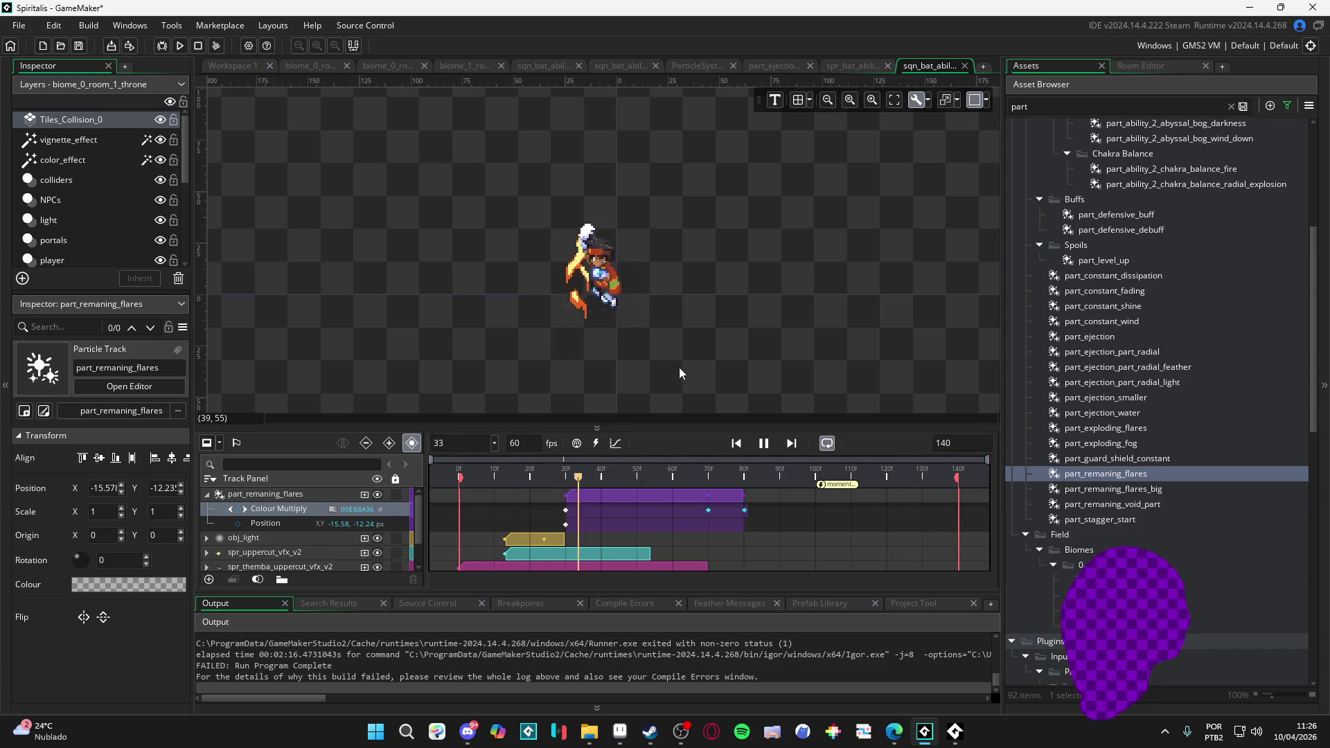
left_click(764, 443)
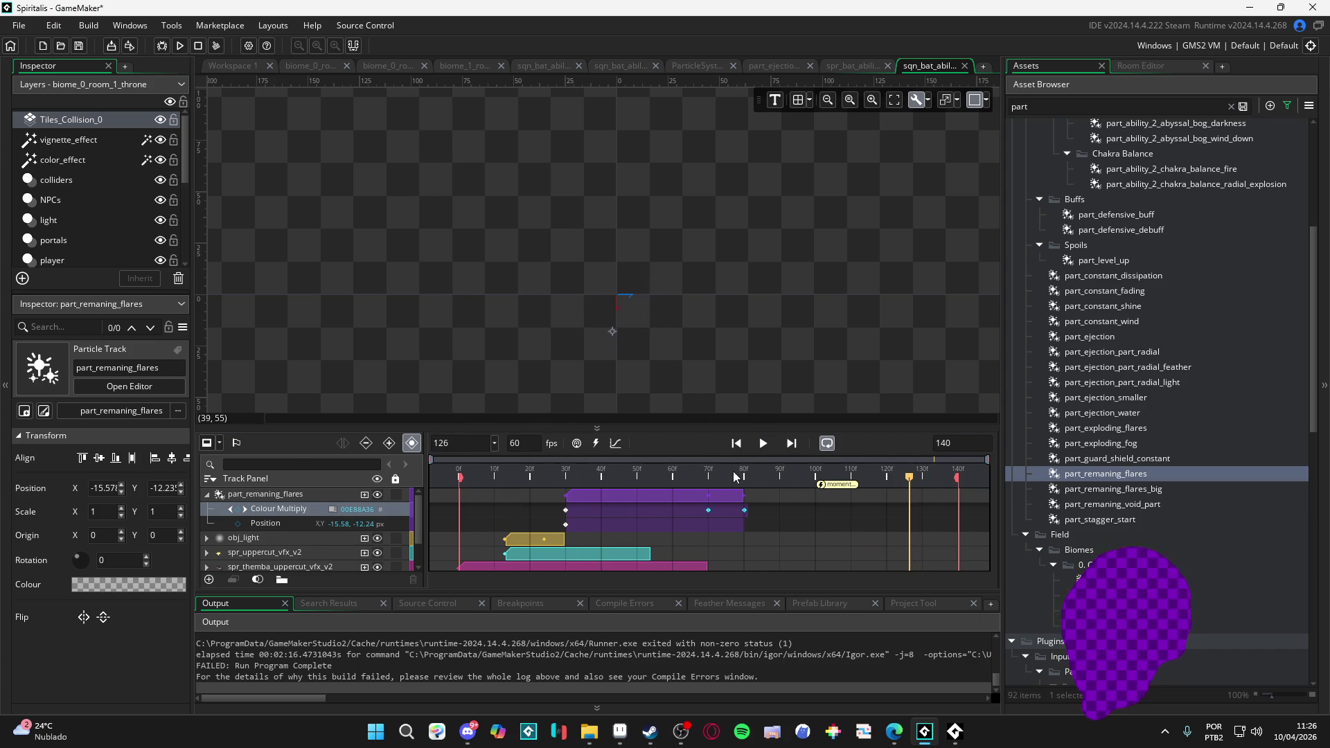
- Replay the uppercut sequence, pausing around frame 79, then restart it from the beginning
left_click(736, 443)
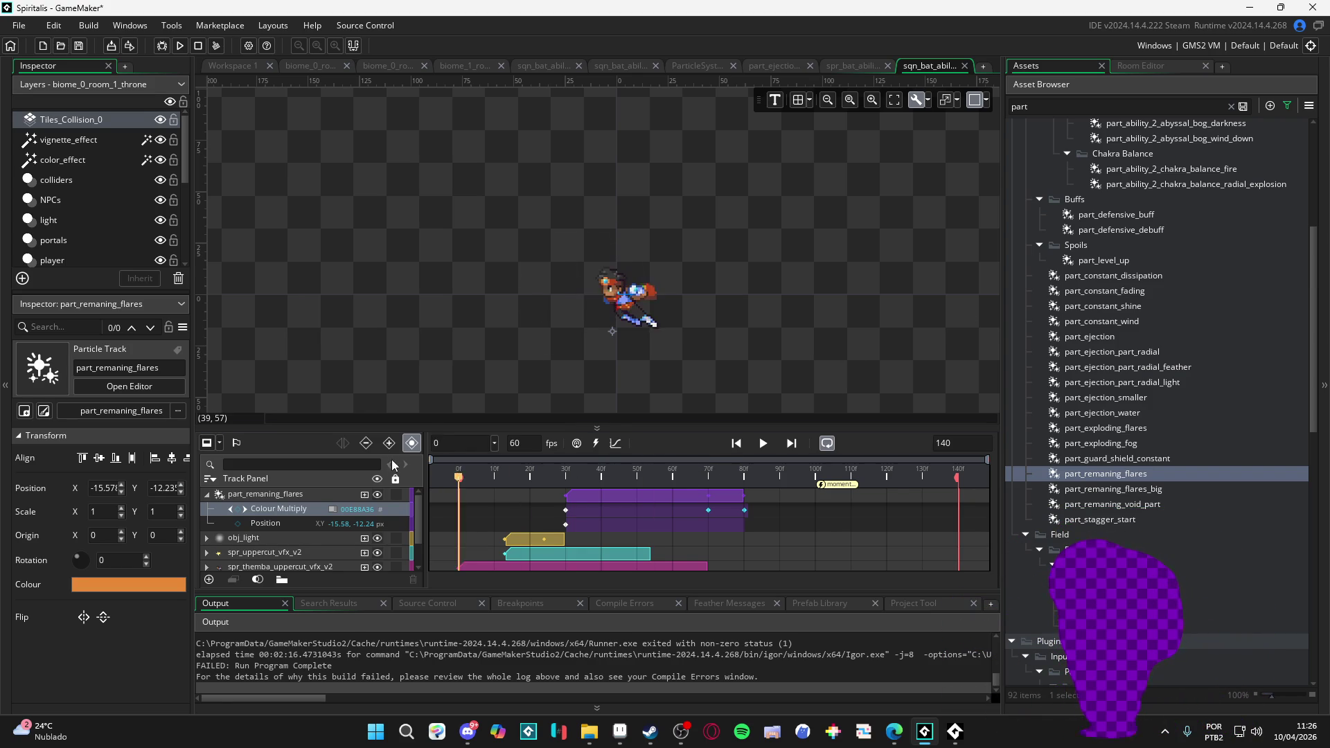
key("space")
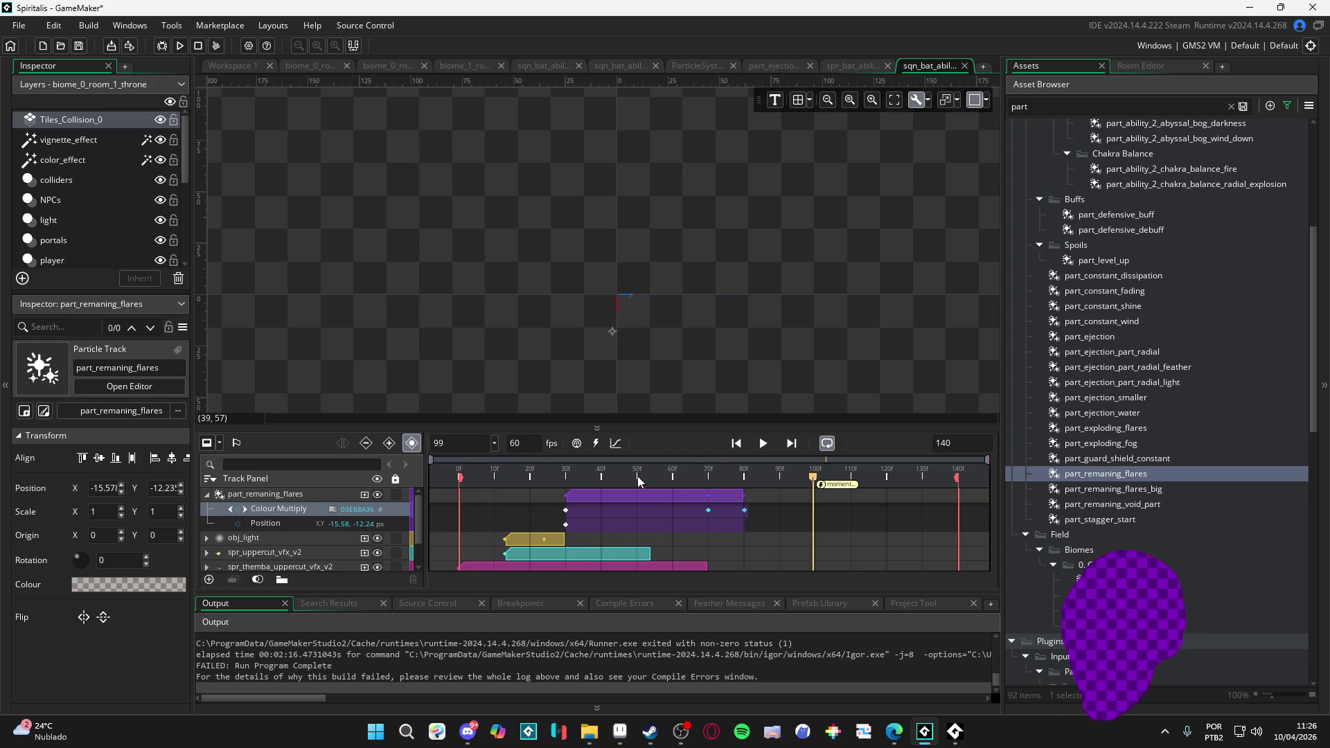
key("space")
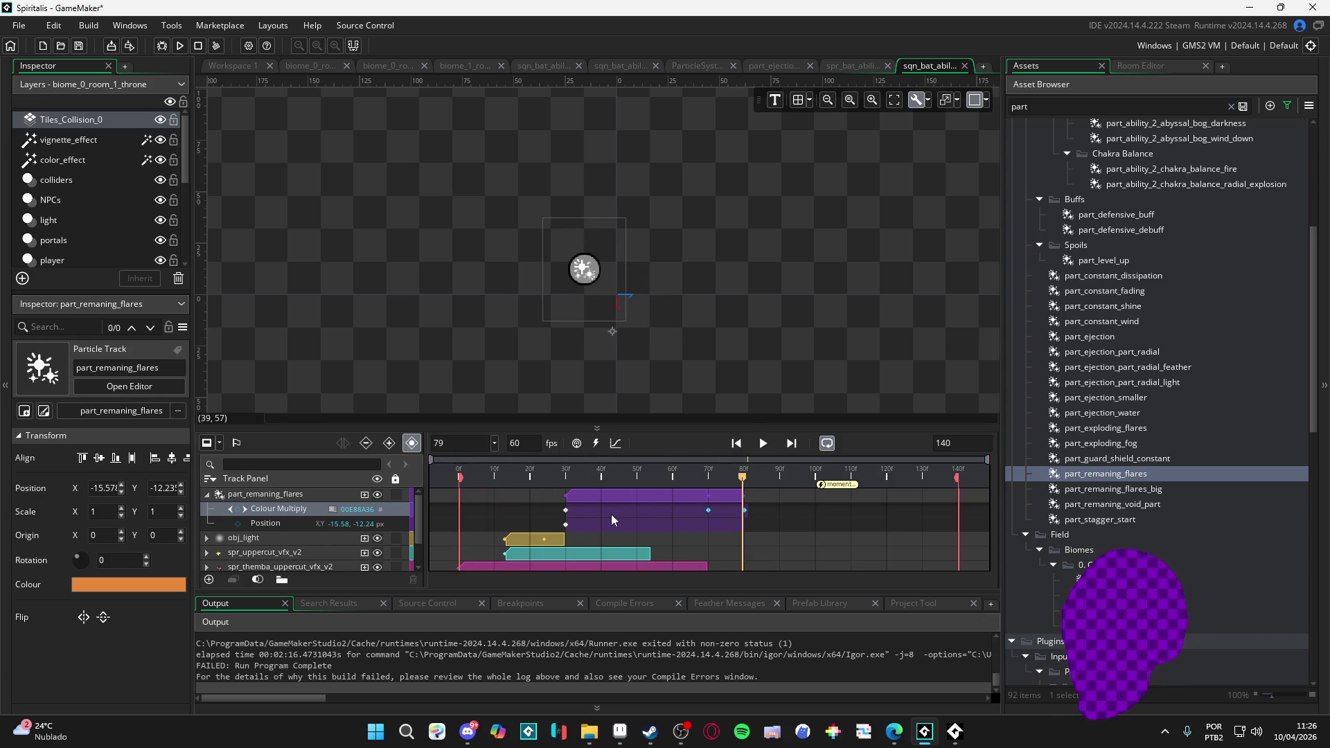
key("space")
key("space")
- Inspect the flares over frames 70–76, then set the sequence length to 80 frames
mouse_move(771, 475)
left_mouse_down()
mouse_move(622, 478)
mouse_move(746, 492)
left_mouse_up()
double_click(949, 437)
type("8")
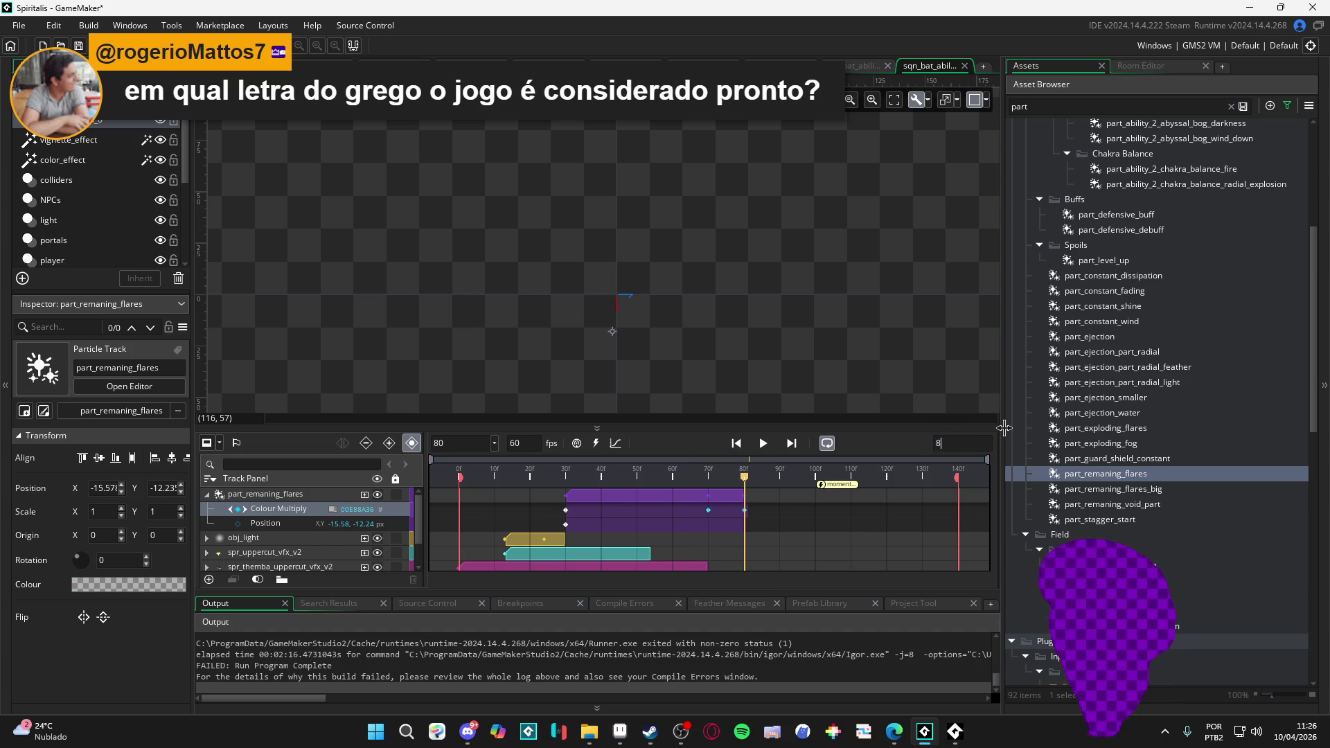
type("0120")
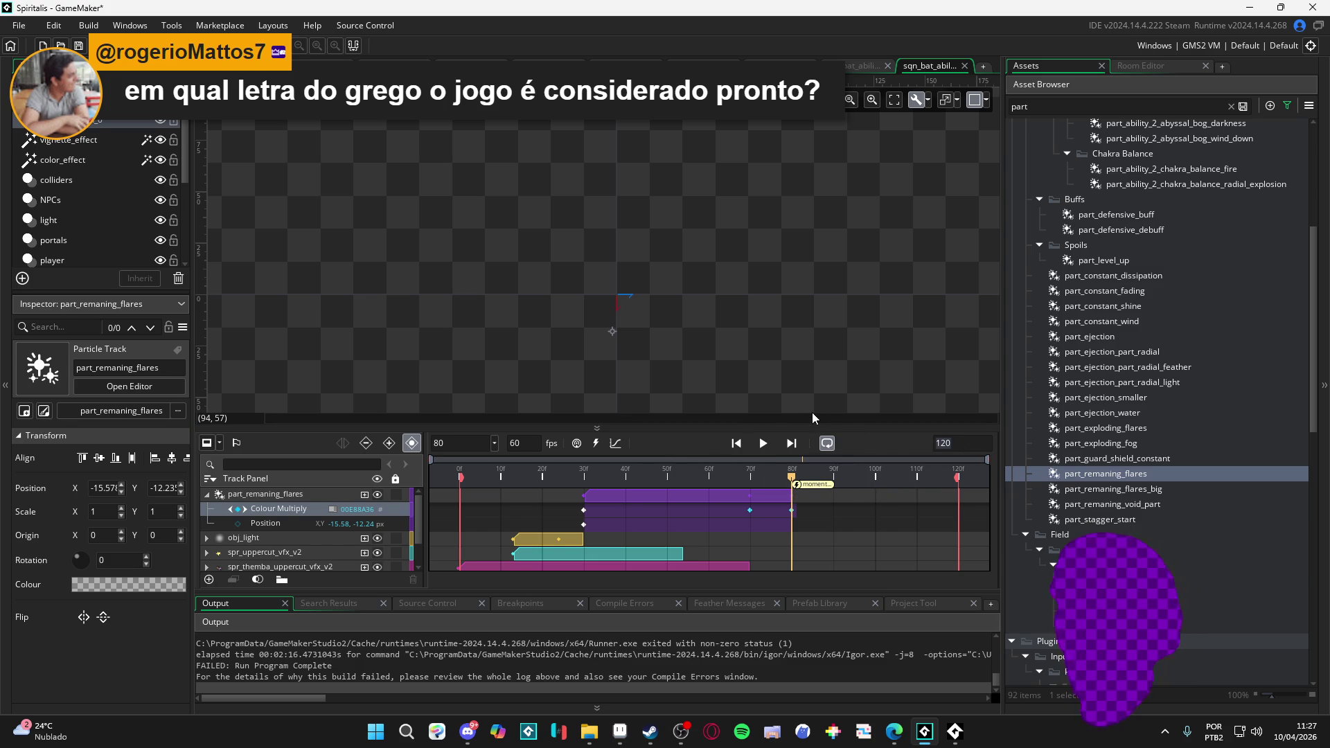
type("80")
key("Return")
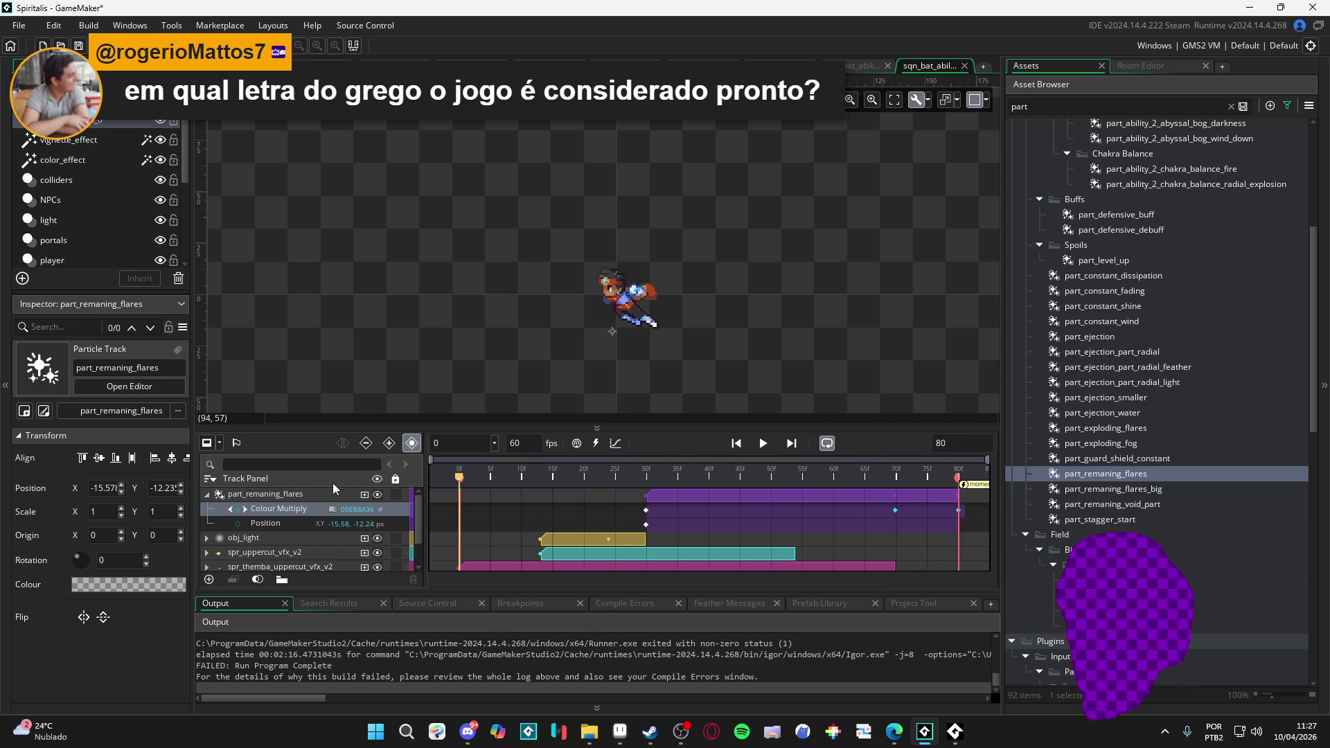
- Play the shortened sequence and briefly hide and re-show the spr_themba_uppercut_vfx_v2 track
key("space")
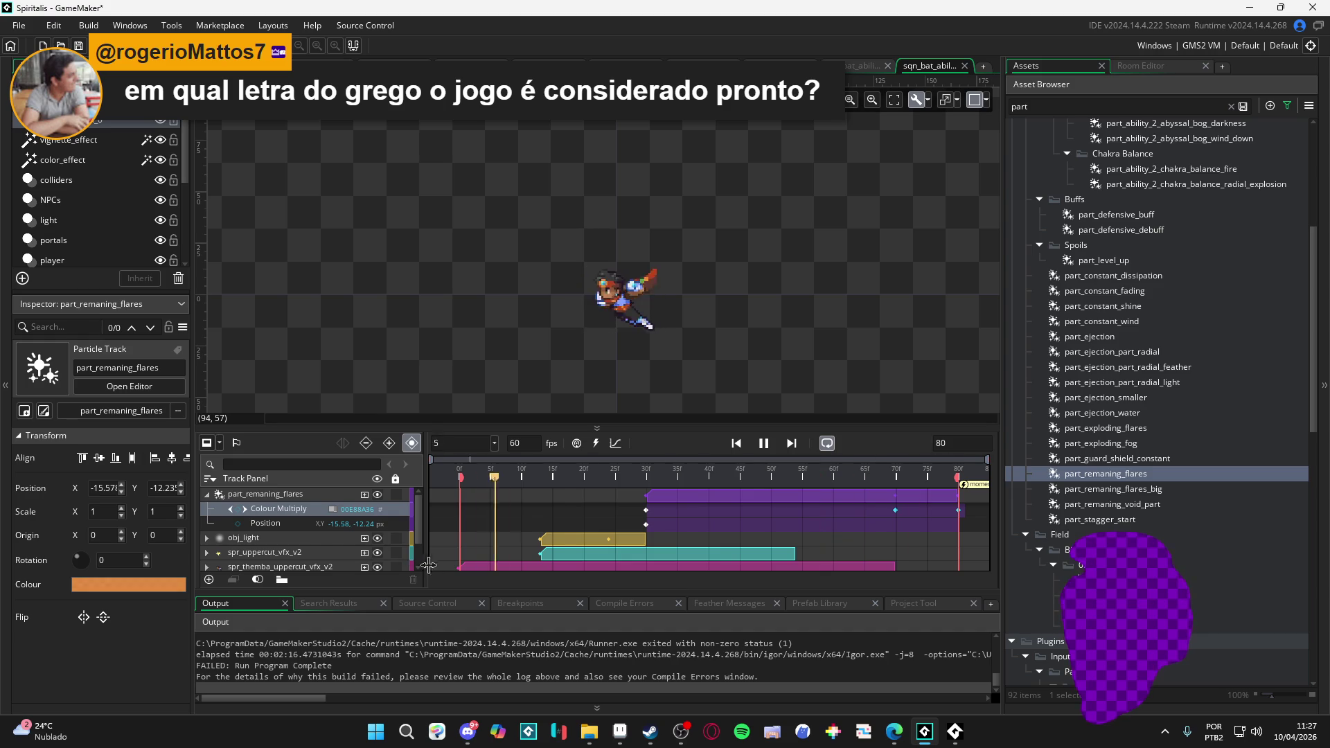
key("space")
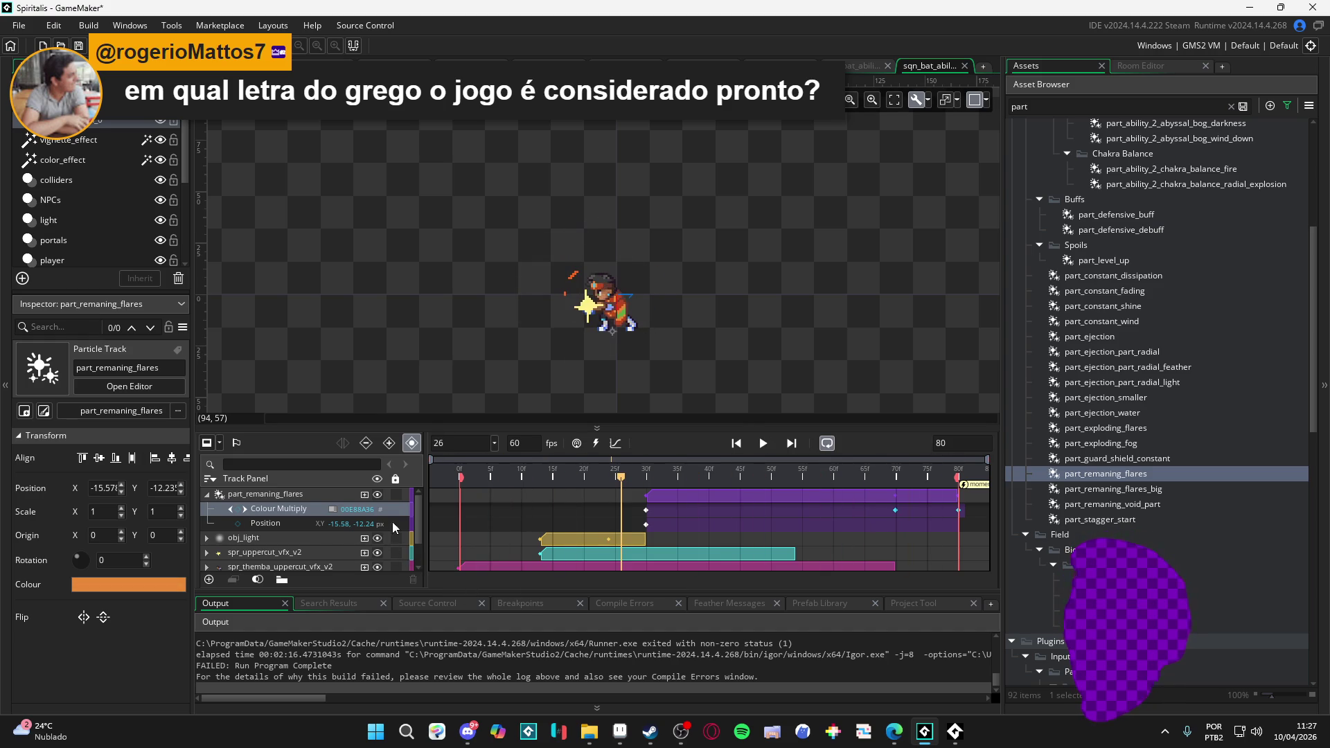
scroll(356, 530, "down", 1)
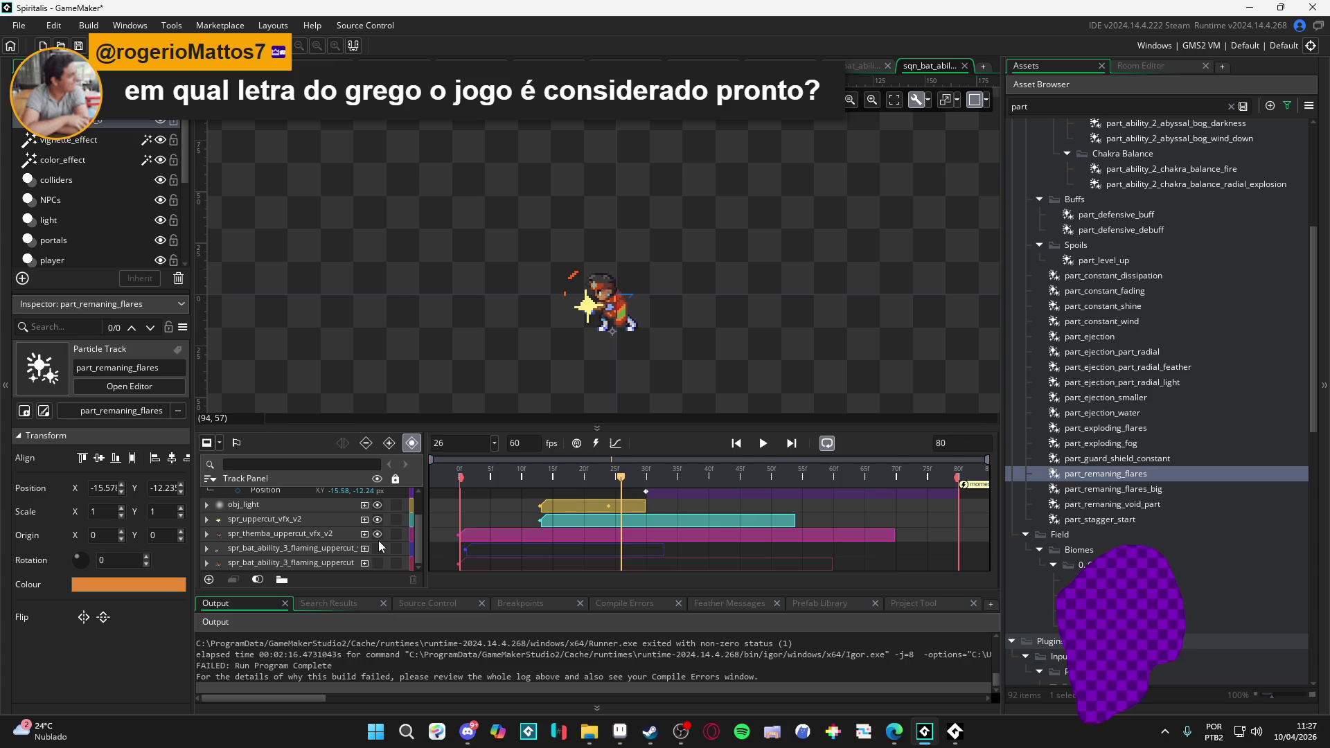
scroll(375, 553, "up", 1)
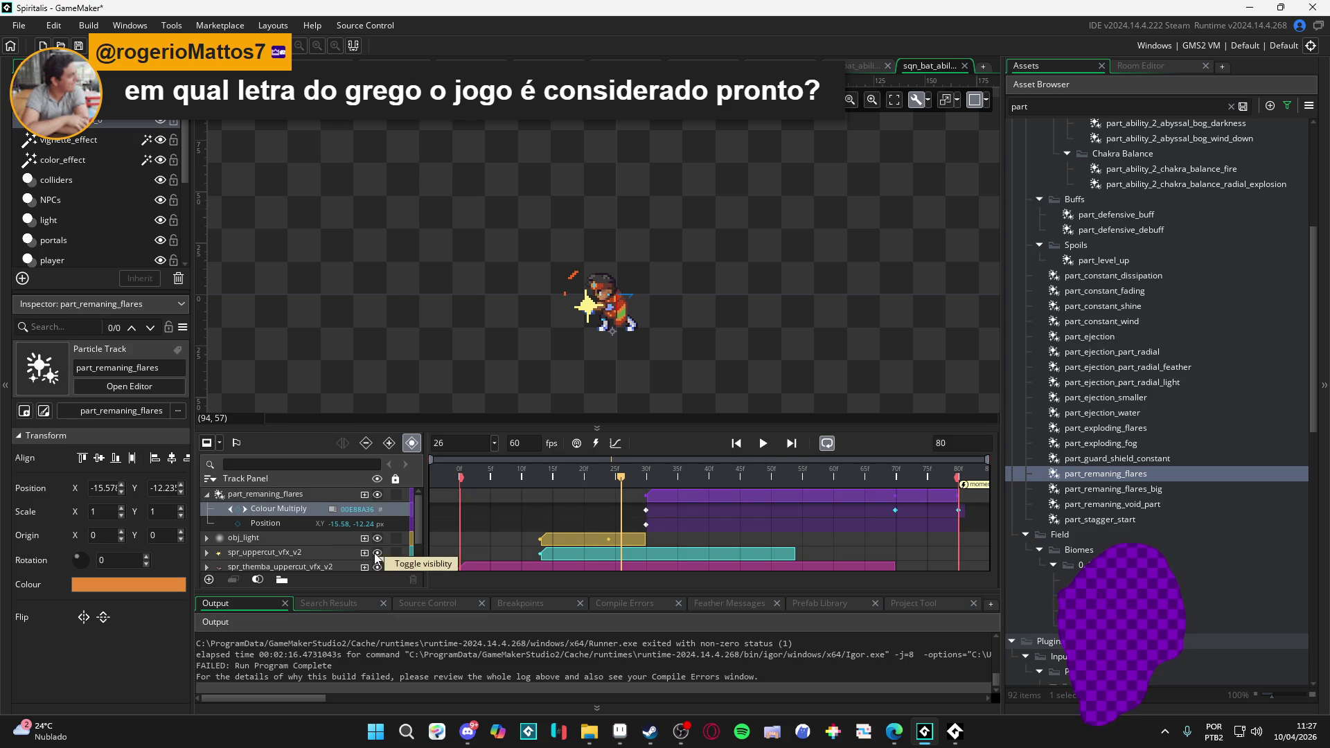
scroll(375, 558, "down", 1)
left_click(380, 534)
left_click(381, 534)
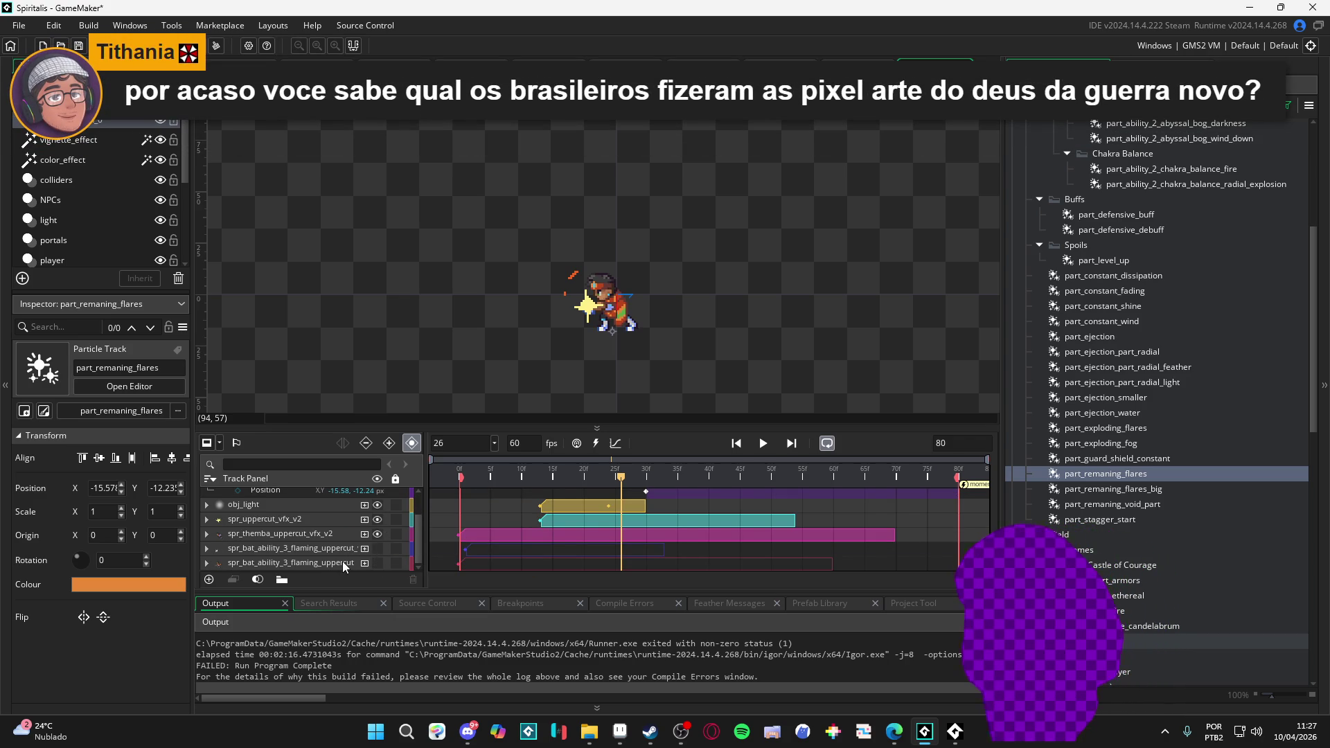
- Check the sprite tracks, then collapse and select the part_remaning_flares track
left_click(330, 535)
scroll(342, 565, "up", 1)
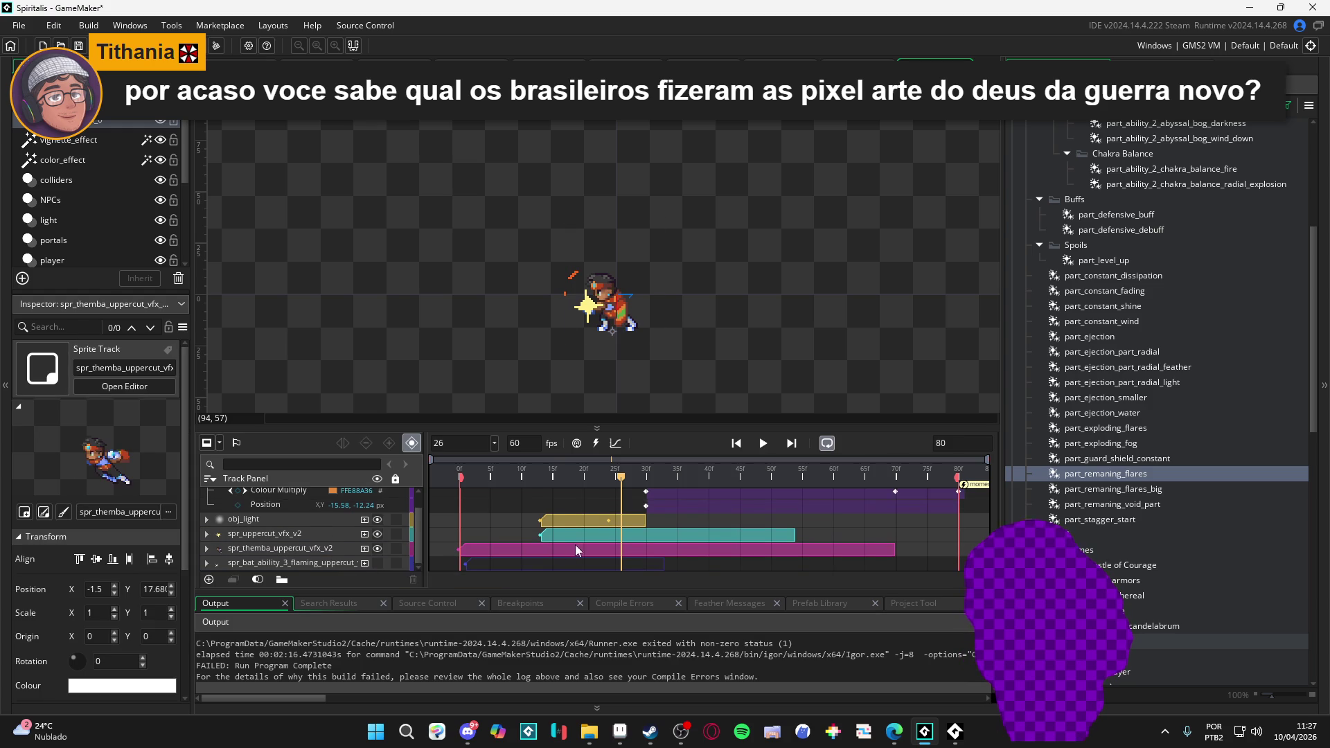
left_click(310, 550)
left_click(302, 561)
left_click(325, 550)
left_click(332, 567)
scroll(336, 566, "up", 1)
left_click(329, 561)
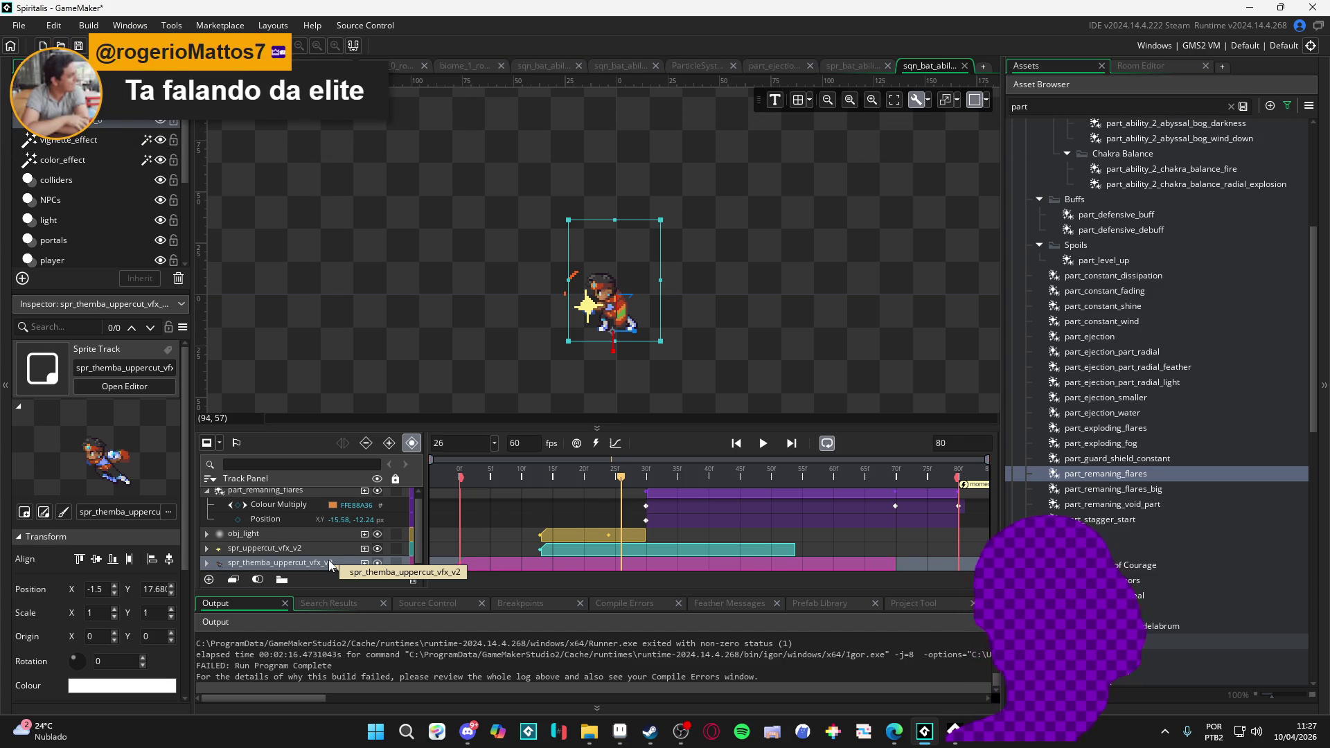
scroll(329, 560, "up", 1)
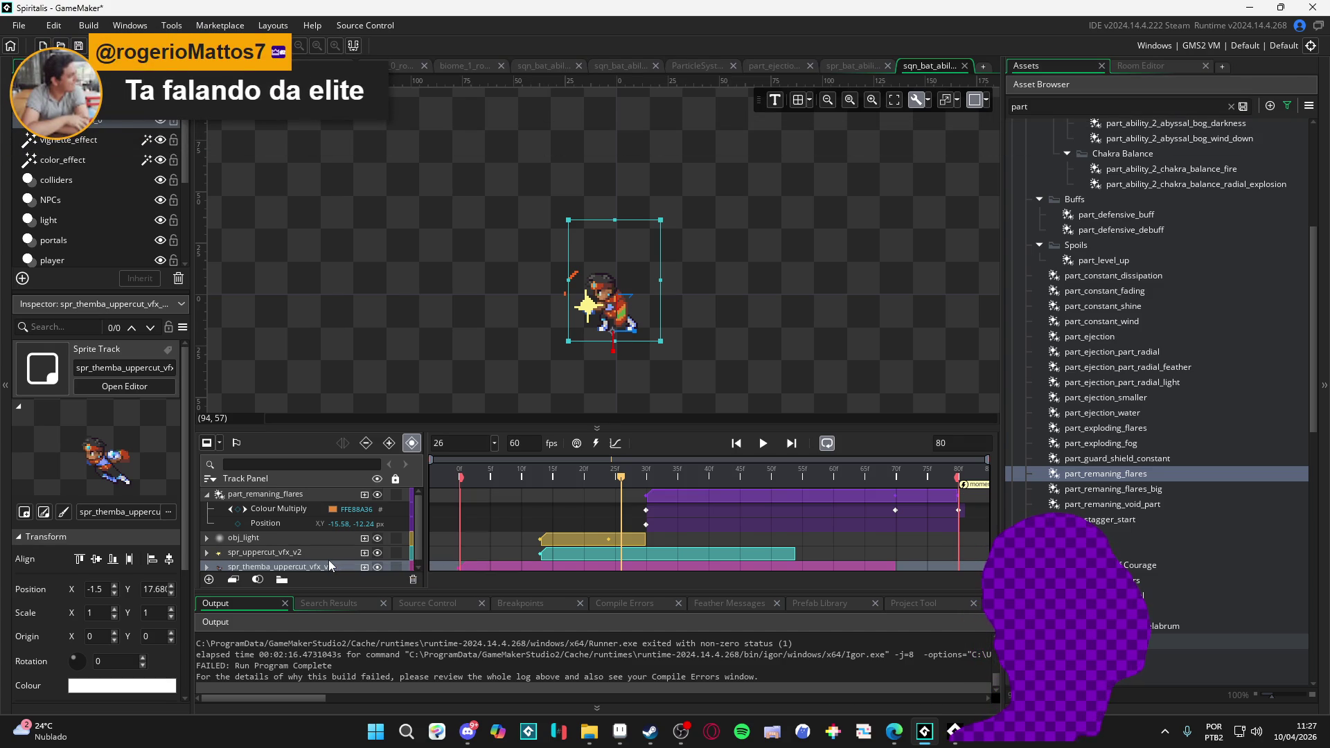
left_click(208, 495)
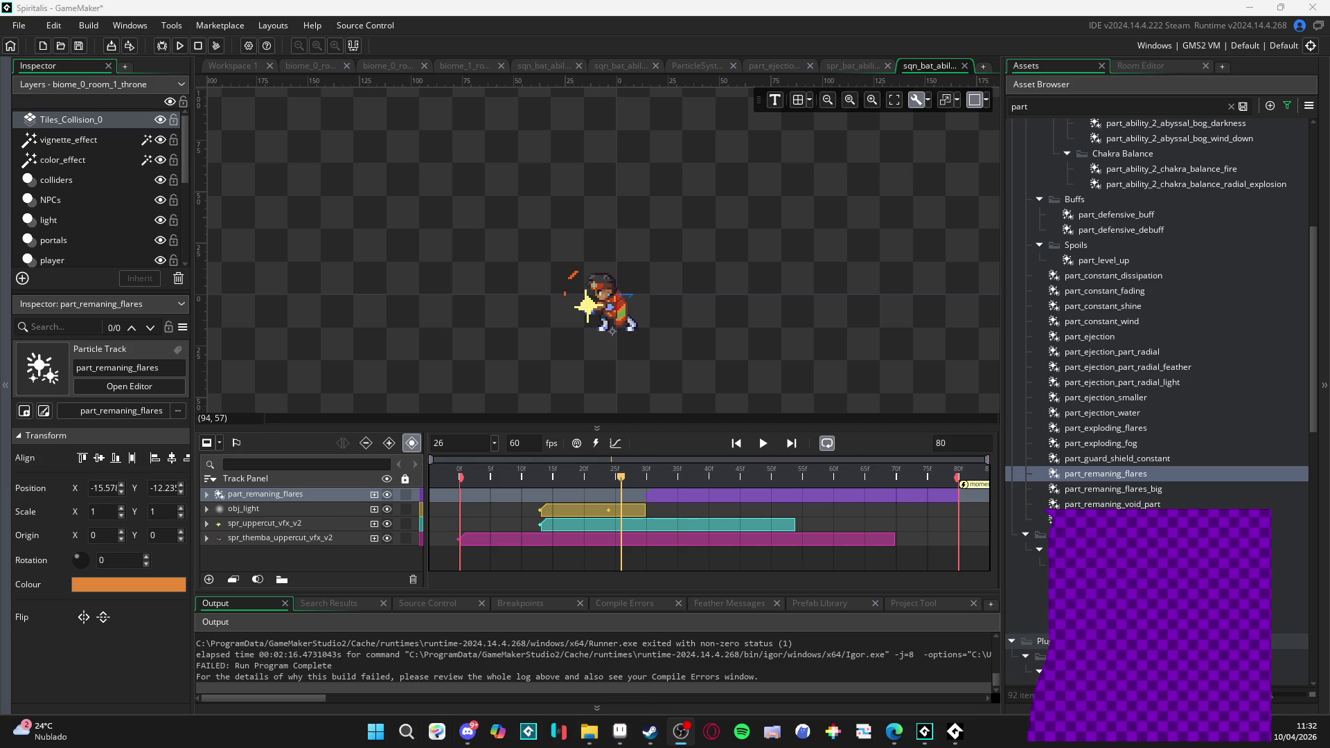
- Preview the Uppercut sequence, stop at frame 37, and hide the spr_themba_uppercut_vfx_v2 track
key("alt+Tab")
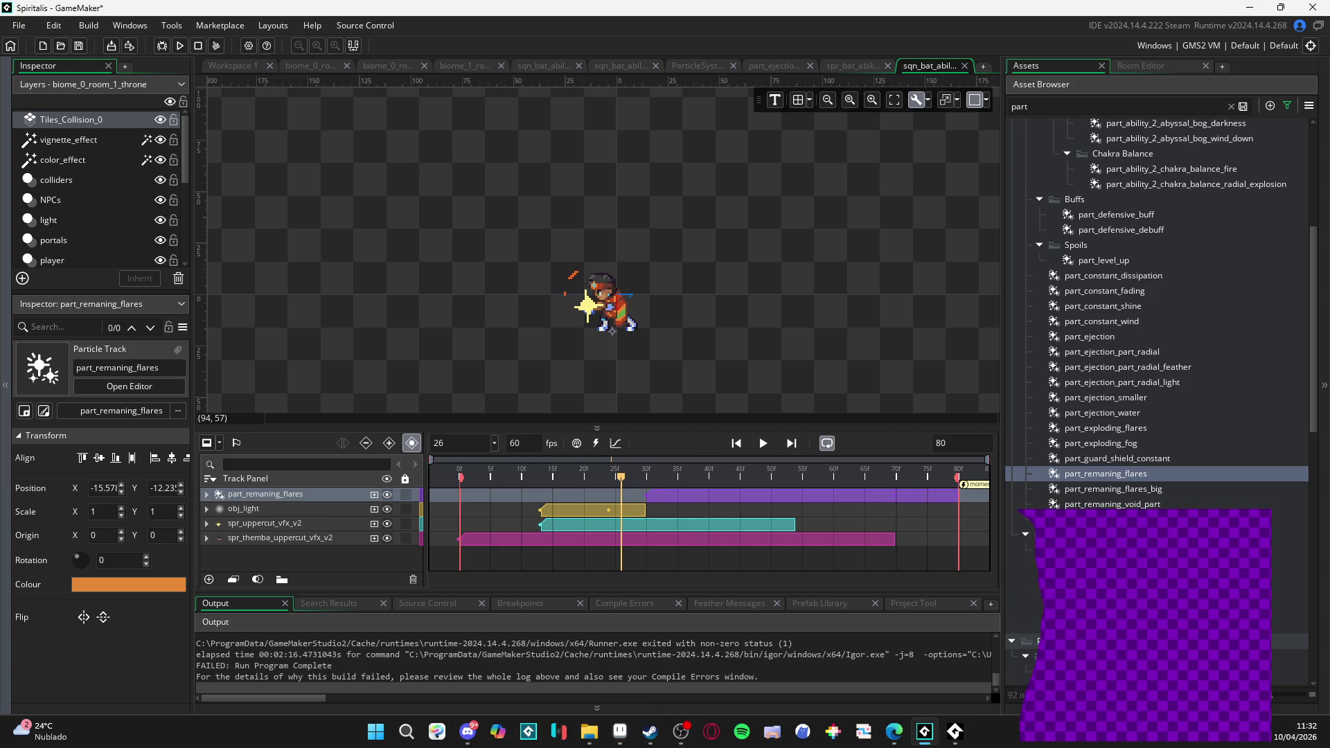
left_click(765, 445)
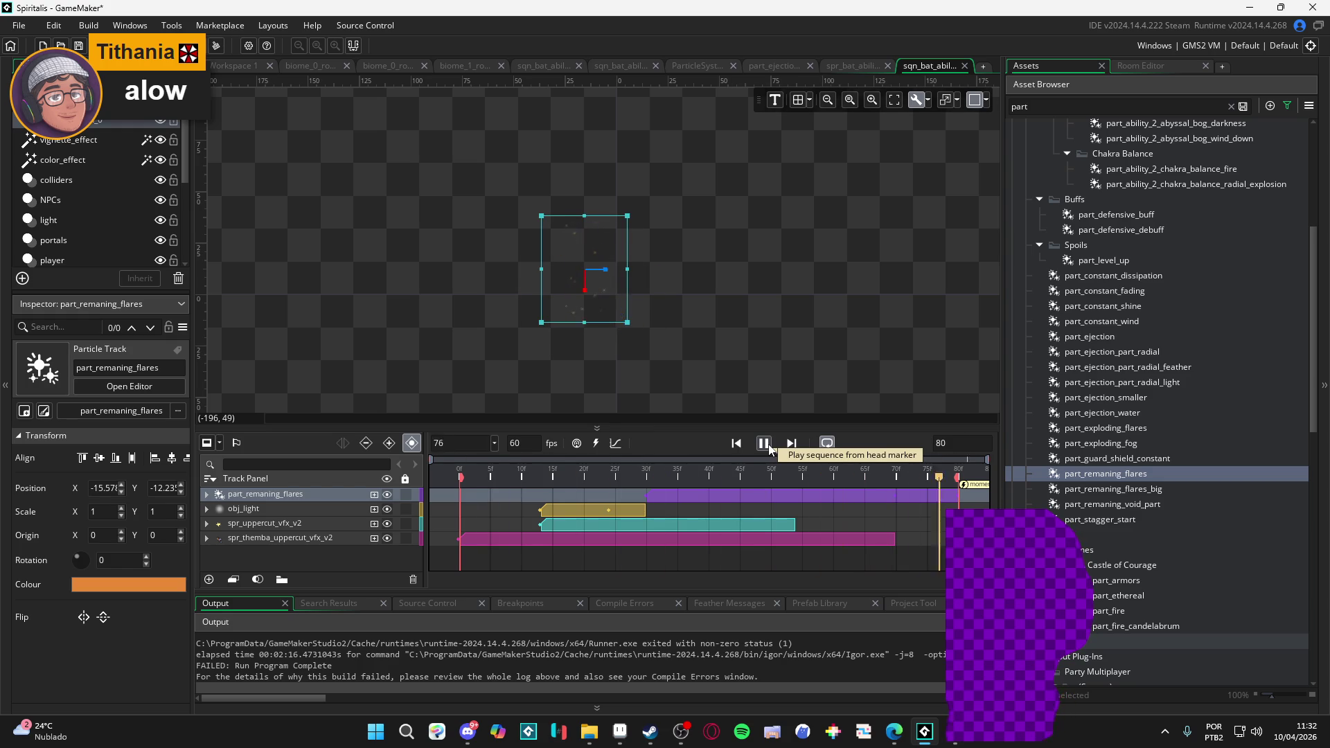
left_click(764, 444)
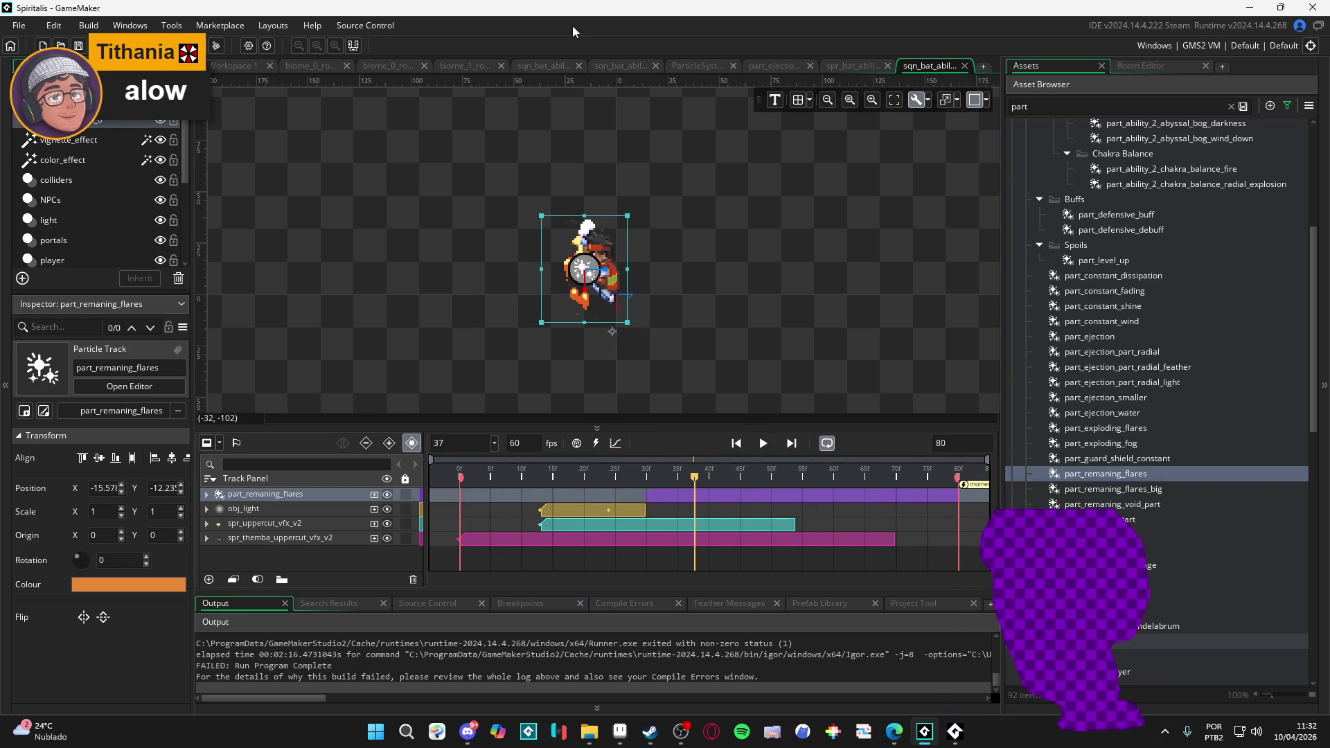
left_click(386, 537)
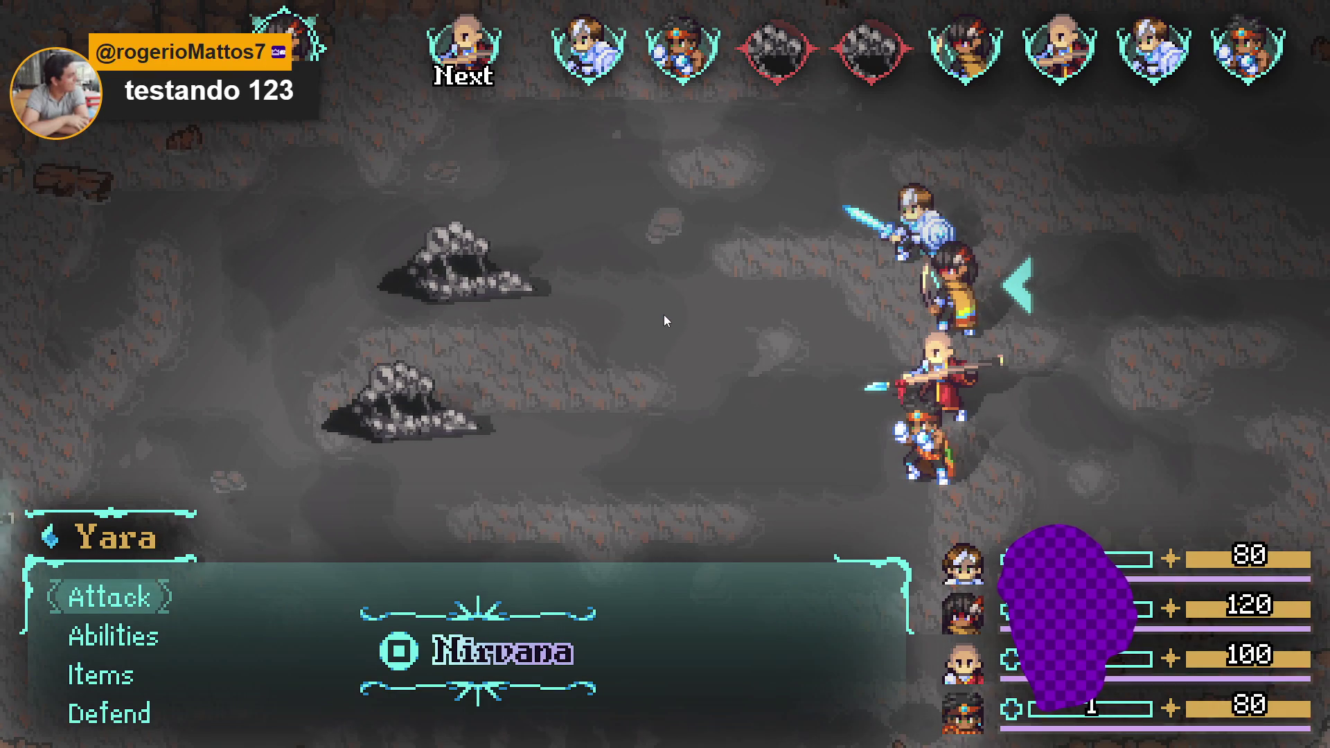
- Set Yara, Zhe Wu and Sam to Defend for this turn
key("Down")
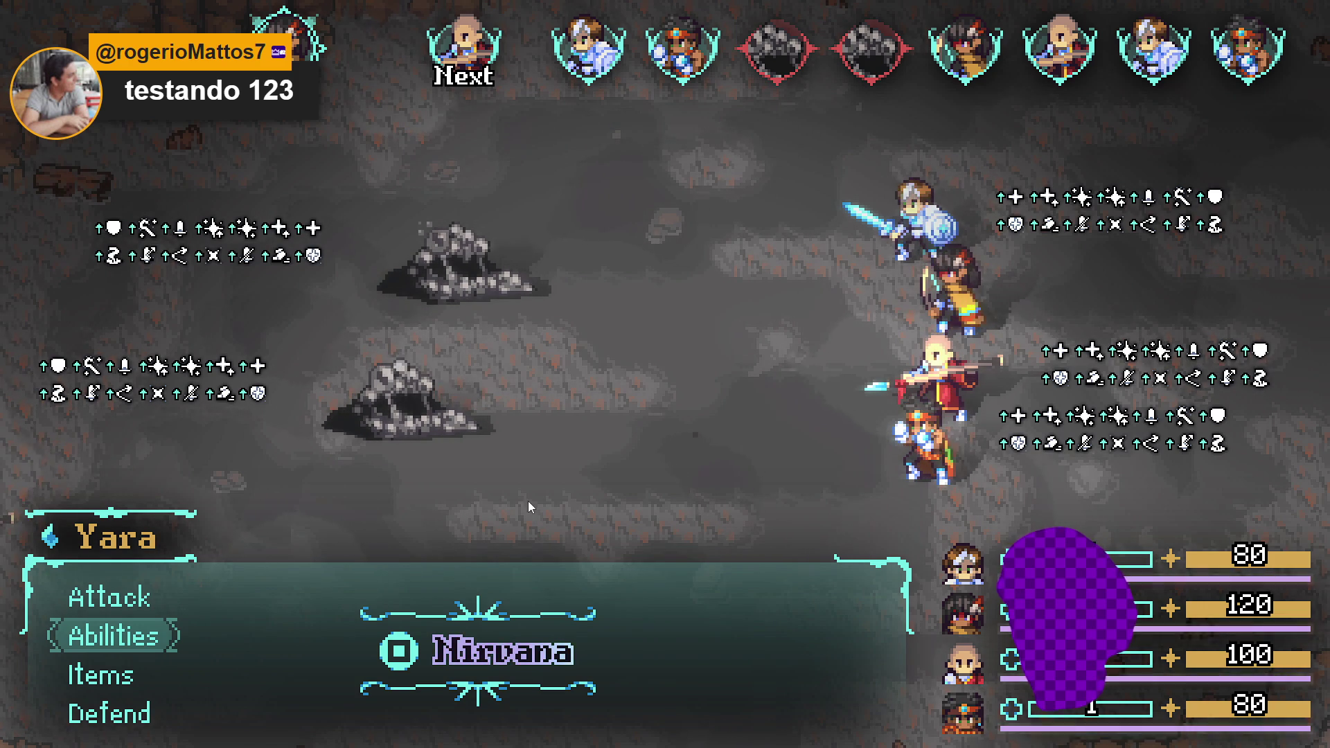
key("Down")
key("Down")
key("Return")
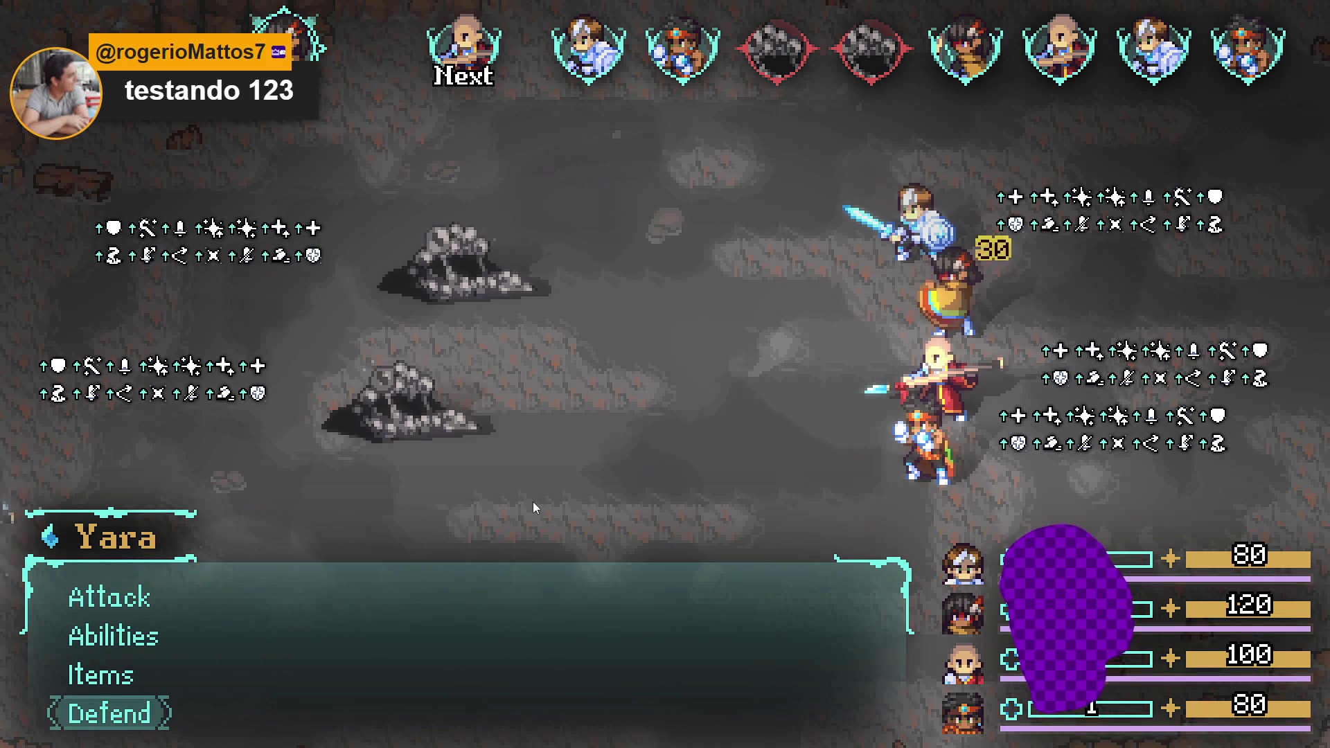
key("Down")
key("Down")
key("Down")
key("Return")
key("Down")
key("Down")
key("Down")
key("Return")
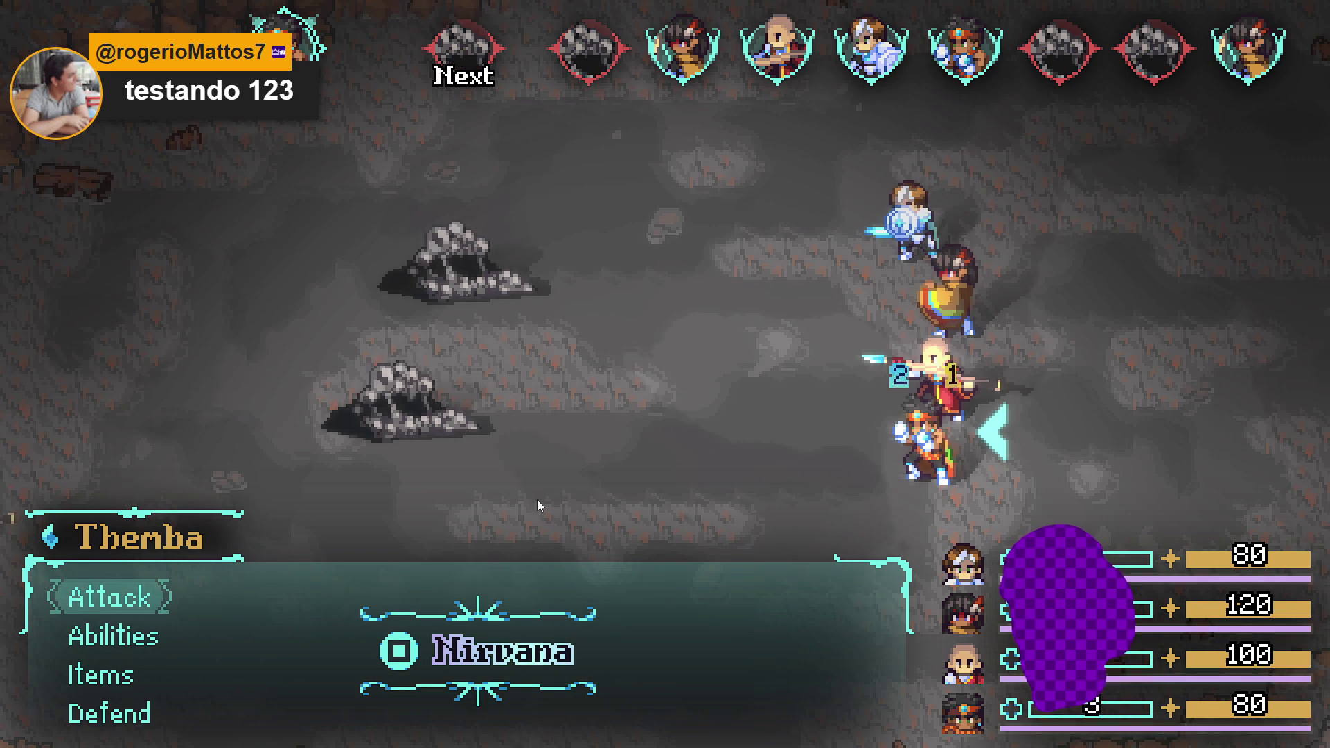
- Have Themba use Flaming Uppercut on the Sloth Blob
key("Down")
key("Return")
key("Down")
key("Down")
key("Down")
key("Up")
key("Up")
key("Return")
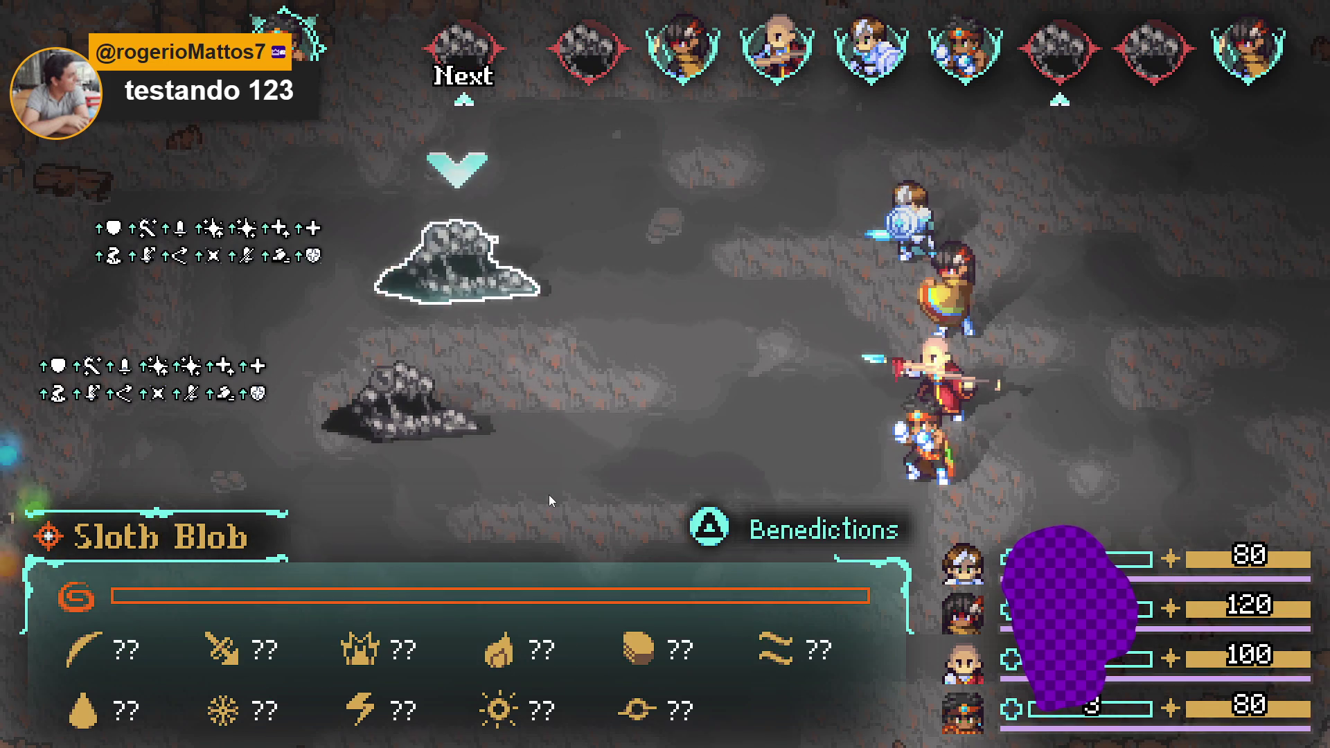
key("Return")
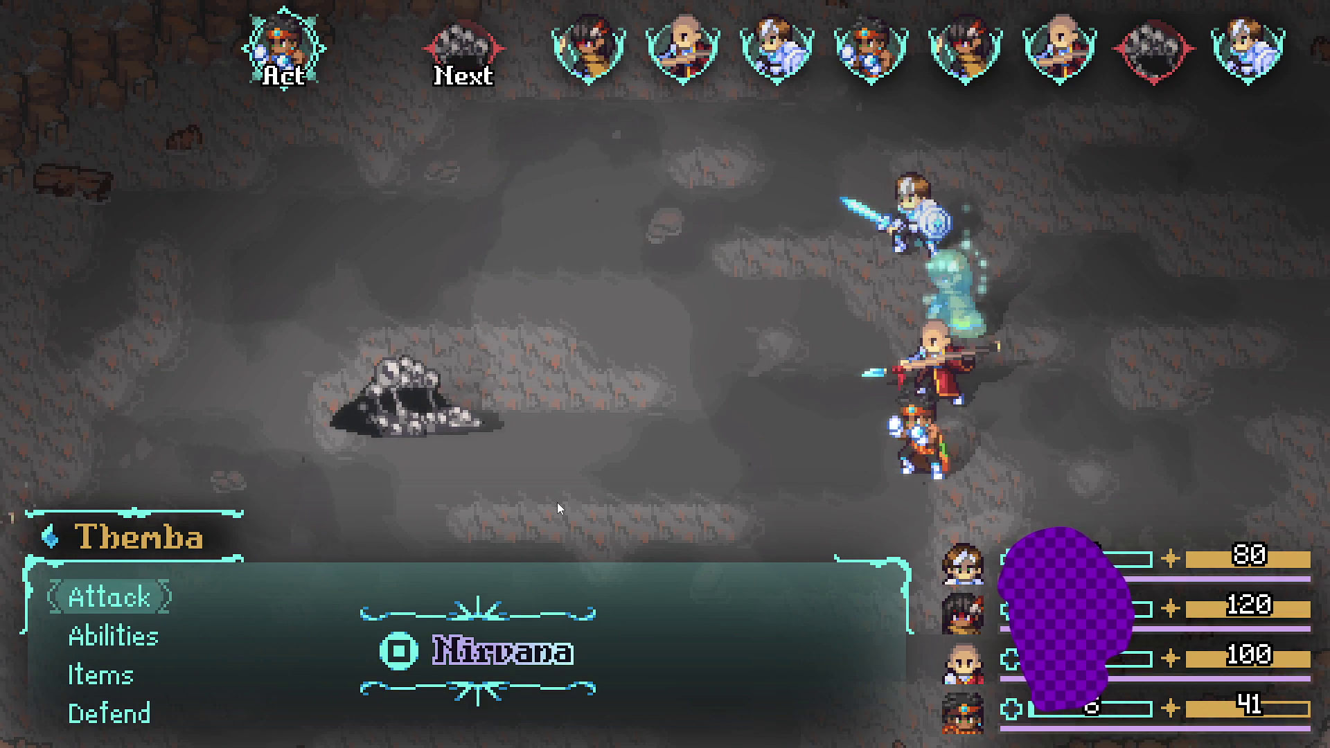
- Use Flaming Uppercut on the Sloth Blob again and answer the timed defence prompt
key("Down")
key("Return")
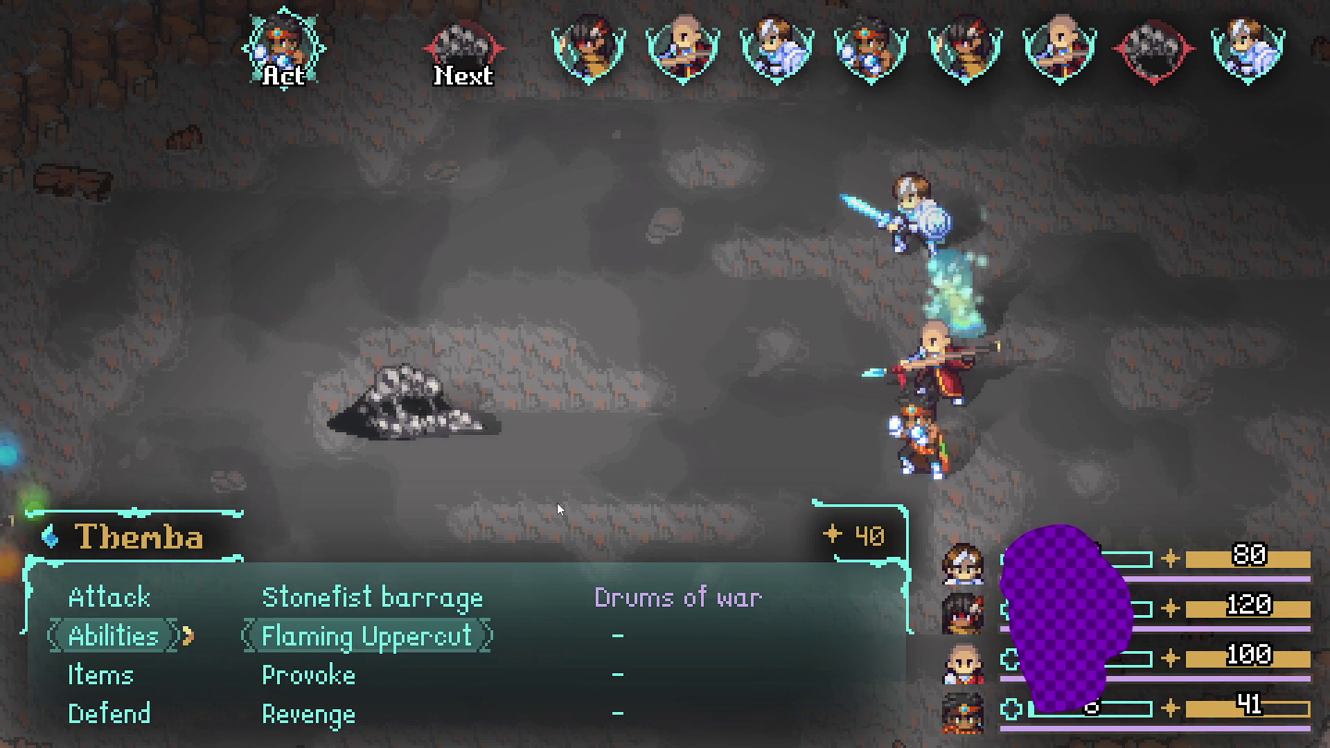
key("Return")
key("Return")
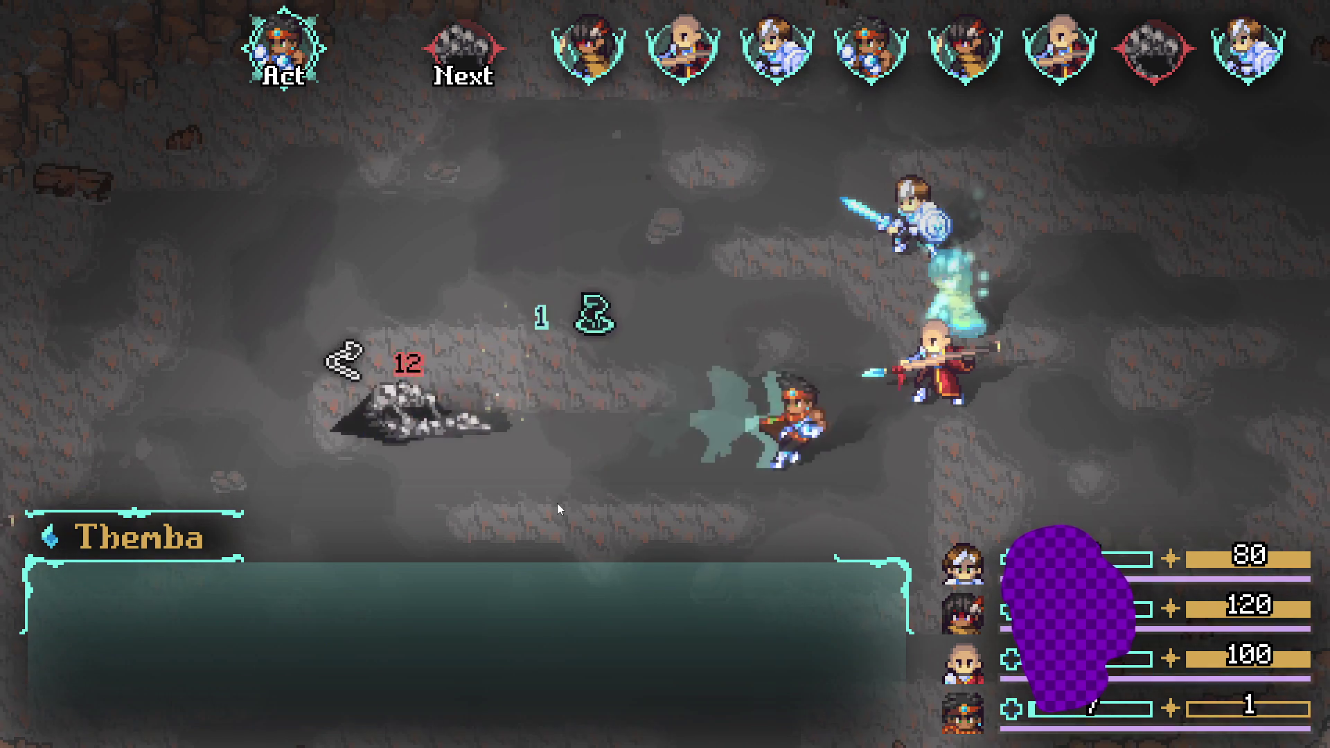
key("Return")
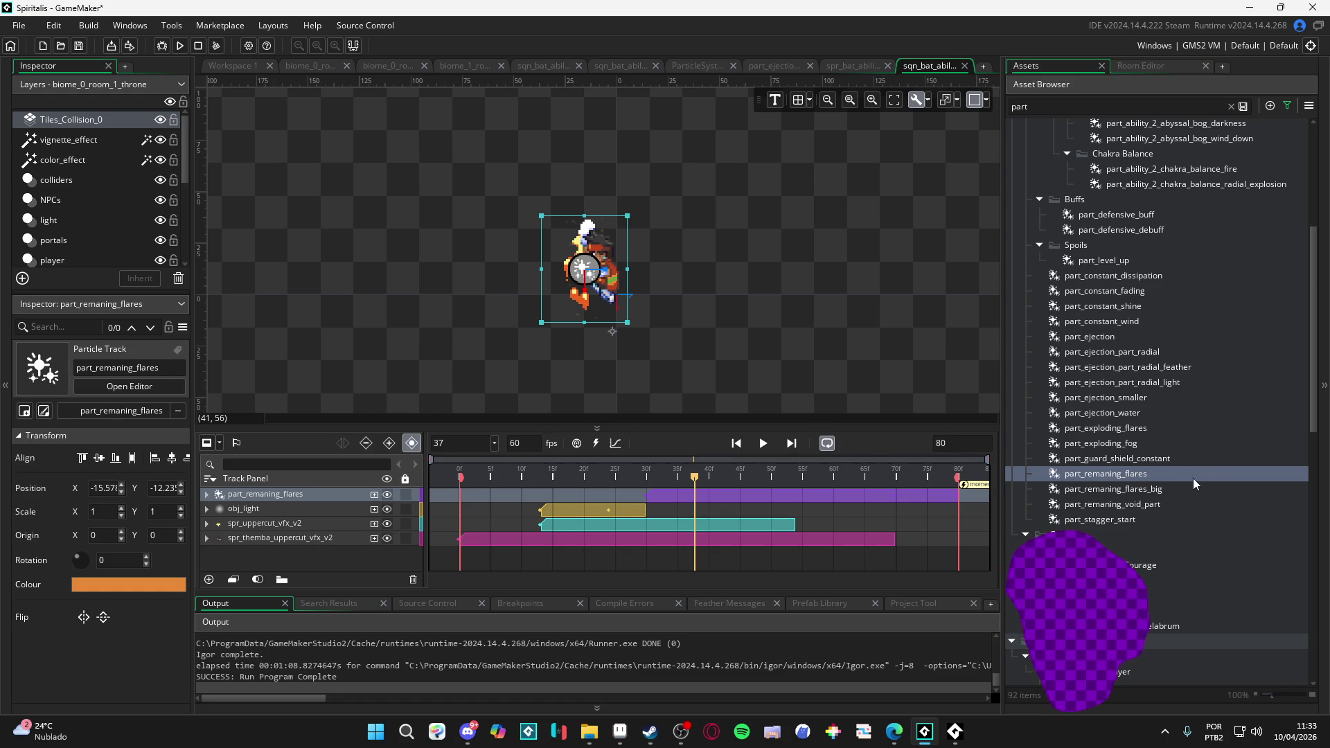
- Filter the Asset Browser with the search term 'flaming'
scroll(1193, 478, "down", 15)
scroll(1199, 451, "up", 15)
scroll(1184, 433, "down", 15)
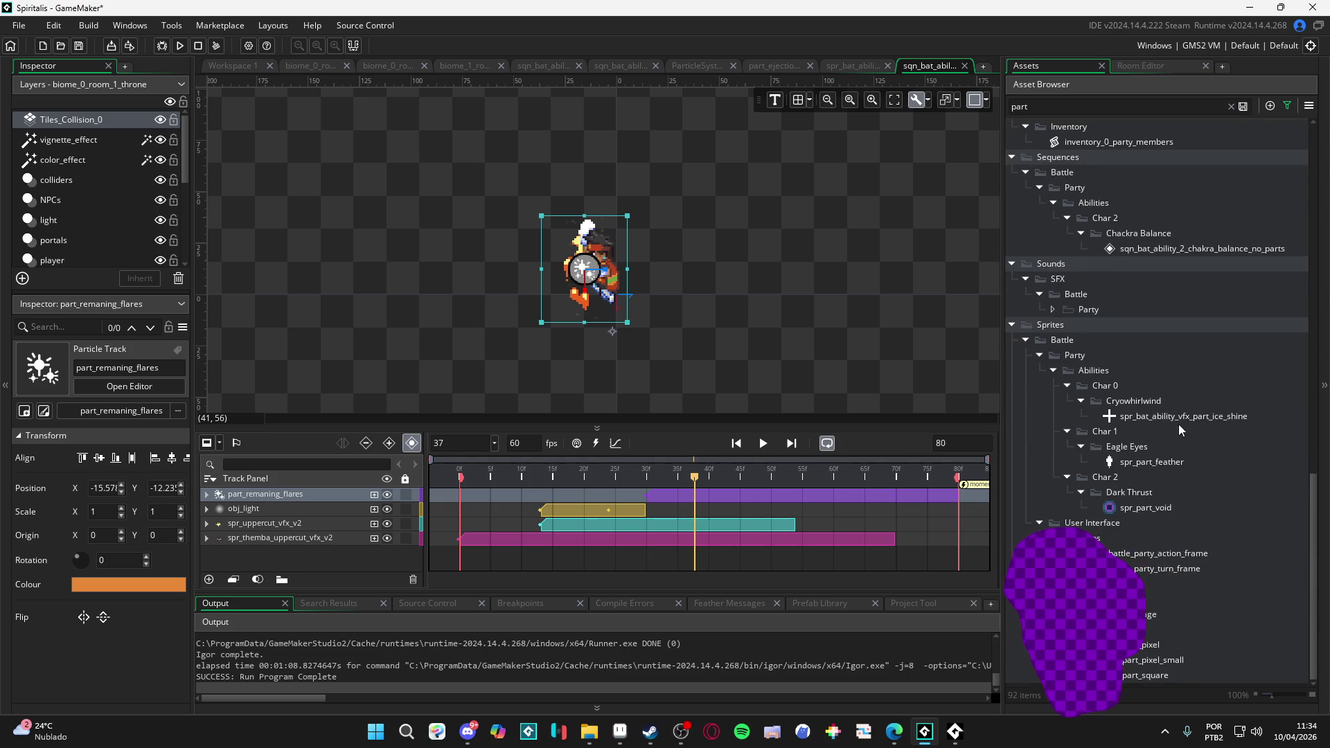
scroll(1180, 425, "up", 6)
key("BackSpace")
key("BackSpace")
key("BackSpace")
type("flaming")
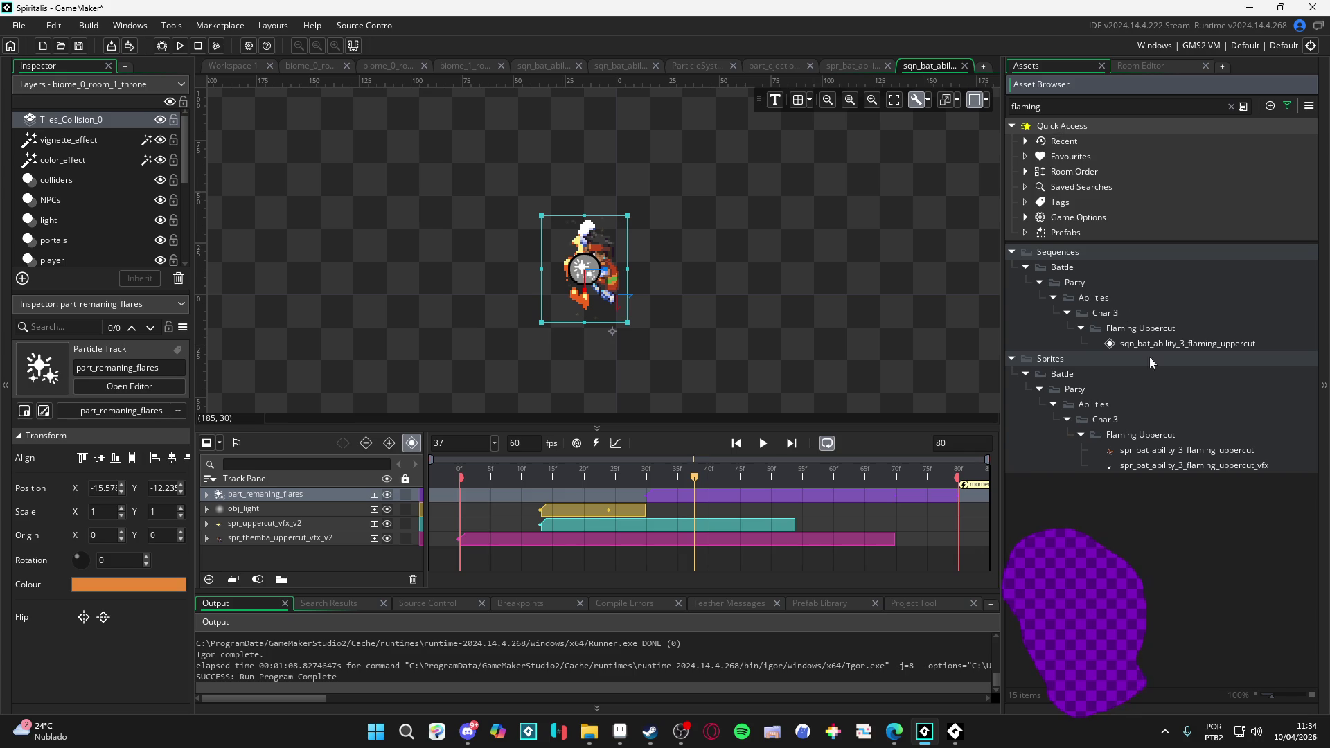
- Reveal the Flaming Uppercut sprites folder in the full tree and widen the asset browser
left_click(1141, 434)
left_click(1232, 106)
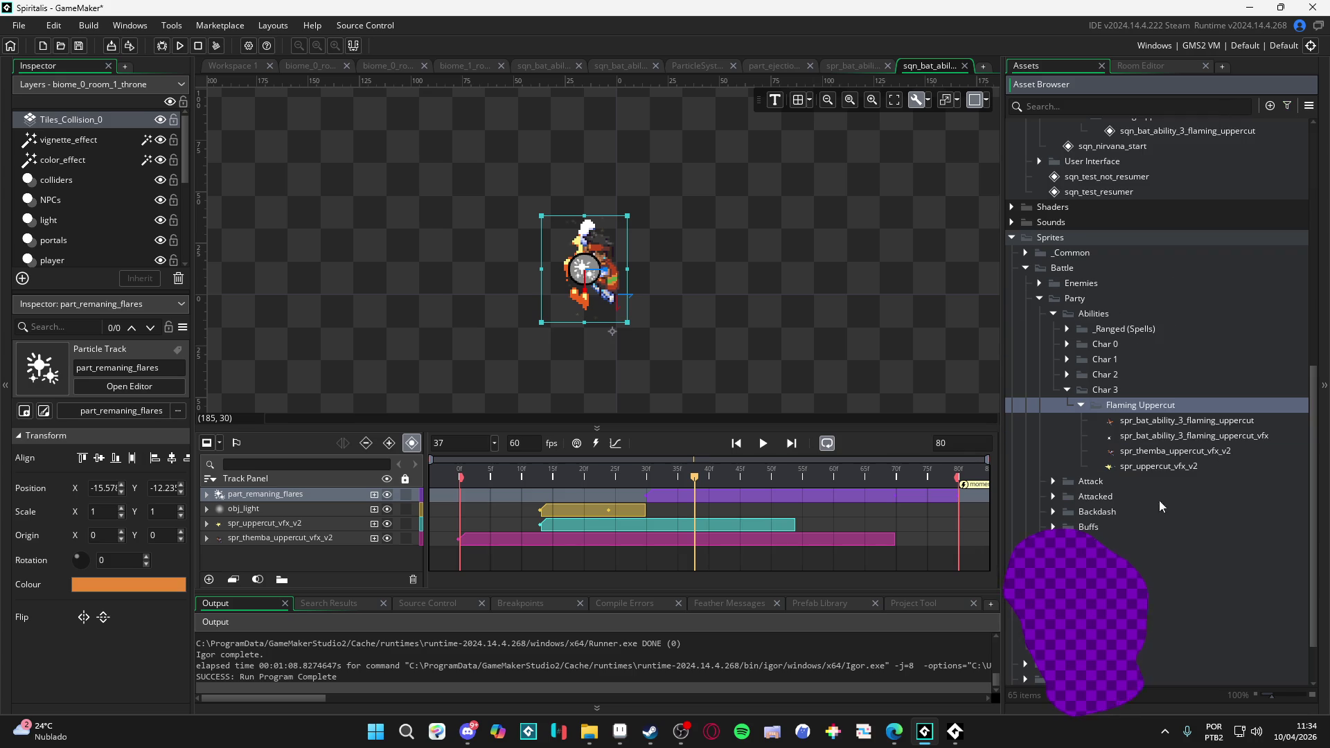
left_click_drag(1000, 438, 549, 439)
left_click(789, 421)
type("_")
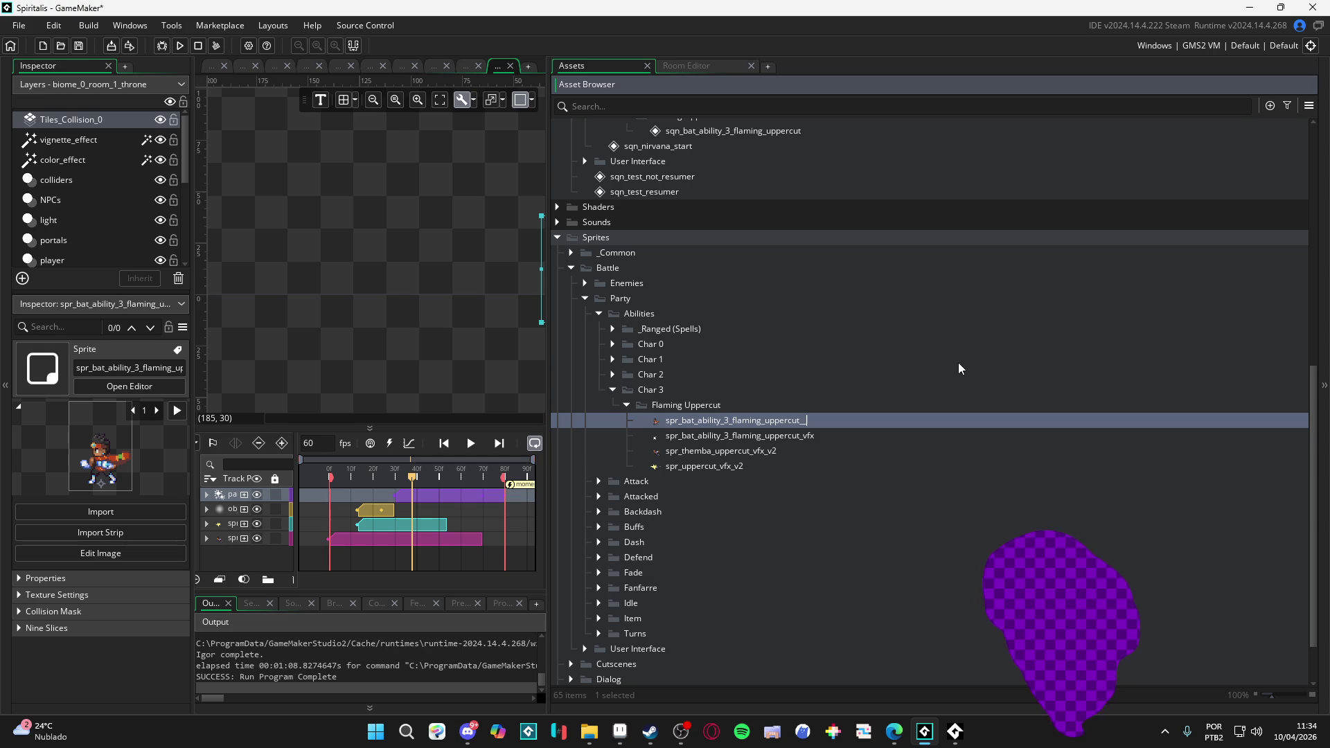
- Add a trailing underscore to the old uppercut and vfx sprite names
left_click(857, 436)
type("_")
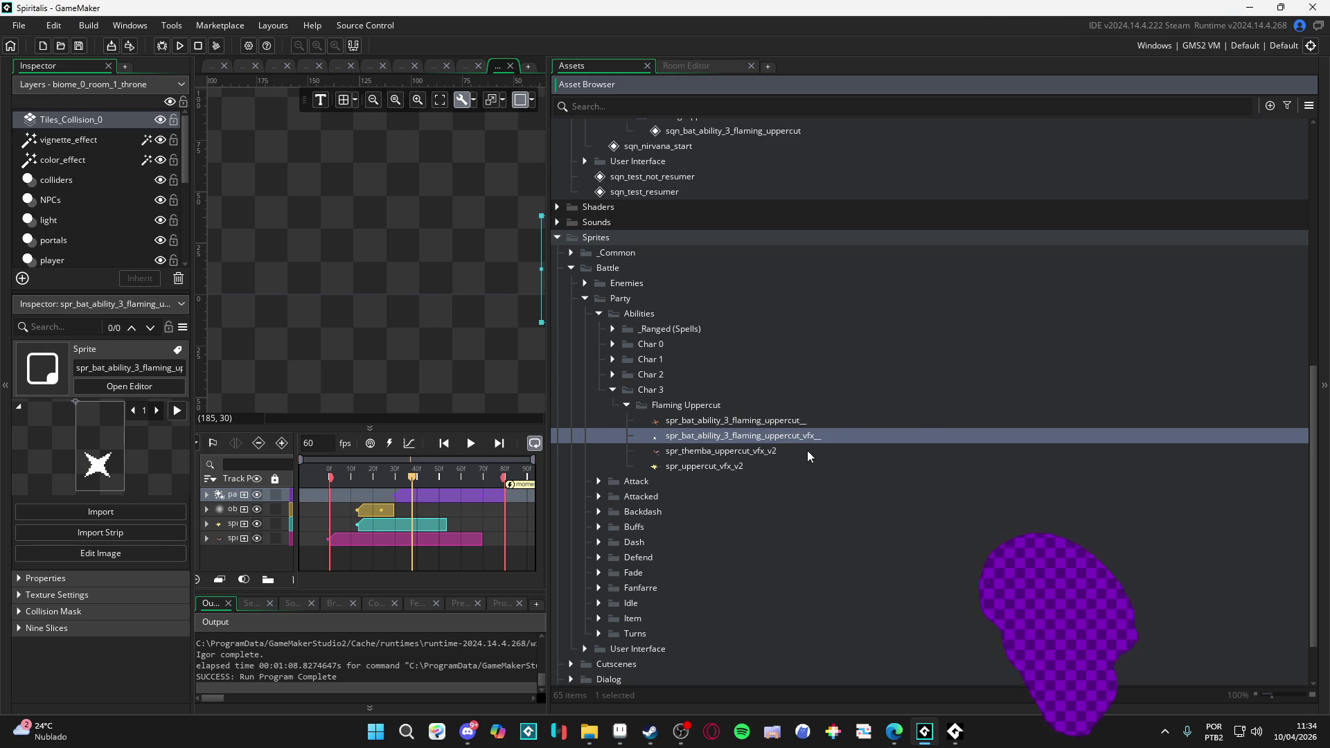
left_click(782, 421)
key("F2")
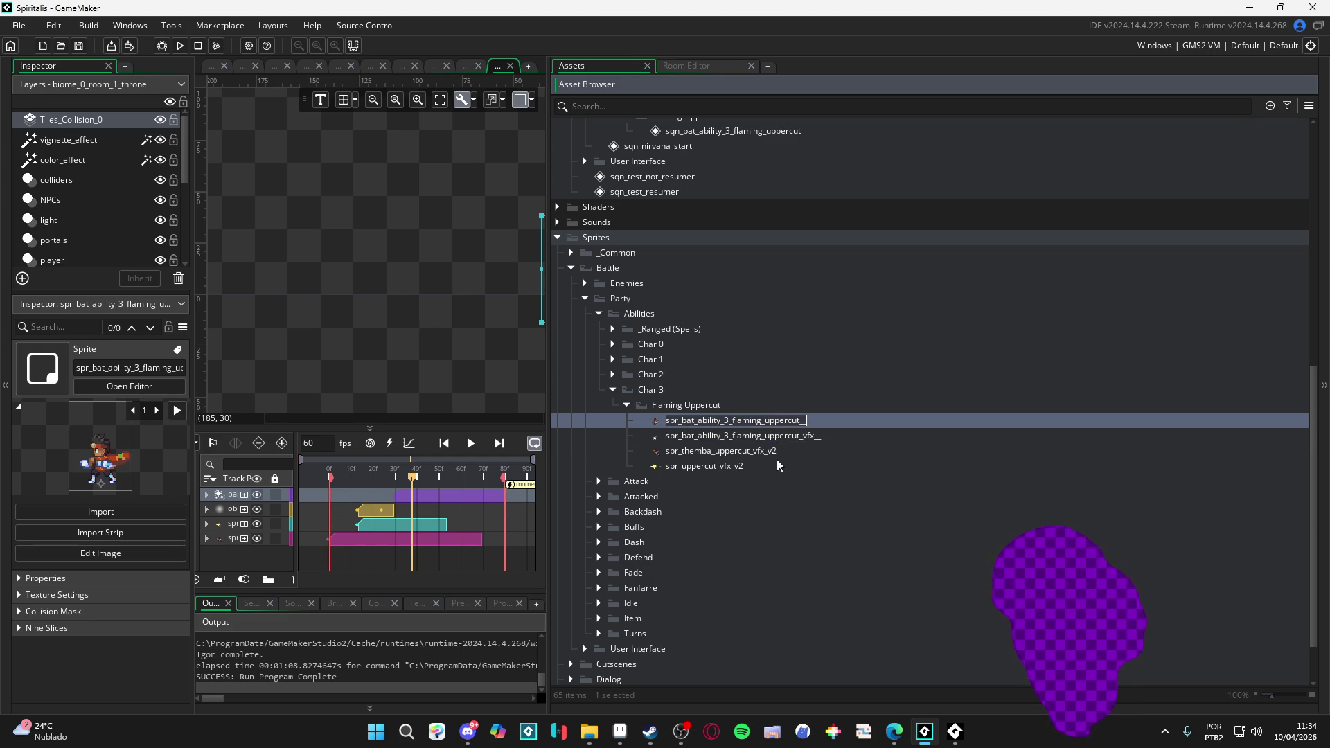
- Rename the v2 sprites to spr_bat_ability_3_flaming_uppercut and spr_bat_ability_3_flaming_uppercut_vfx
left_click(782, 453)
type("spr_bat_ability_3_flaming_uppercut_")
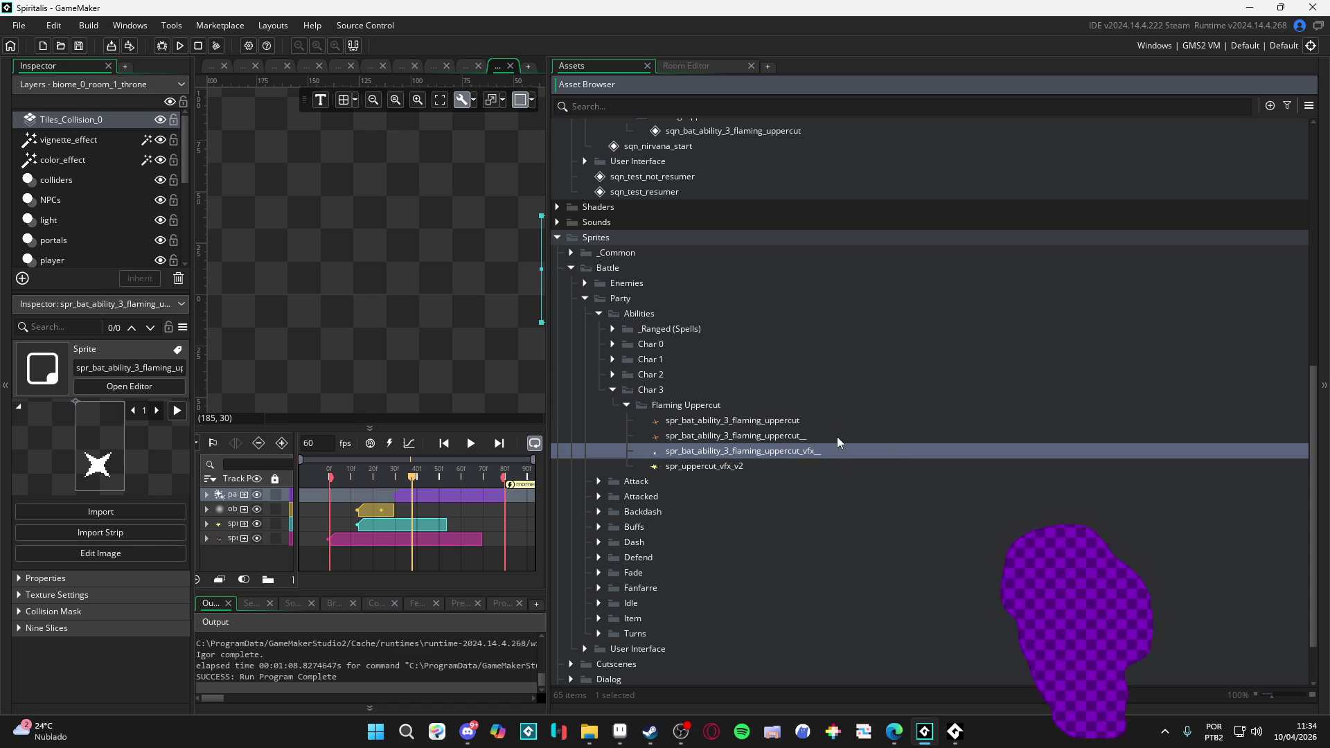
left_click(787, 470)
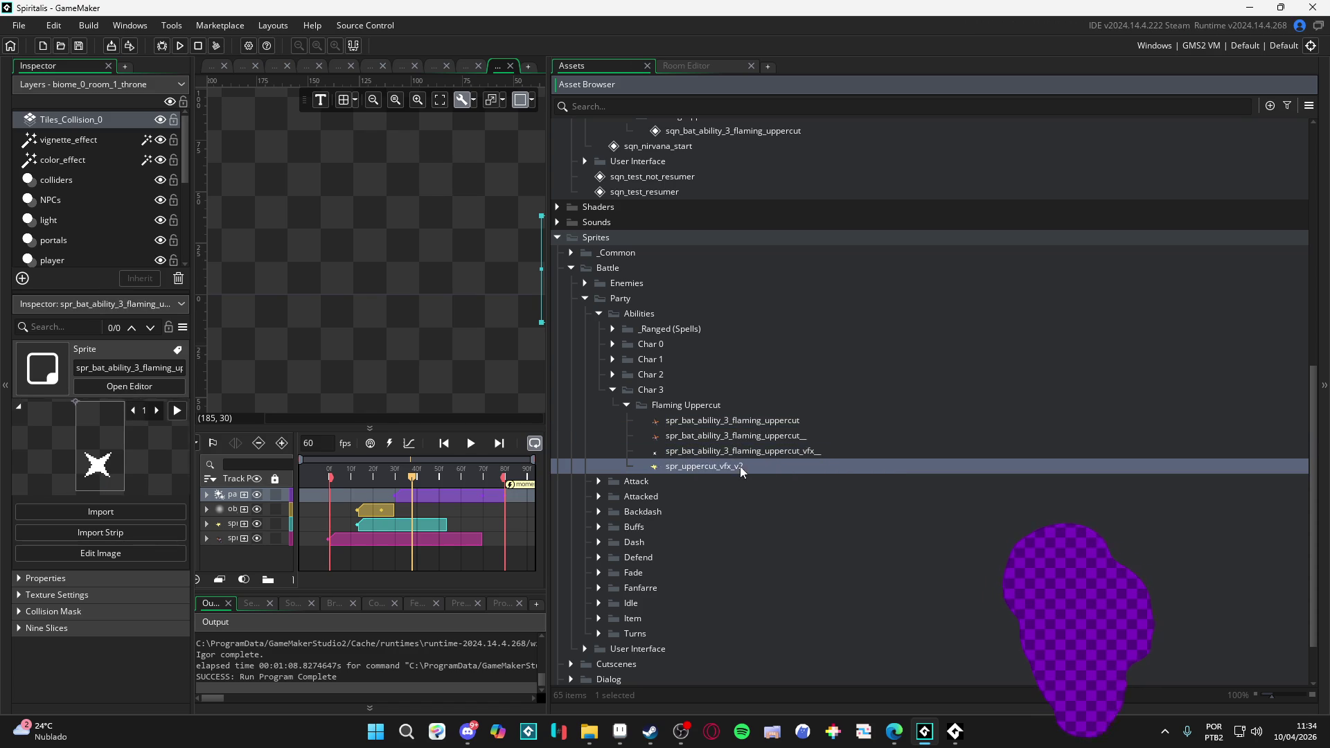
key("F2")
type("spr_bat_ability_3_flaming_uppercut_vfx__")
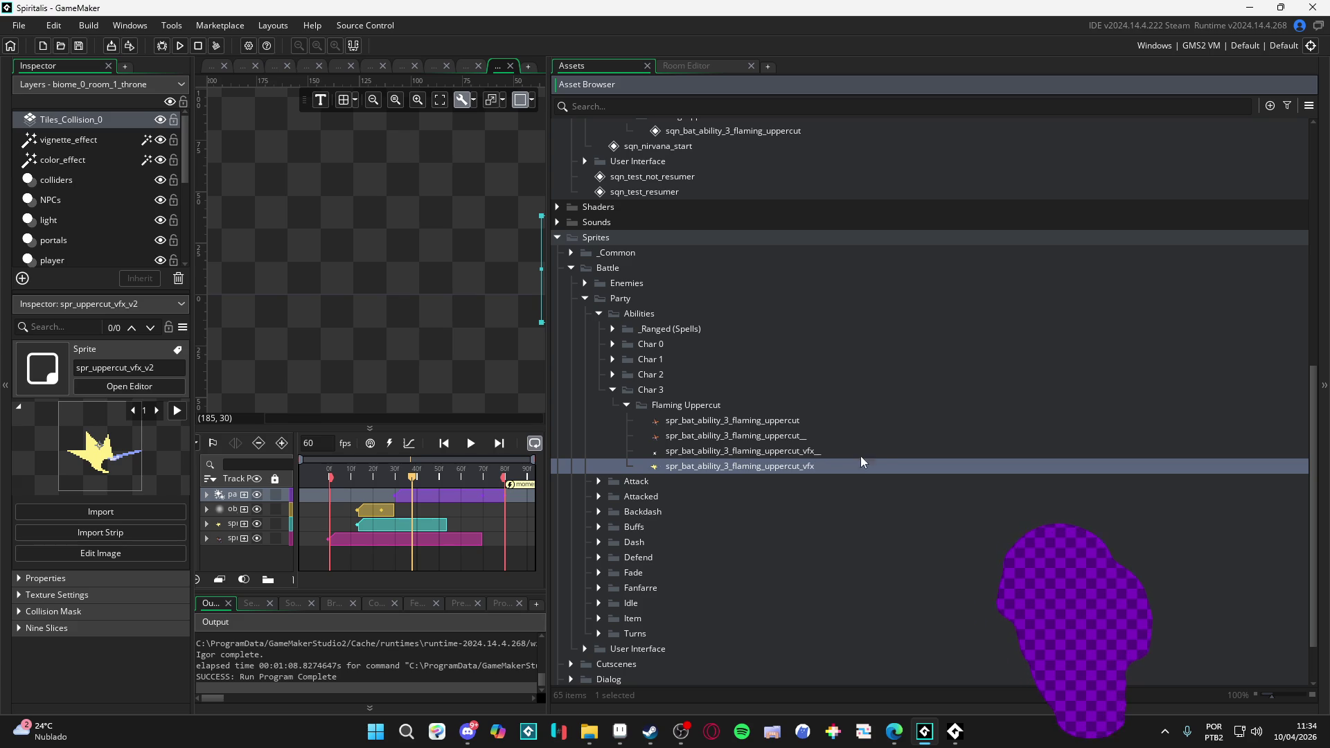
left_click(876, 467)
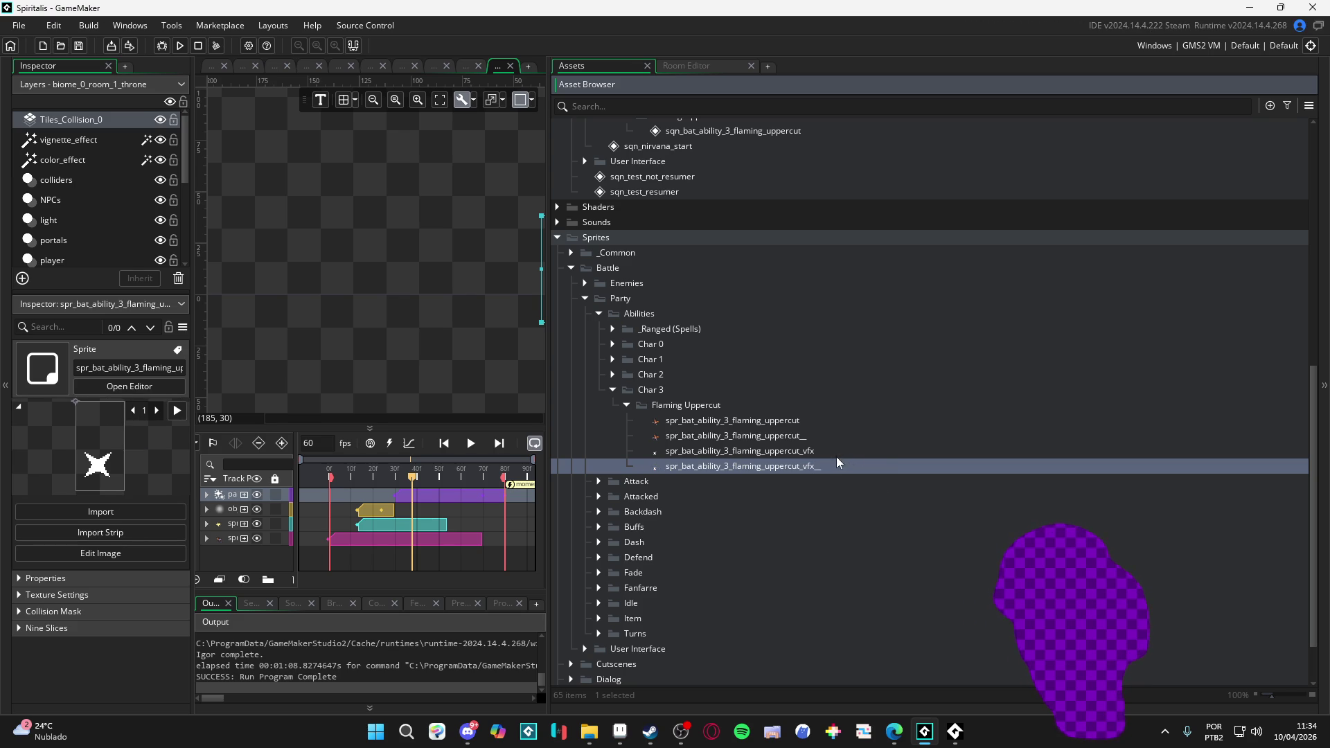
- Open spr_bat_ability_3_flaming_uppercut, its _vfx and the old underscored version in the Sprite Editor
double_click(801, 427)
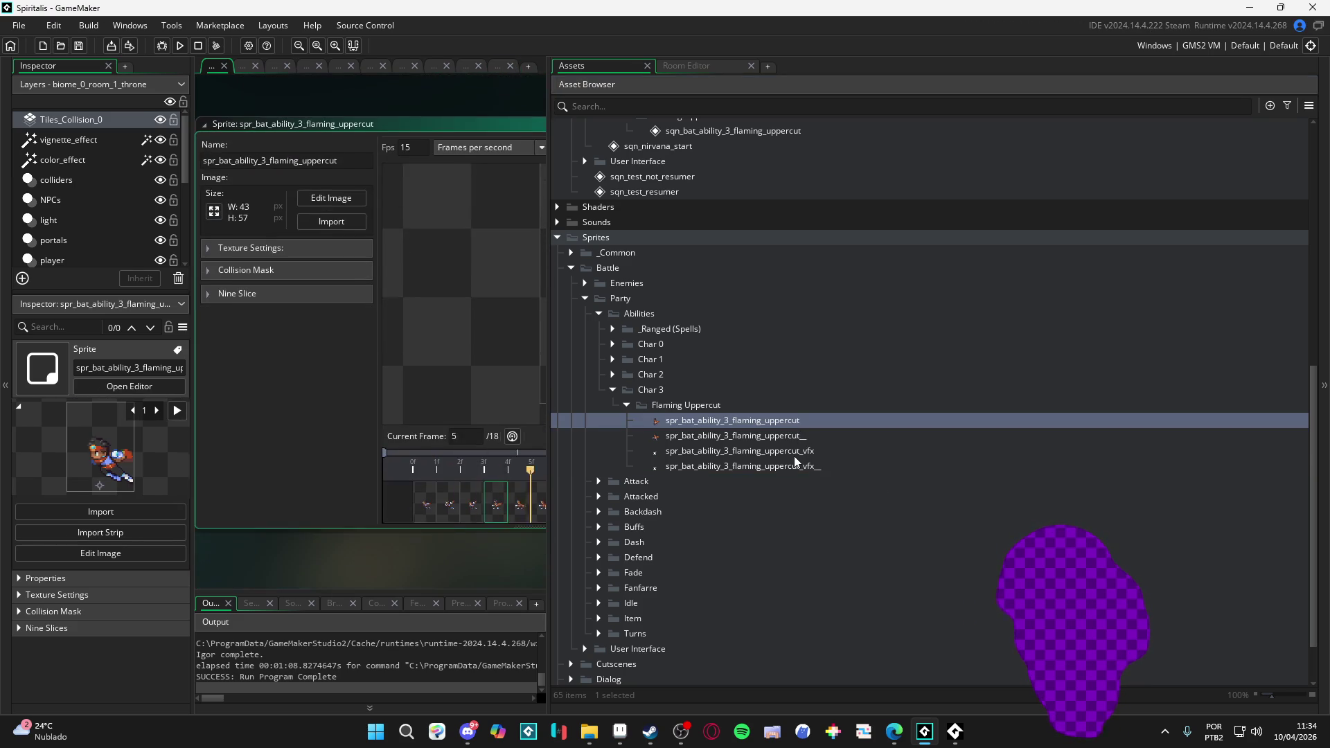
double_click(797, 453)
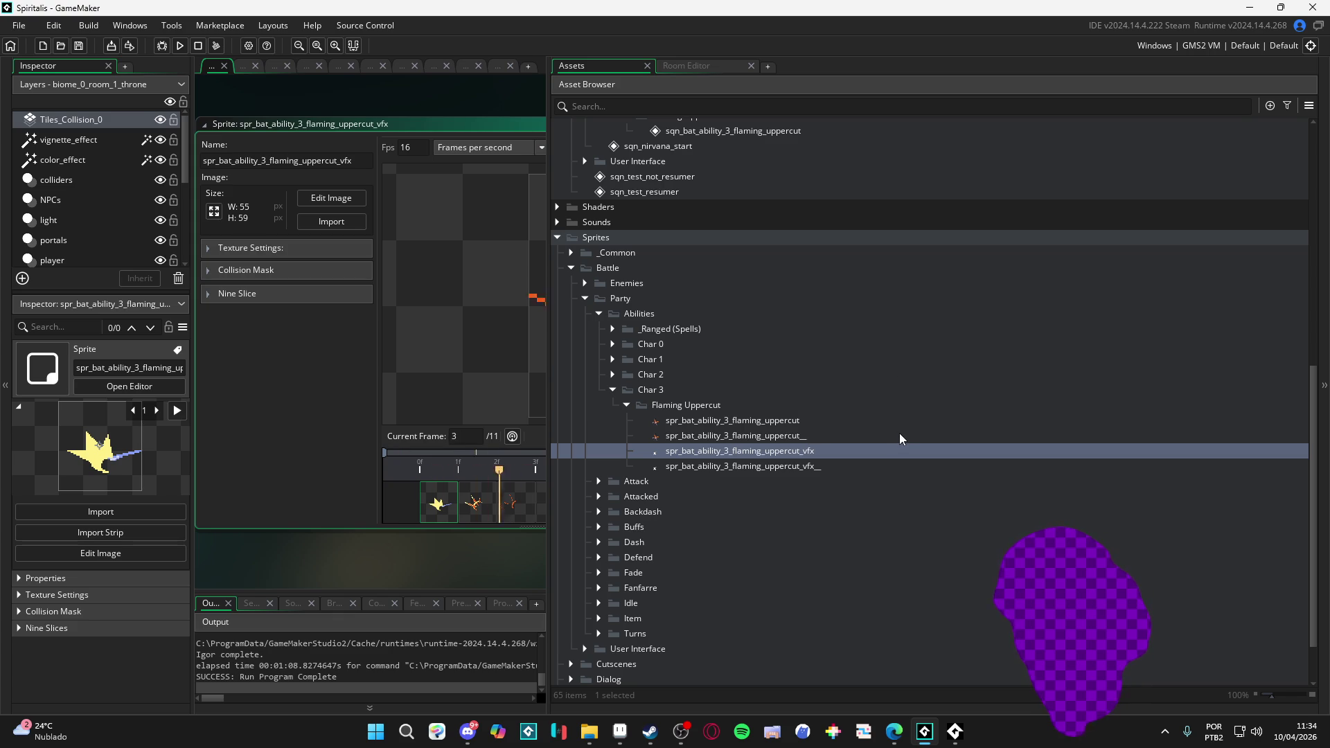
double_click(831, 440)
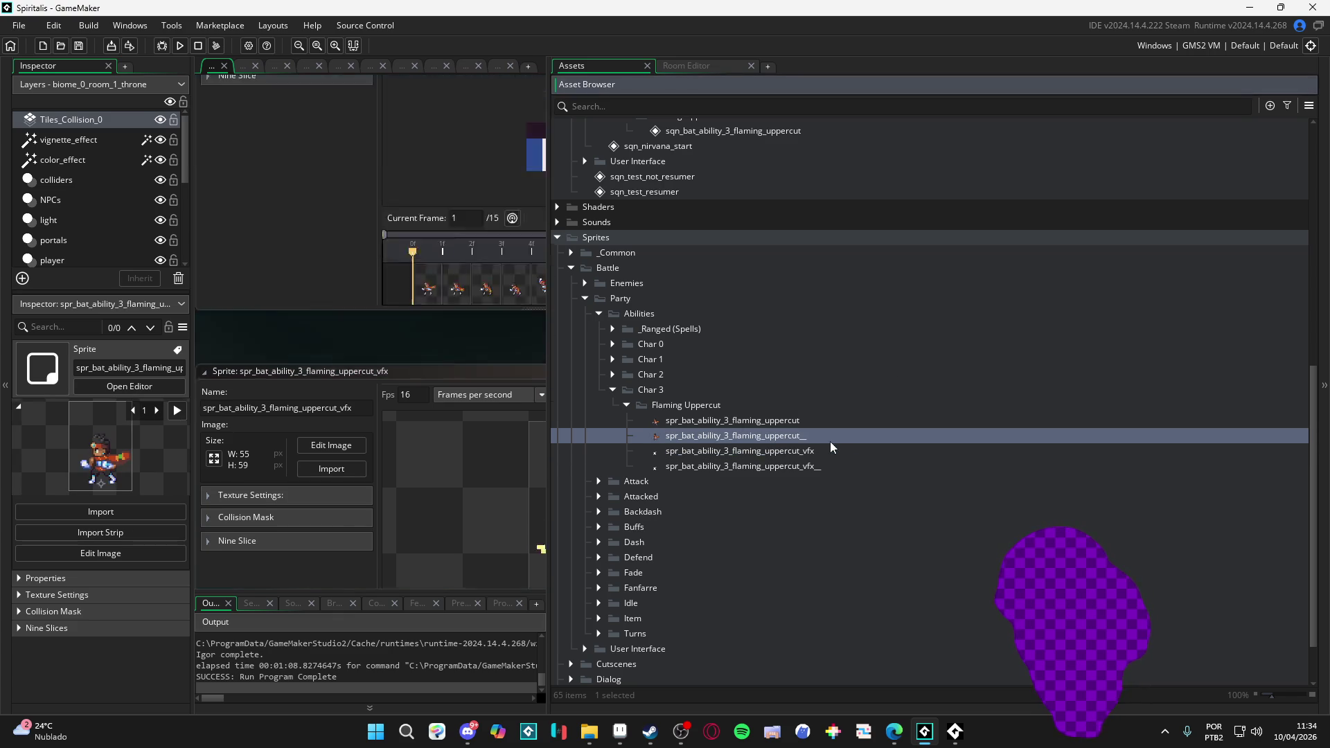
double_click(801, 422)
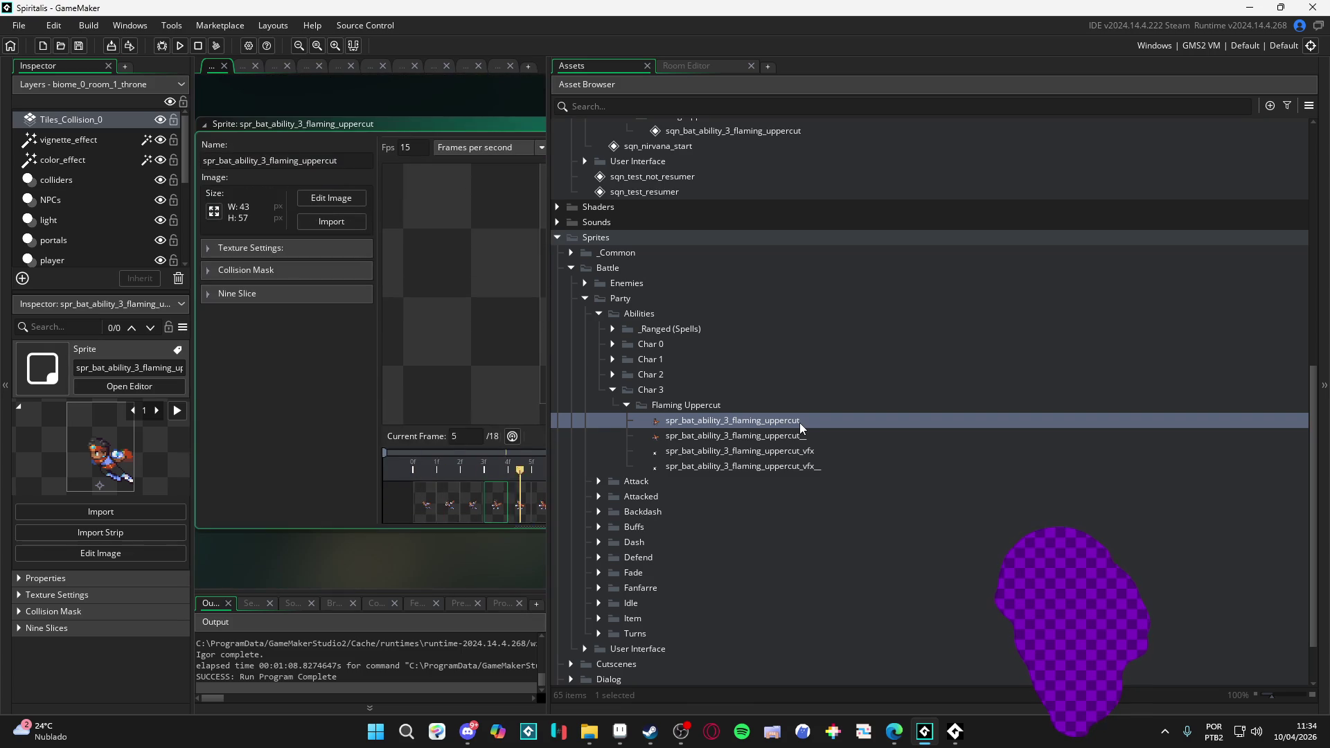
- Compare the old and new vfx sprites, then run a test build with F5
double_click(797, 467)
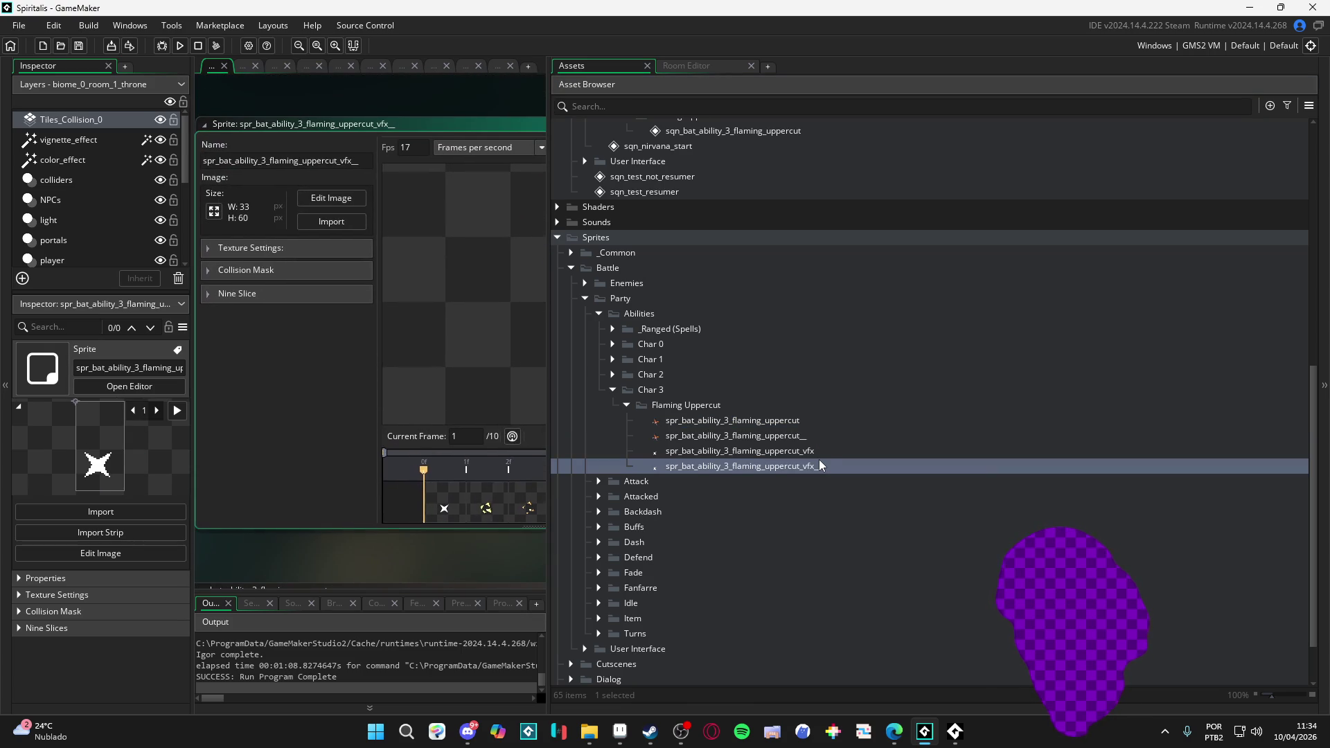
double_click(830, 452)
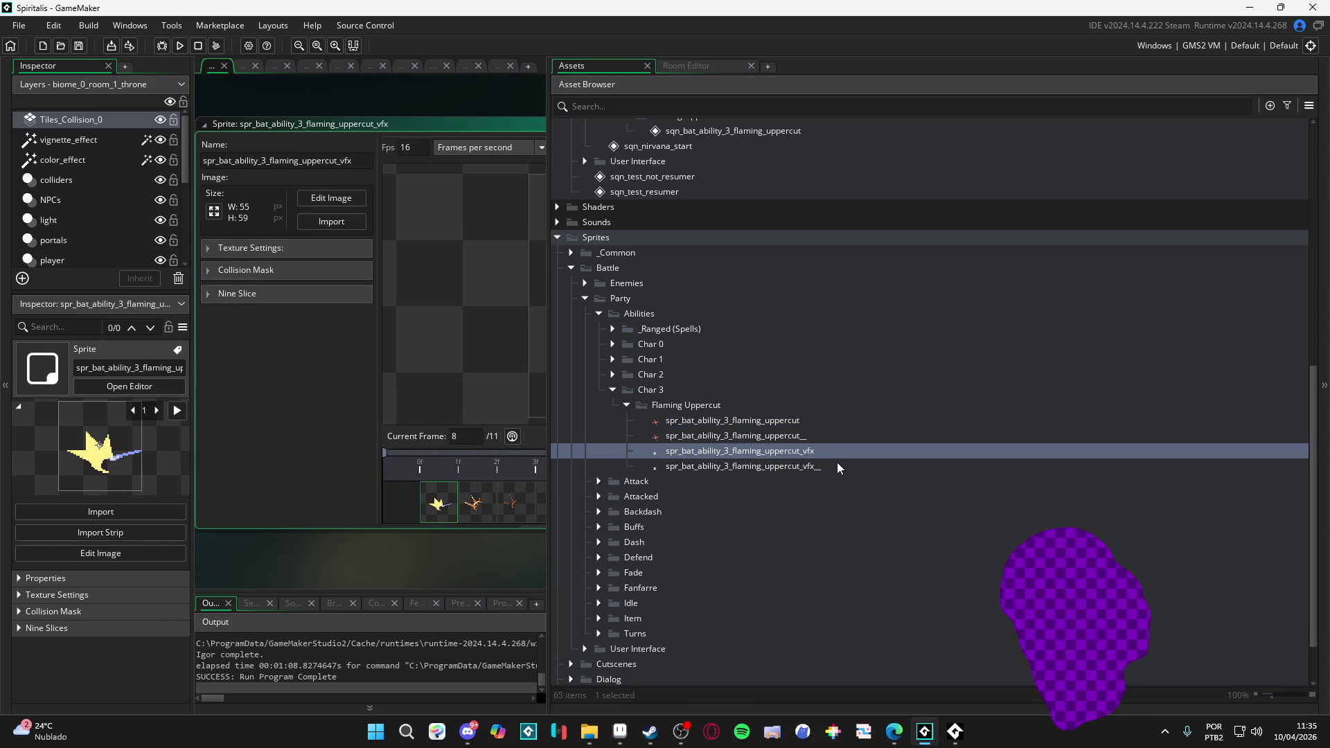
key("F5")
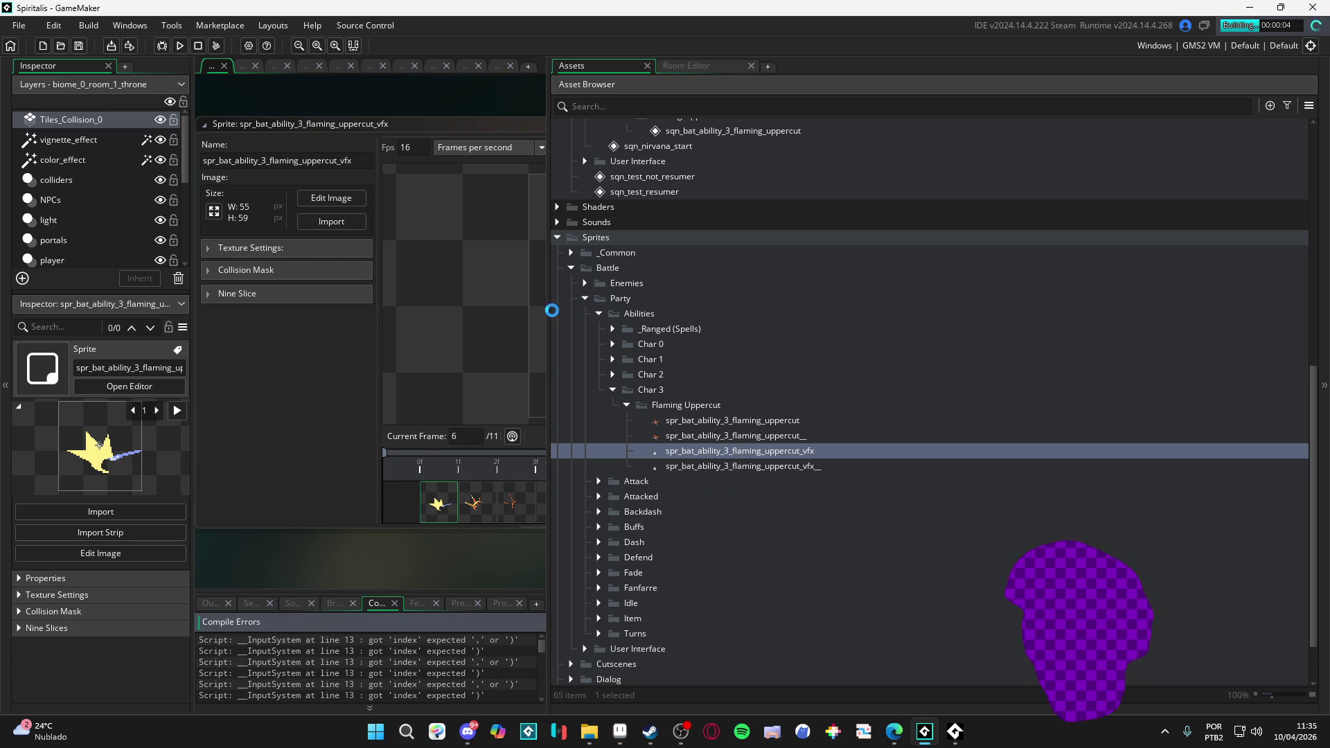
left_click_drag(552, 311, 1079, 317)
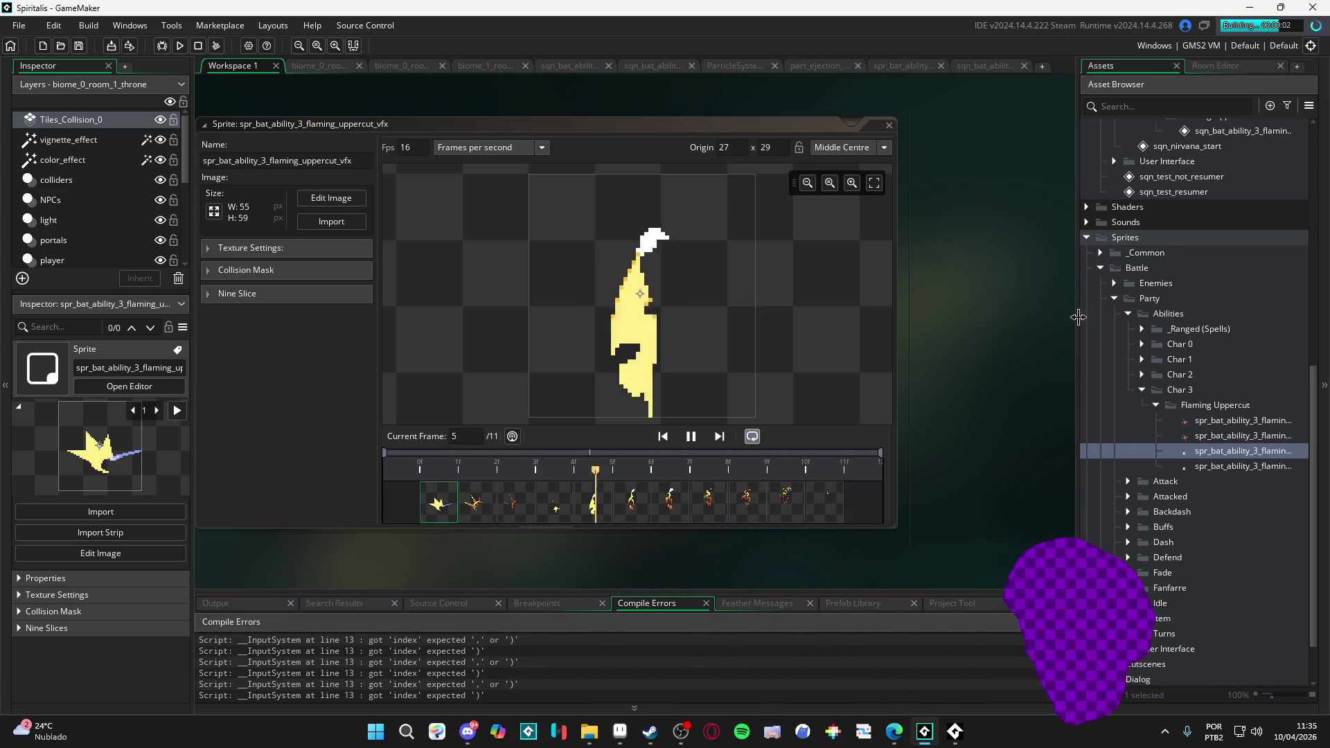
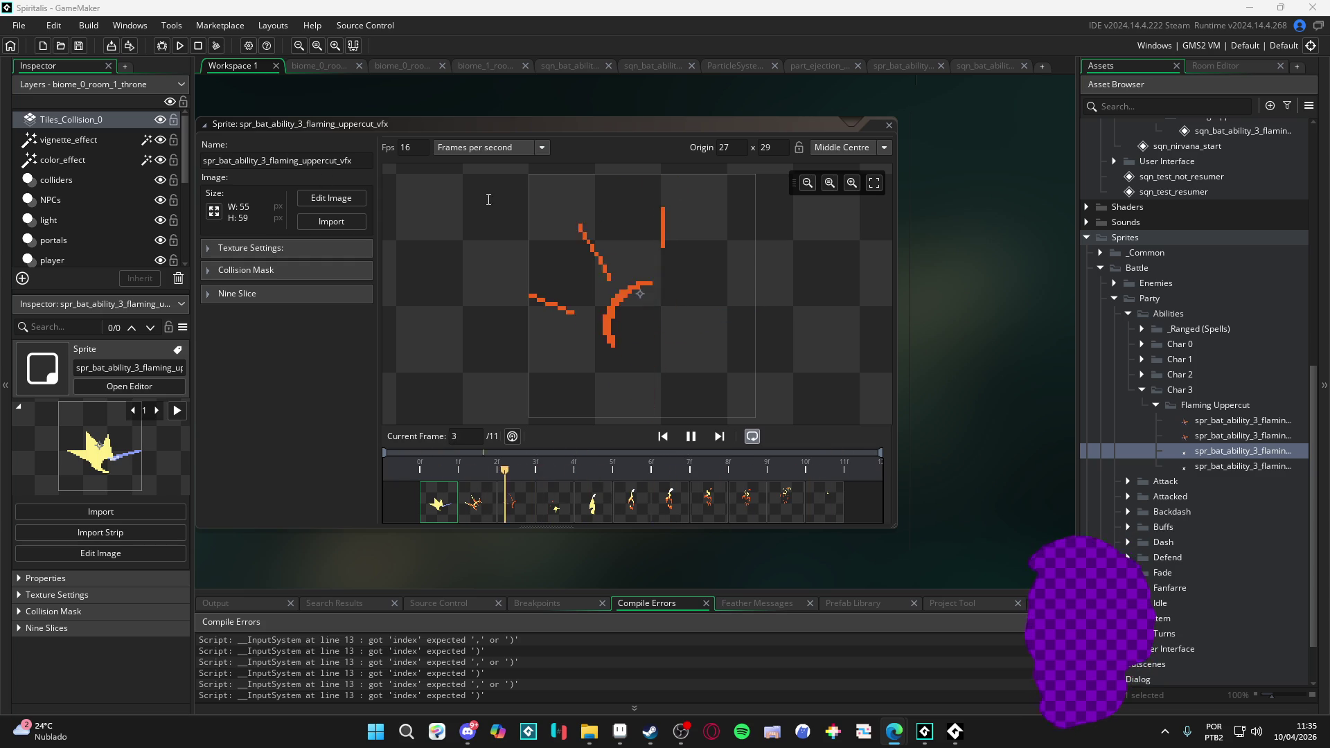
- Open __InputSystem at line 13 from the compile errors, review the errors, and widen the Asset Browser
double_click(388, 638)
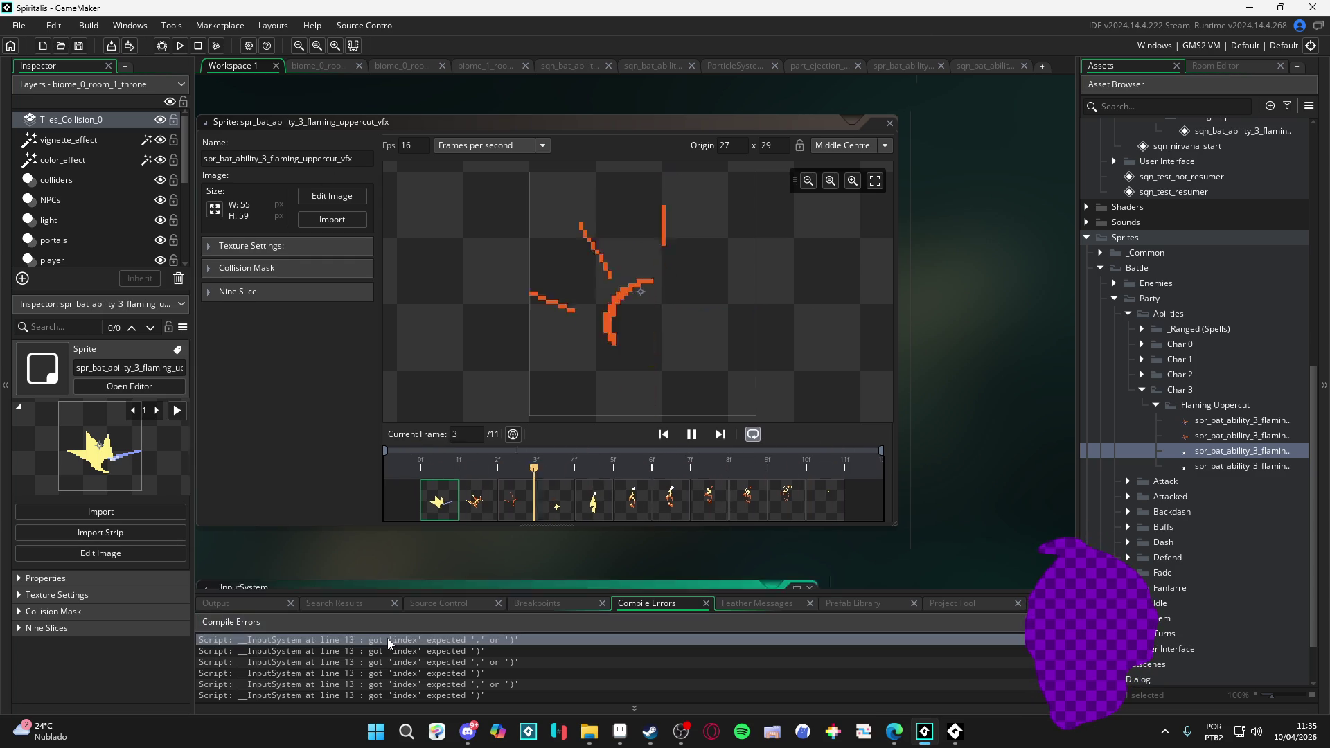
left_click(384, 647)
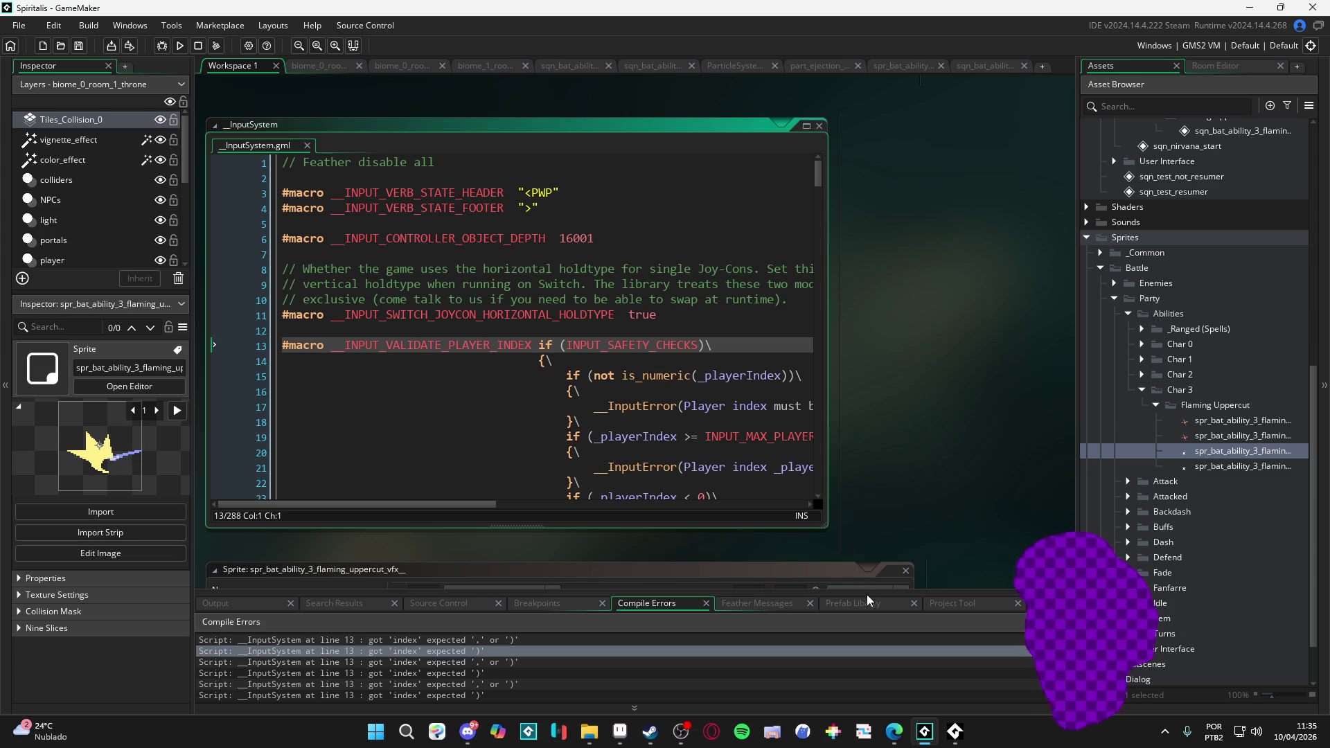
left_click(356, 672)
left_click(352, 684)
key("Down")
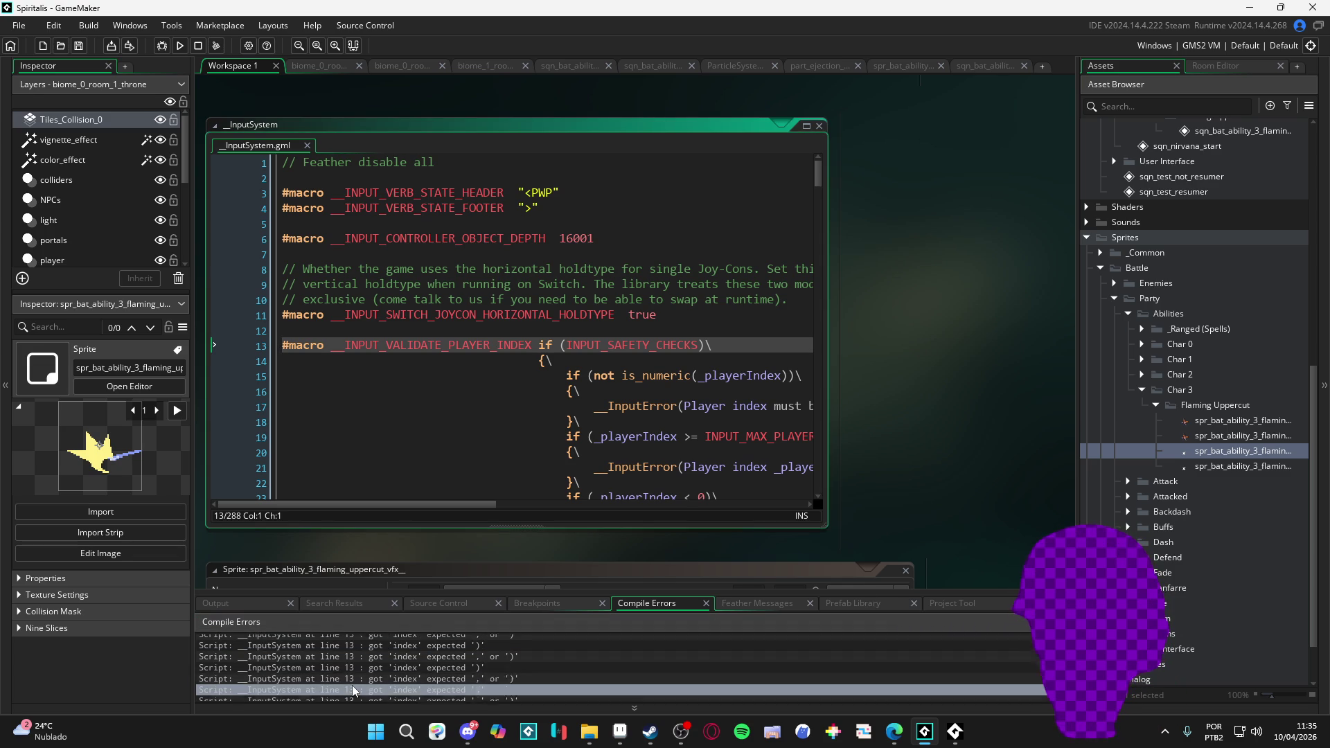
left_click_drag(1079, 396, 562, 409)
left_click(801, 421)
- Fix line 902 of inventory_0_party_members to reference spr_bat_ability_3_flaming_uppercut, then save
left_click(810, 423)
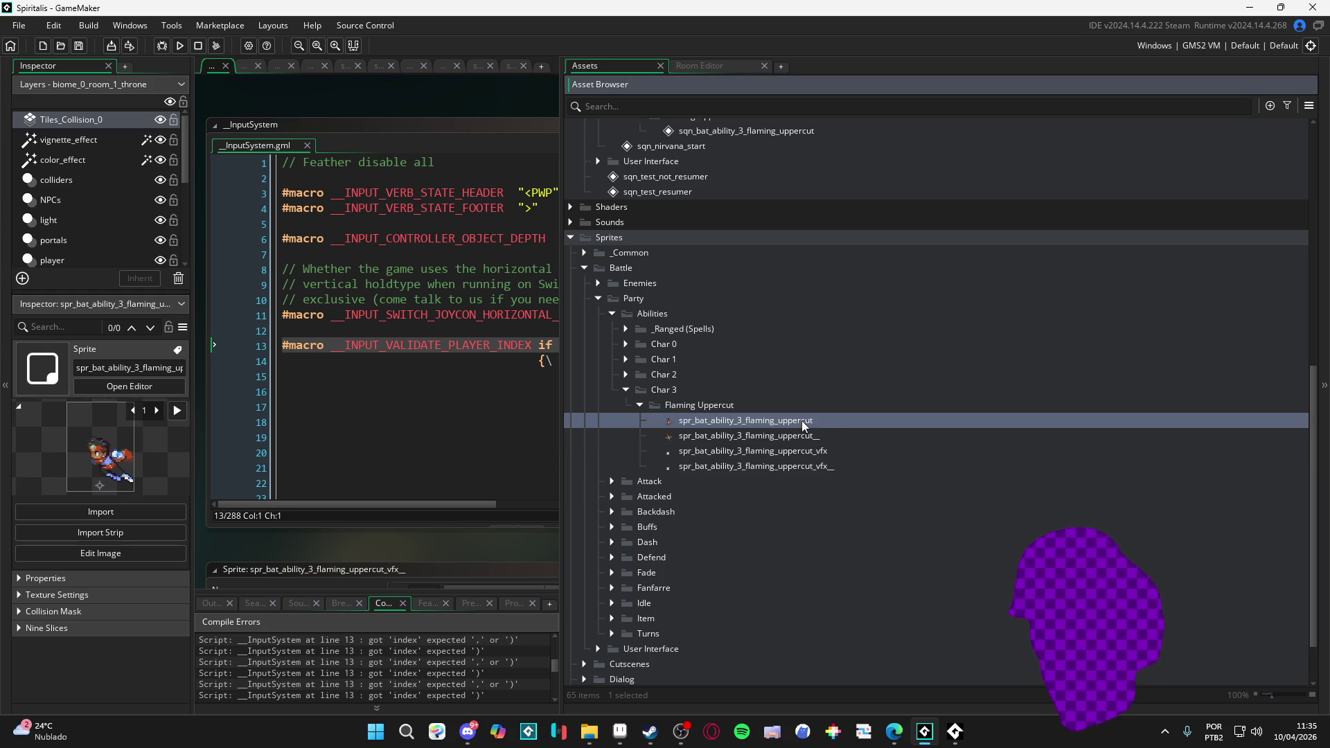
key("ctrl+shift+f")
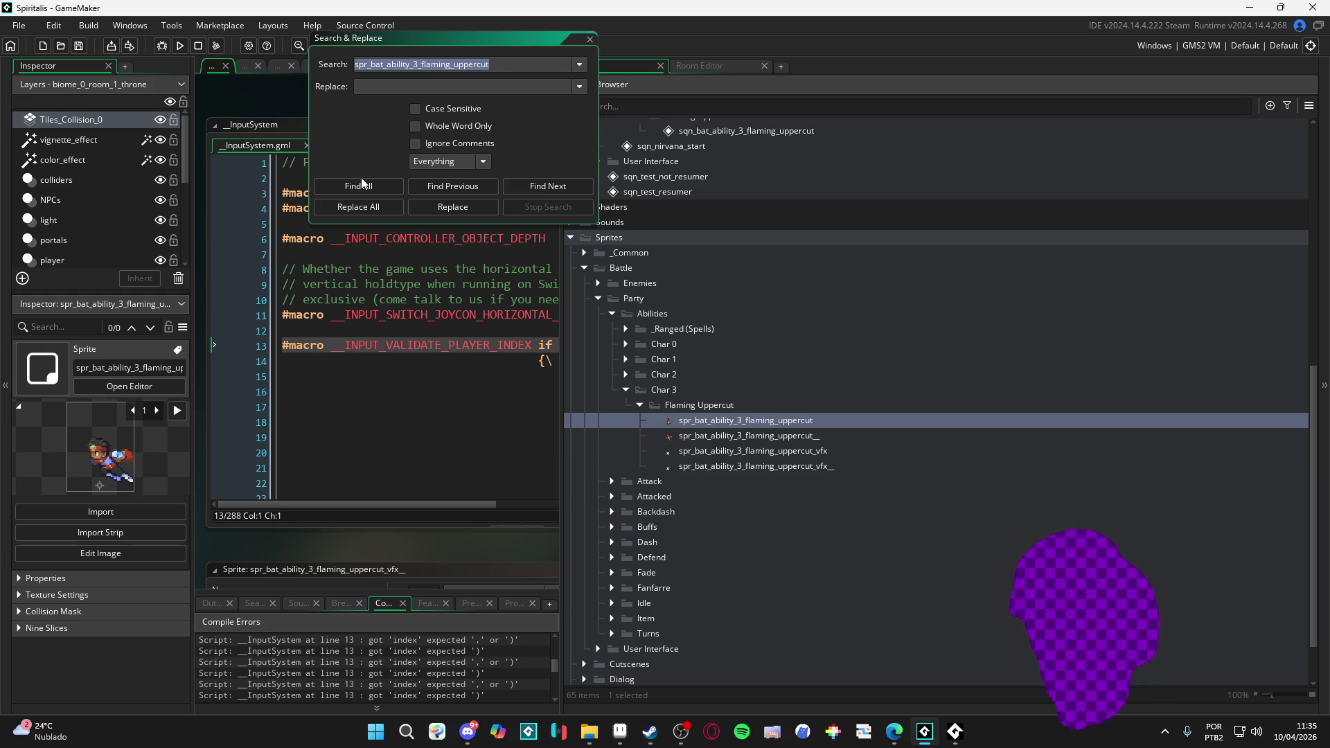
left_click(356, 186)
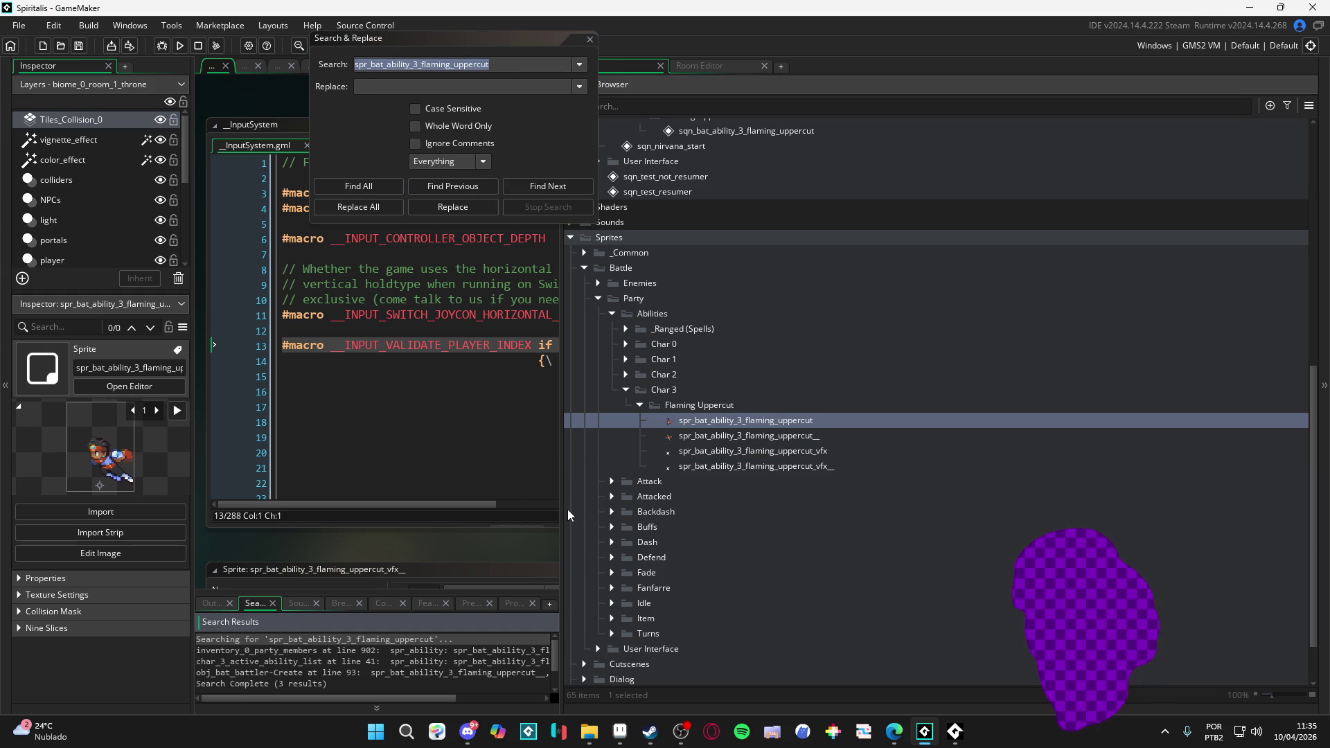
left_click_drag(567, 515, 946, 529)
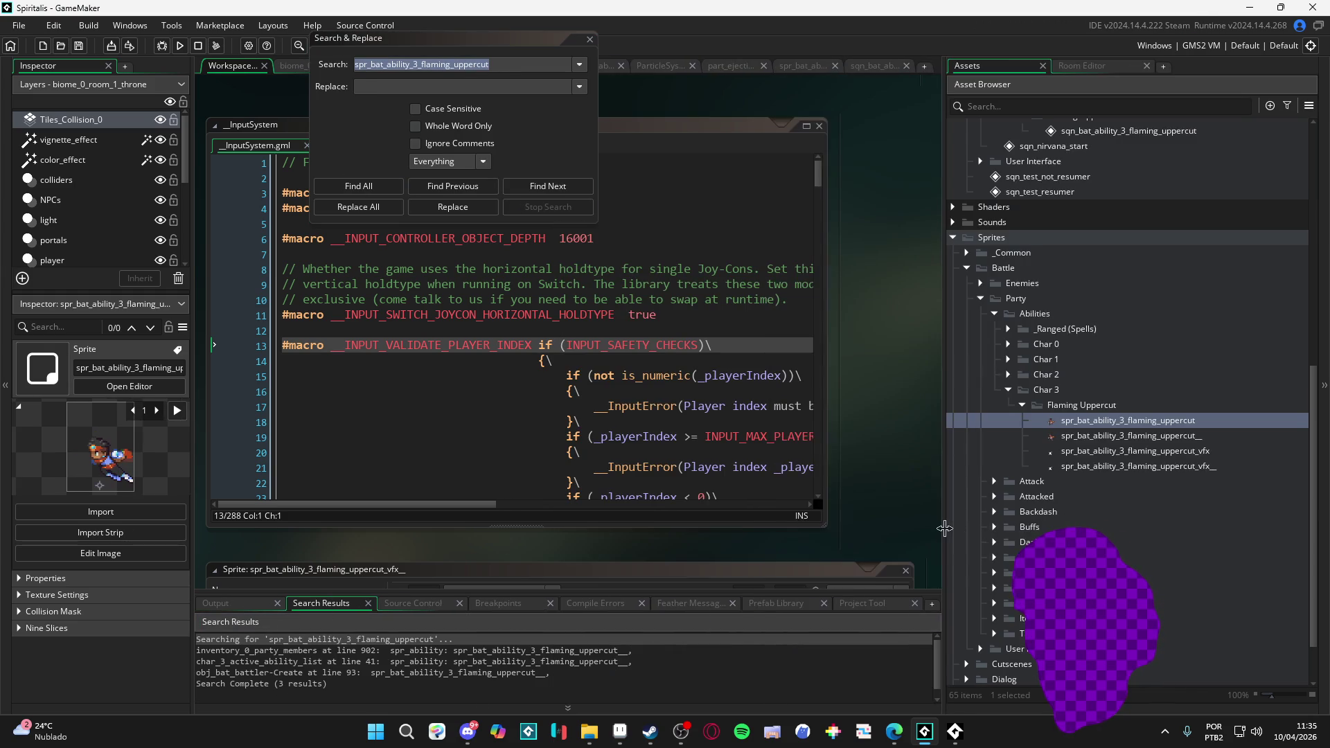
double_click(577, 651)
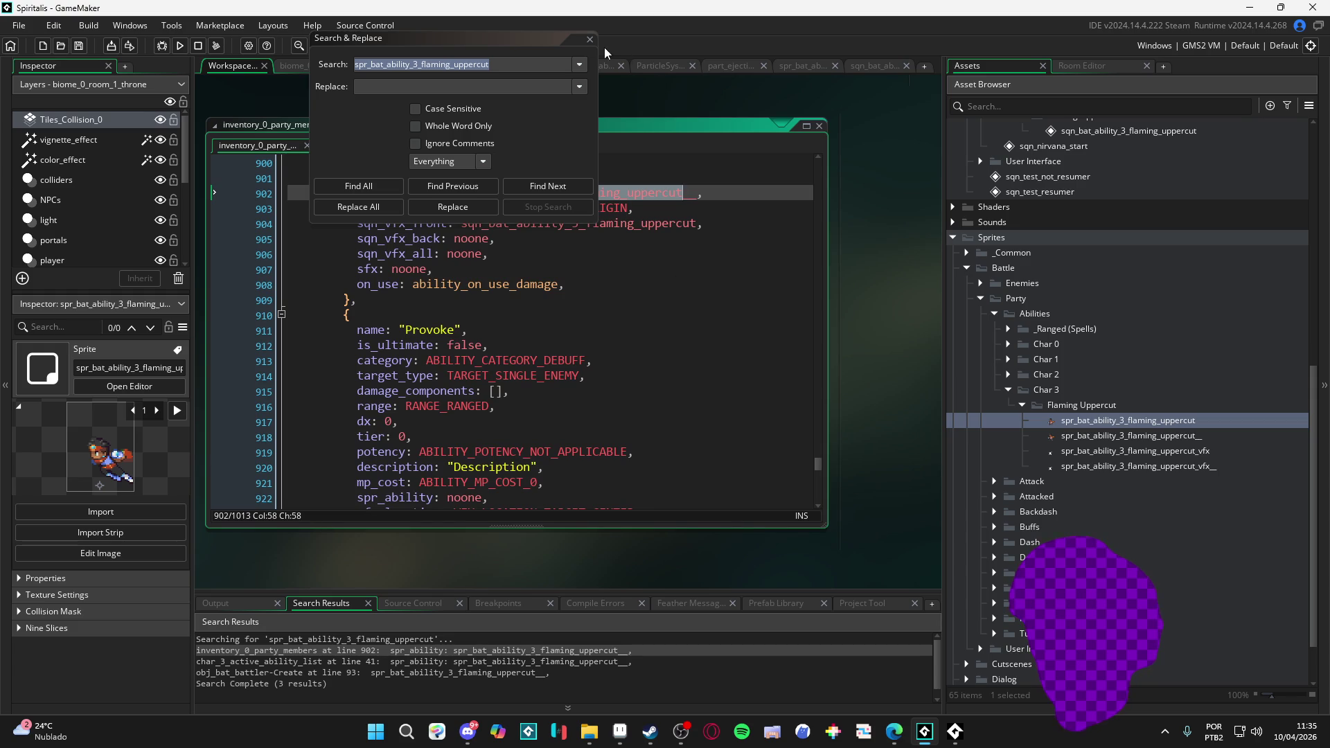
left_click(590, 39)
left_click(690, 197)
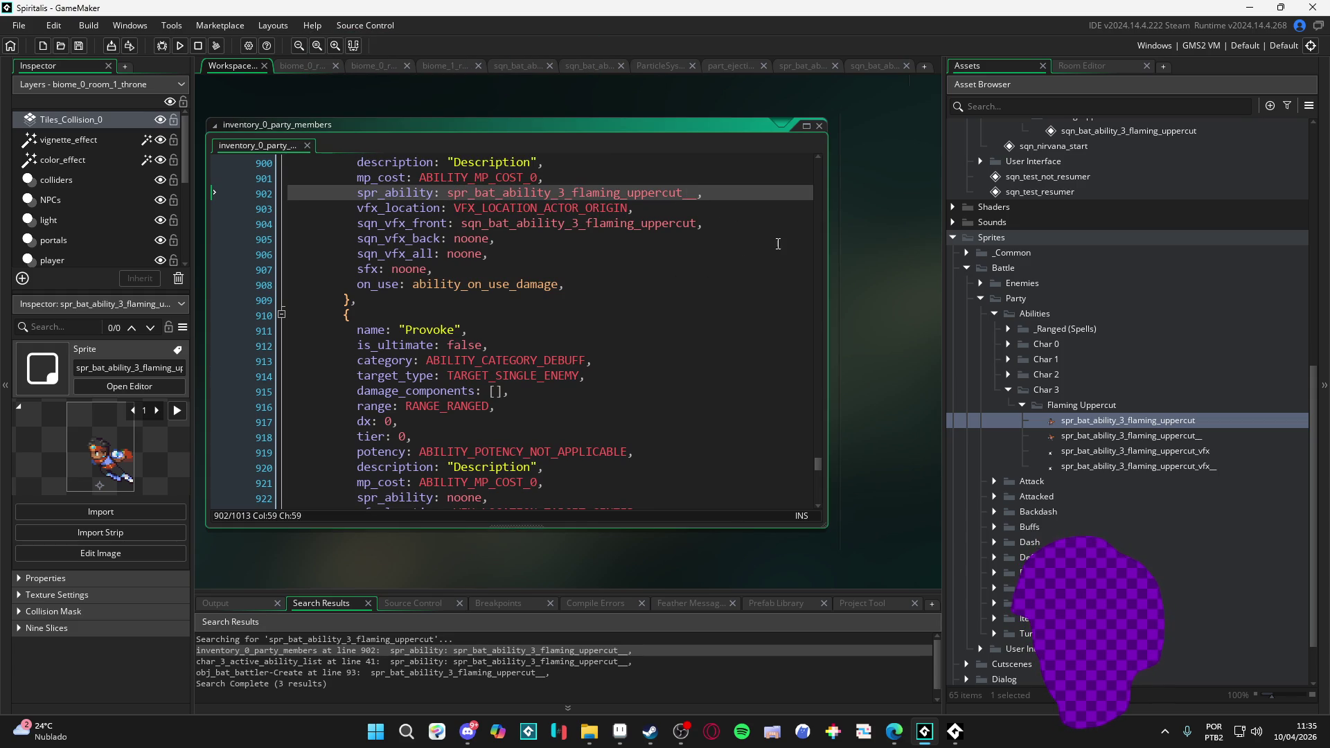
key("BackSpace")
key("BackSpace")
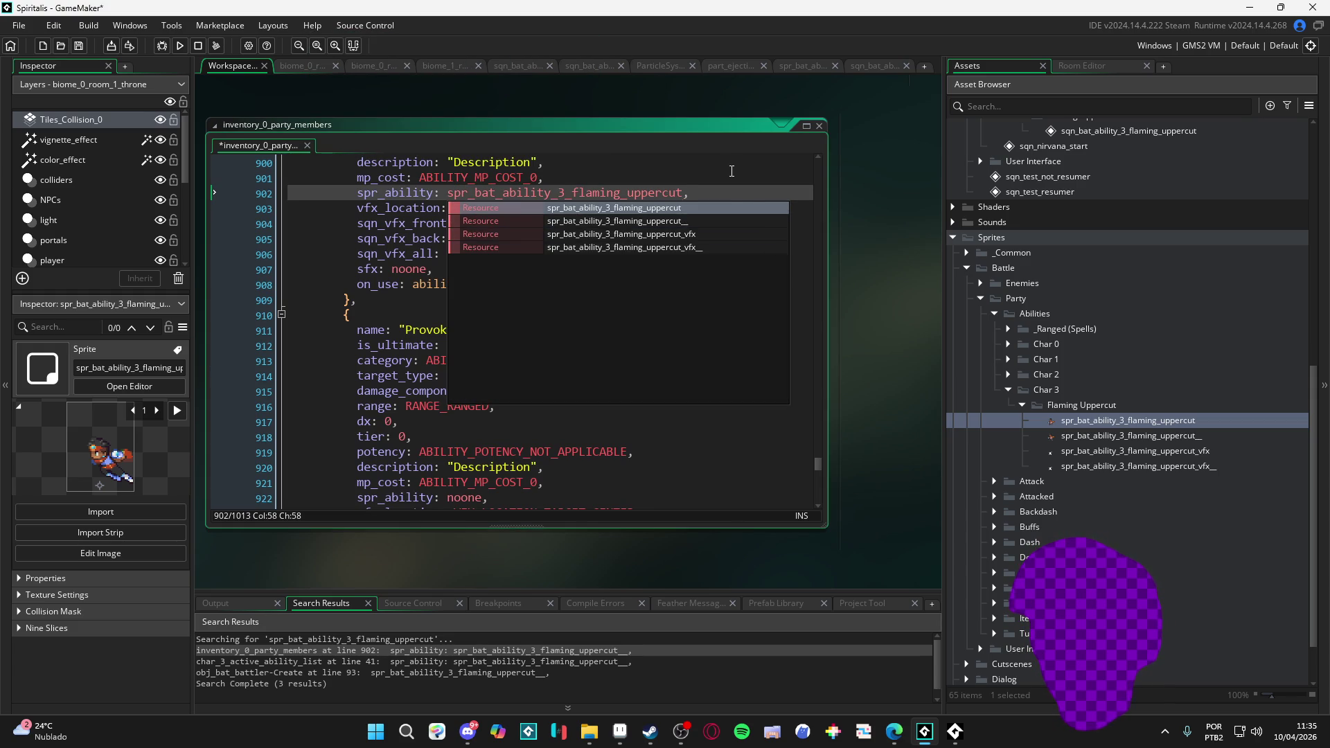
left_click(749, 182)
key("ctrl+s")
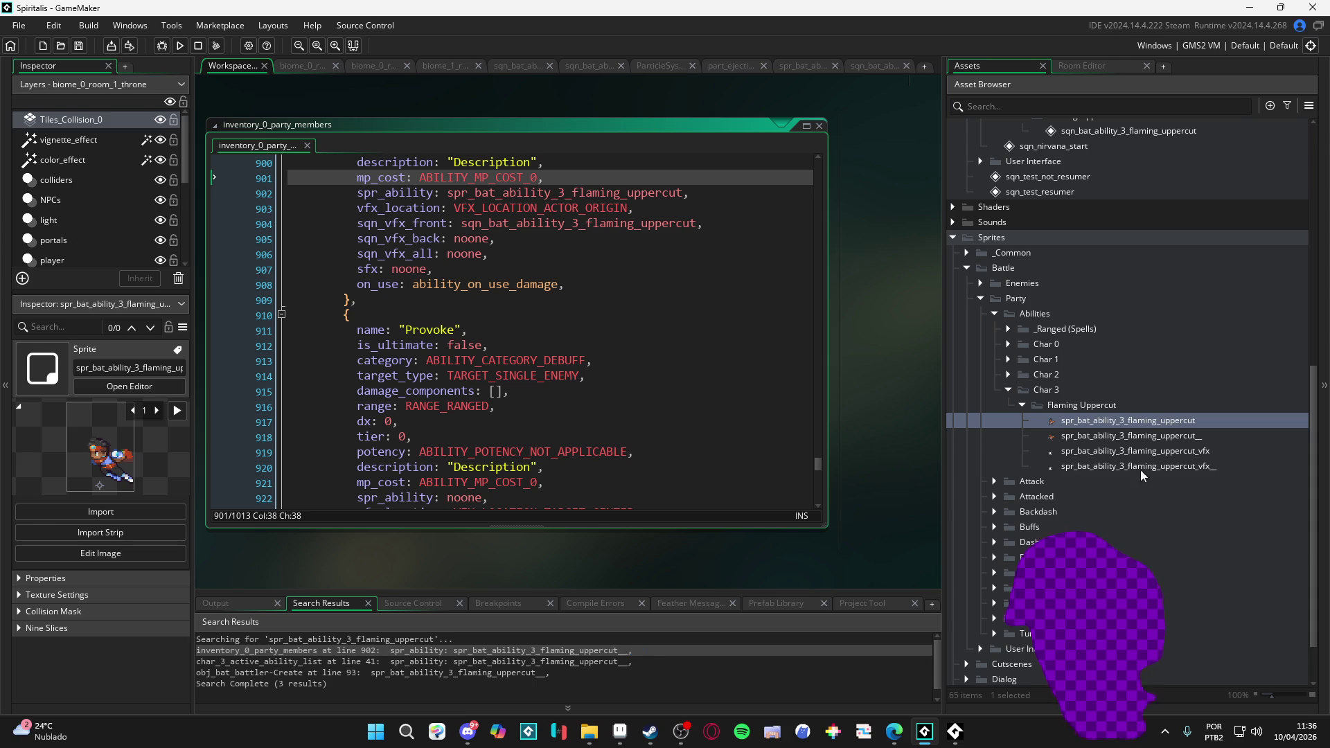
- Confirm spr_bat_ability_3_flaming_uppercut_vfx__ is unused, then delete it
left_click(1174, 472)
key("ctrl+shift+f")
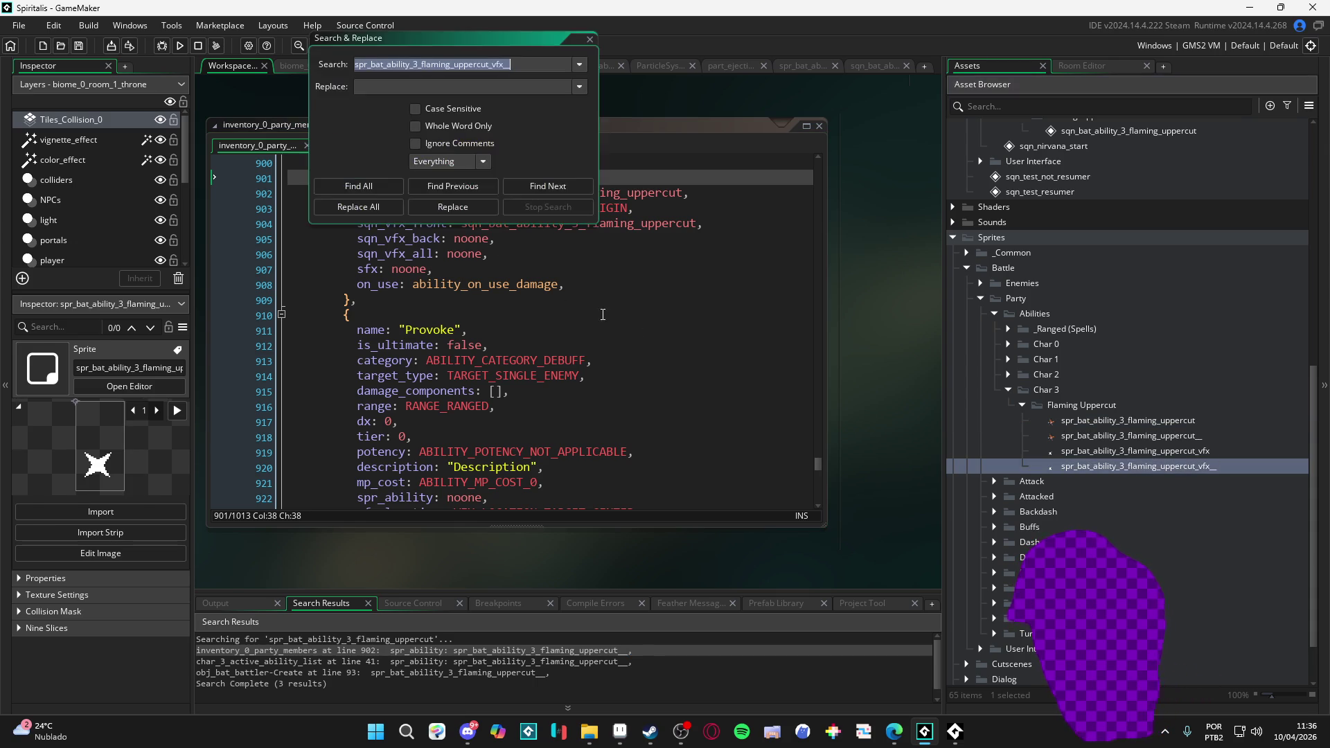
left_click(371, 192)
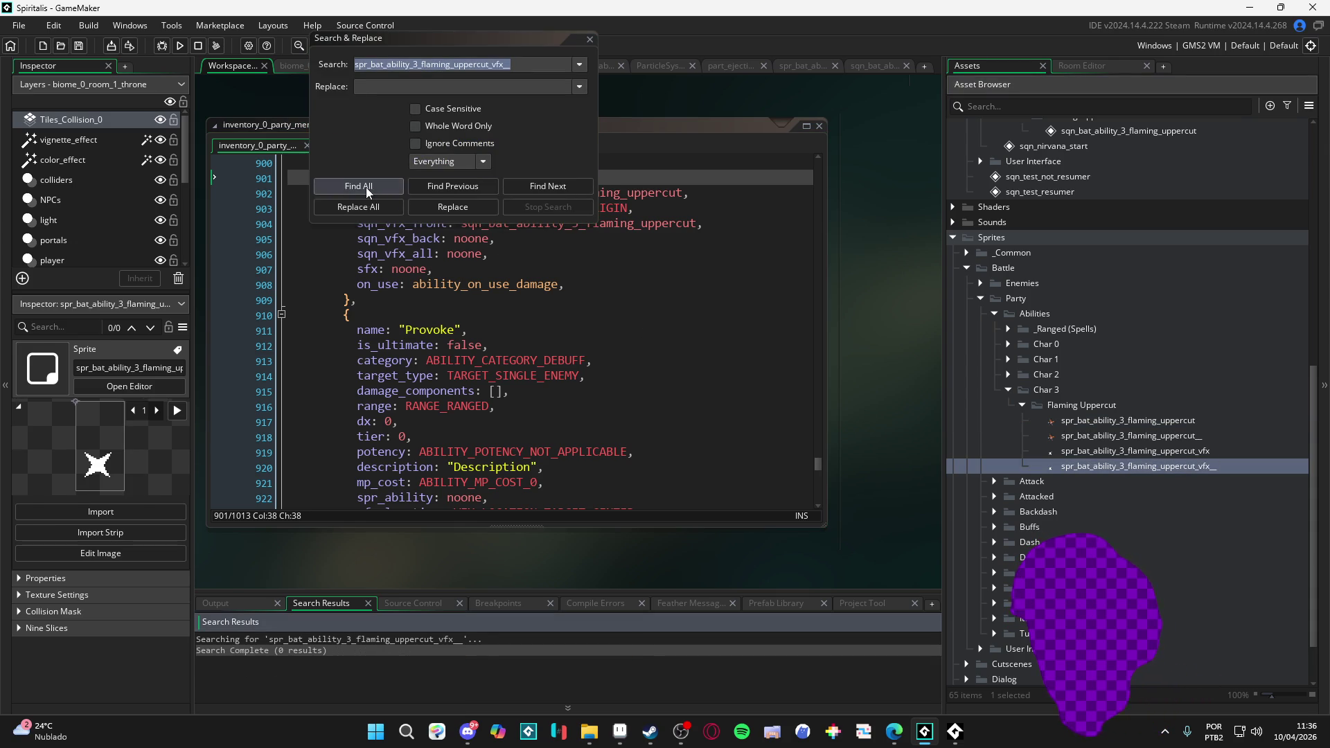
left_click(591, 40)
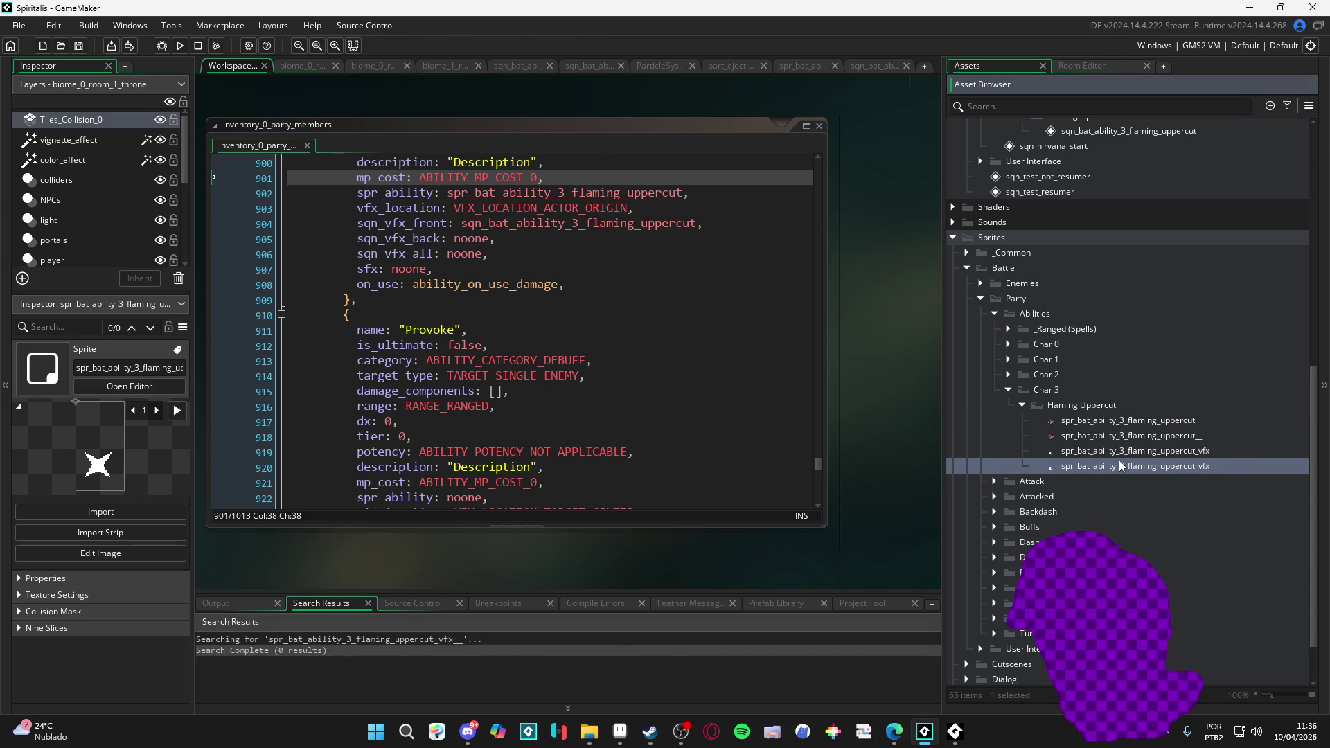
key("Delete")
key("Return")
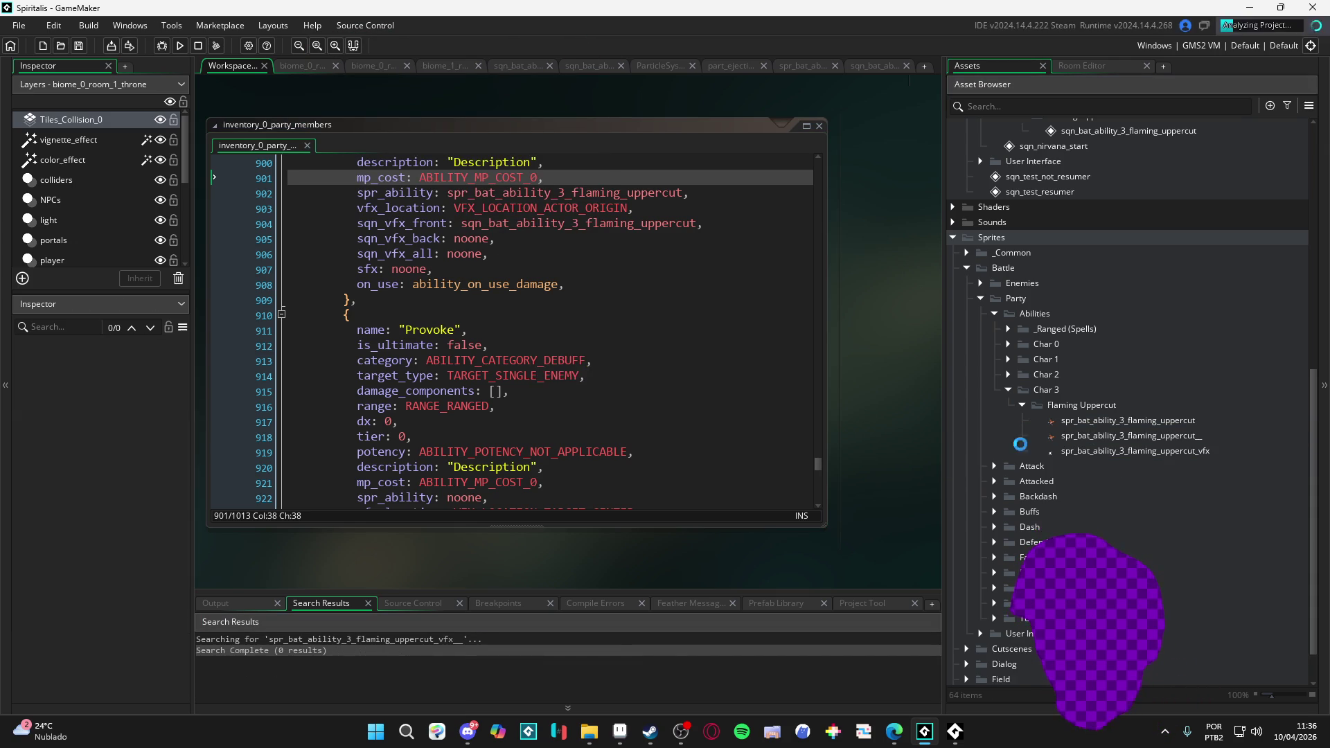
left_click(863, 72)
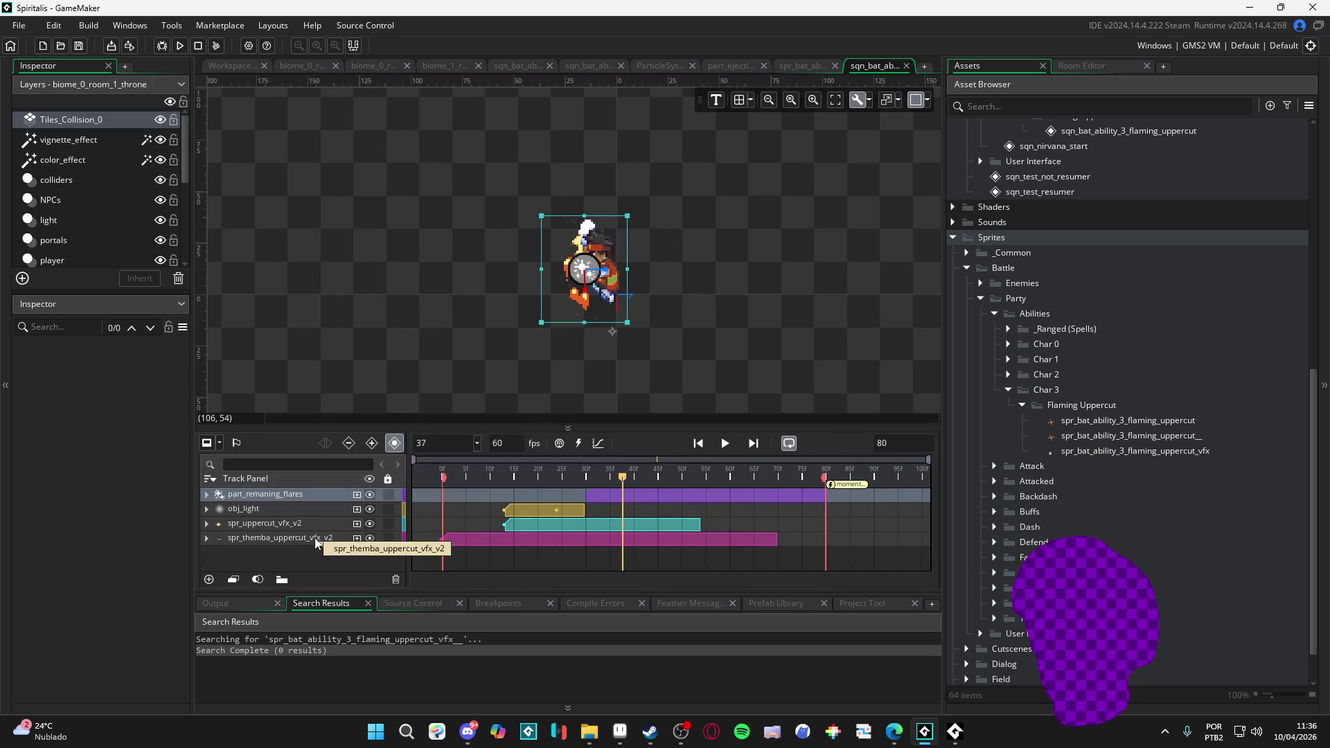
- Delete the duplicate uppercut__ sprite and add spr_bat_ability_3_flaming_uppercut as a sequence track
left_click(1131, 436)
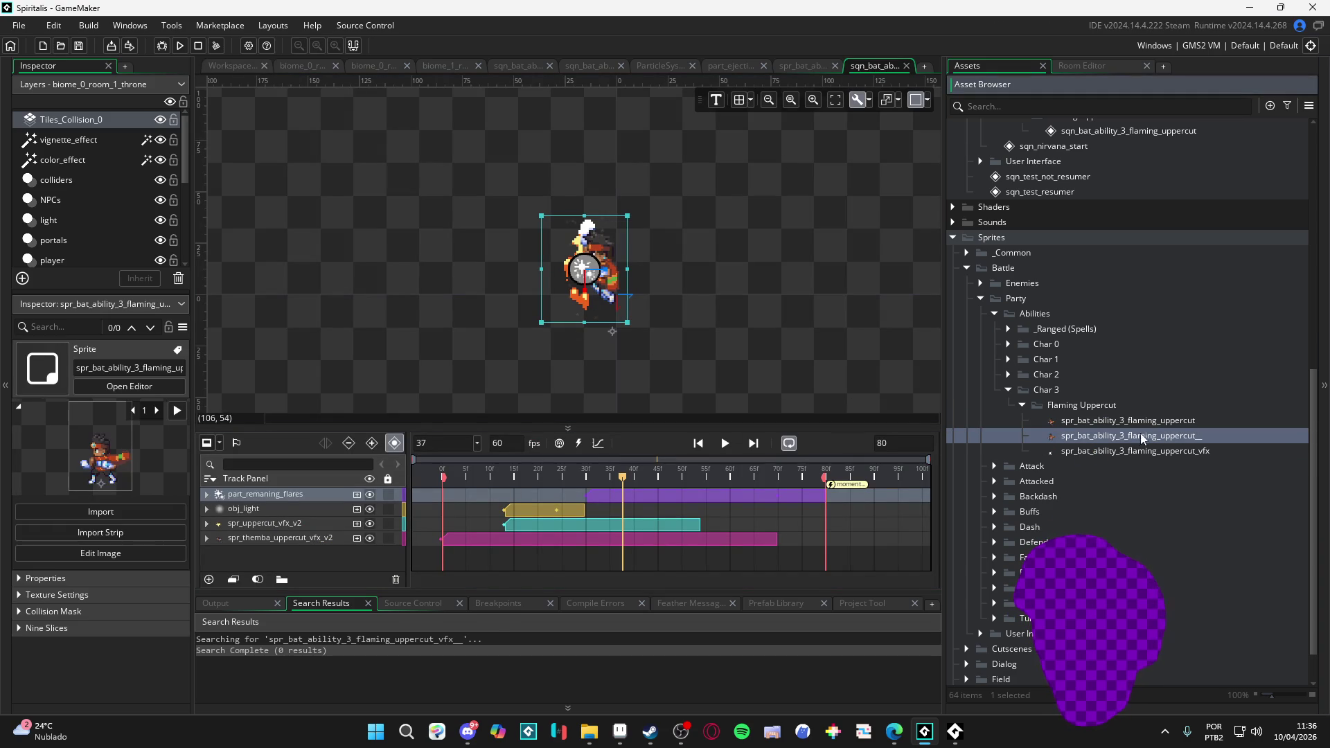
key("Delete")
key("Return")
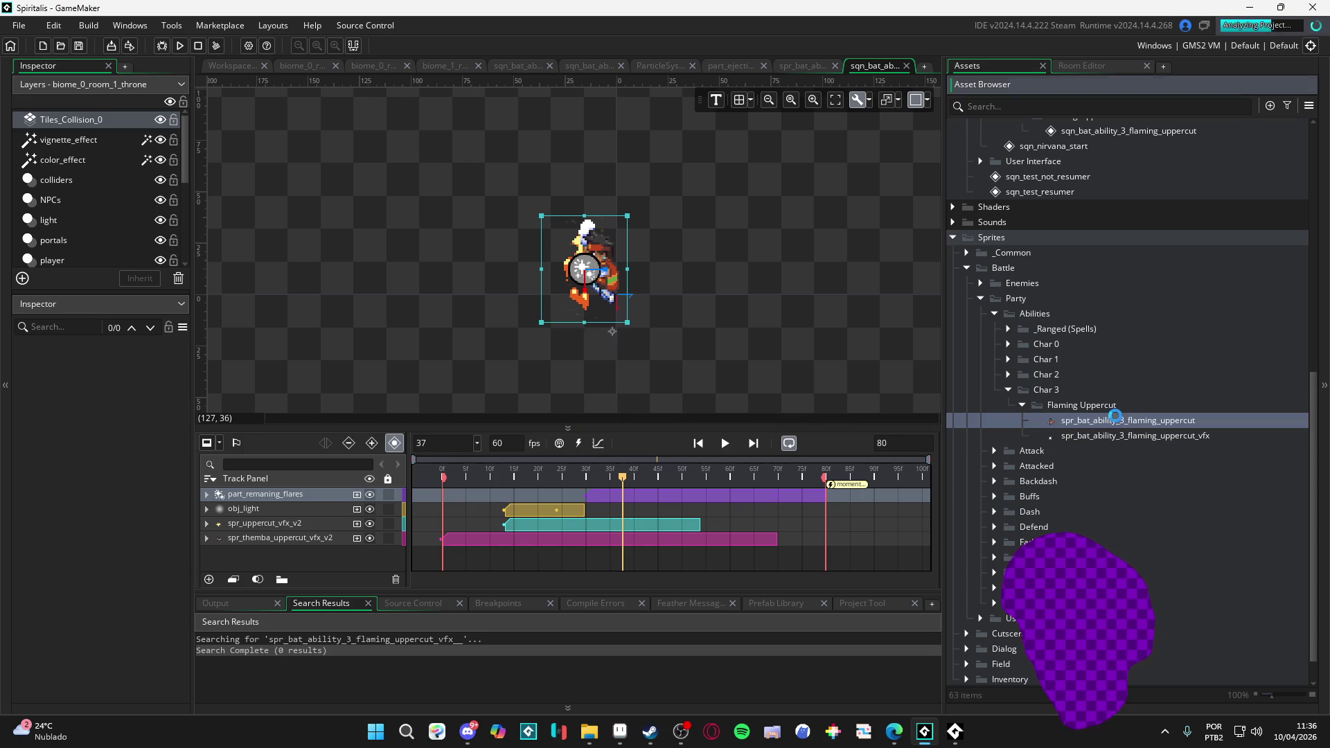
mouse_move(494, 532)
left_mouse_down()
mouse_move(323, 576)
mouse_move(245, 537)
left_mouse_up()
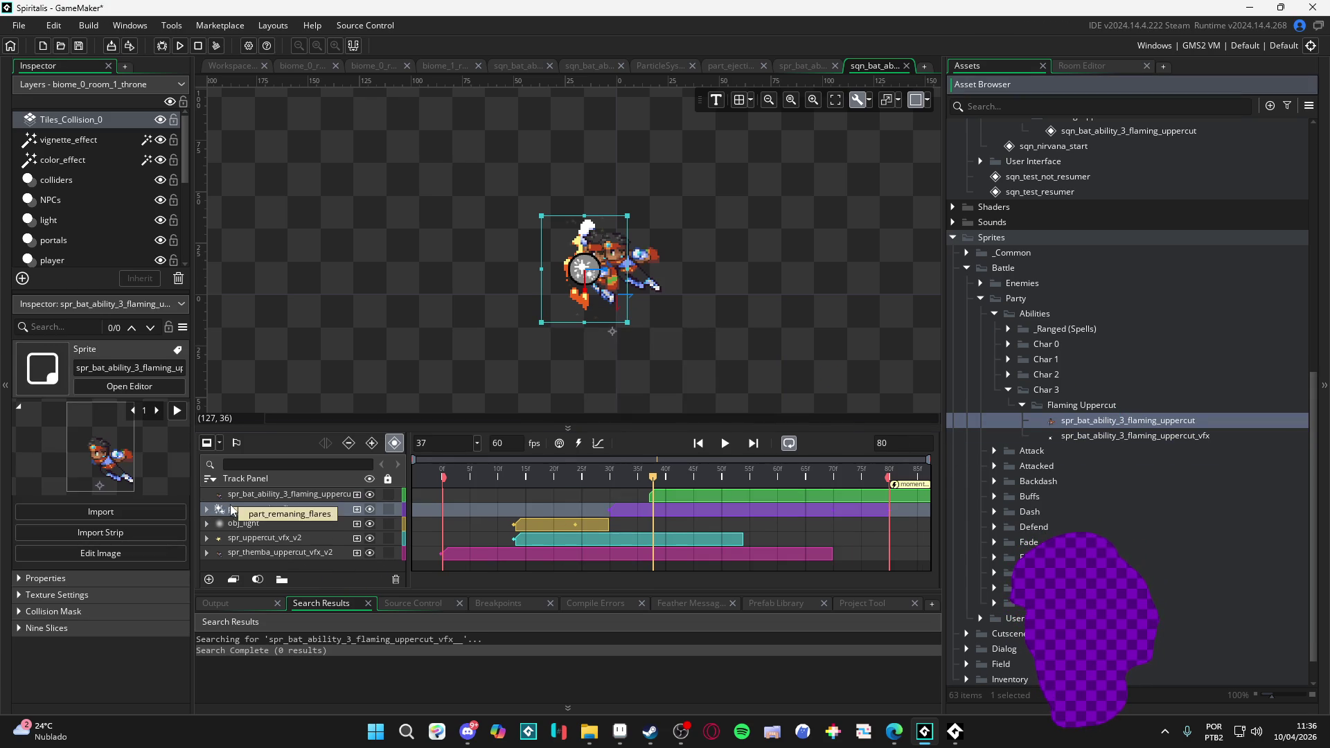
- Slide the flaming uppercut clip to start at frame 0 and shorten its end
left_click(207, 552)
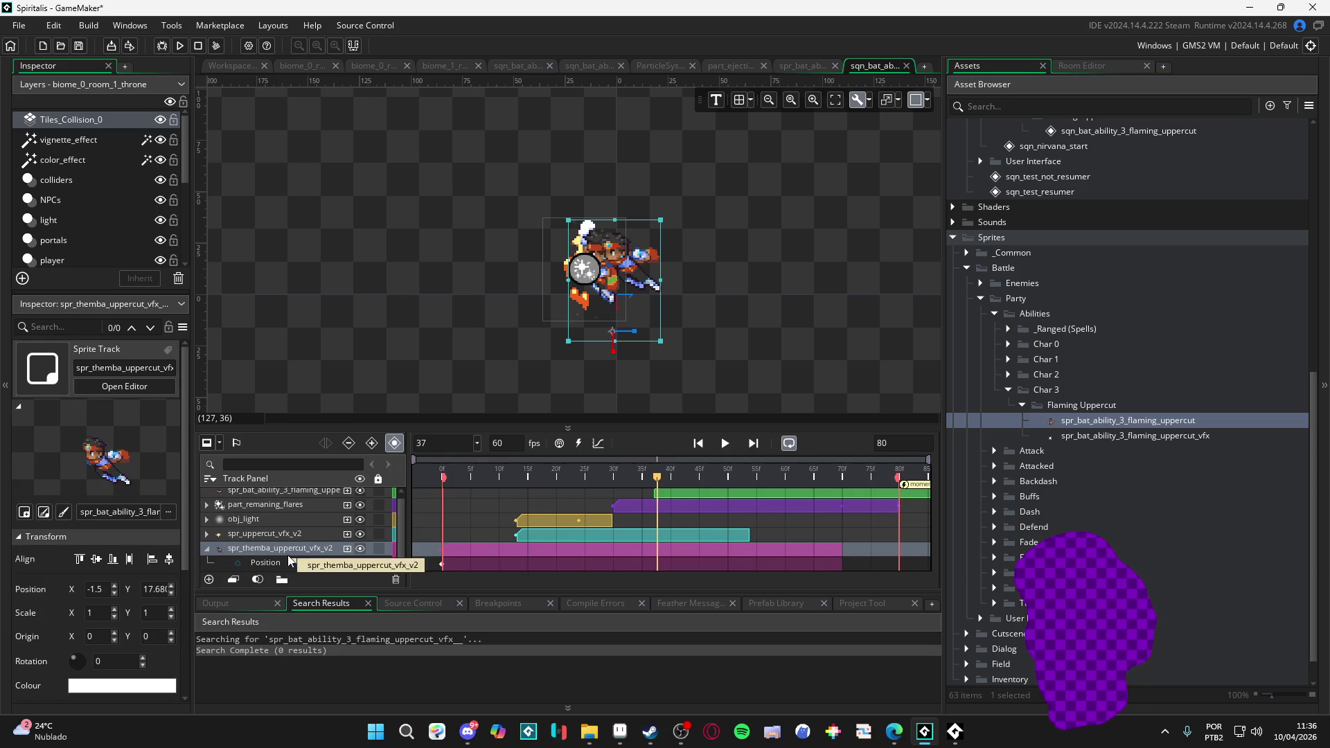
left_click(282, 492)
left_click(247, 545)
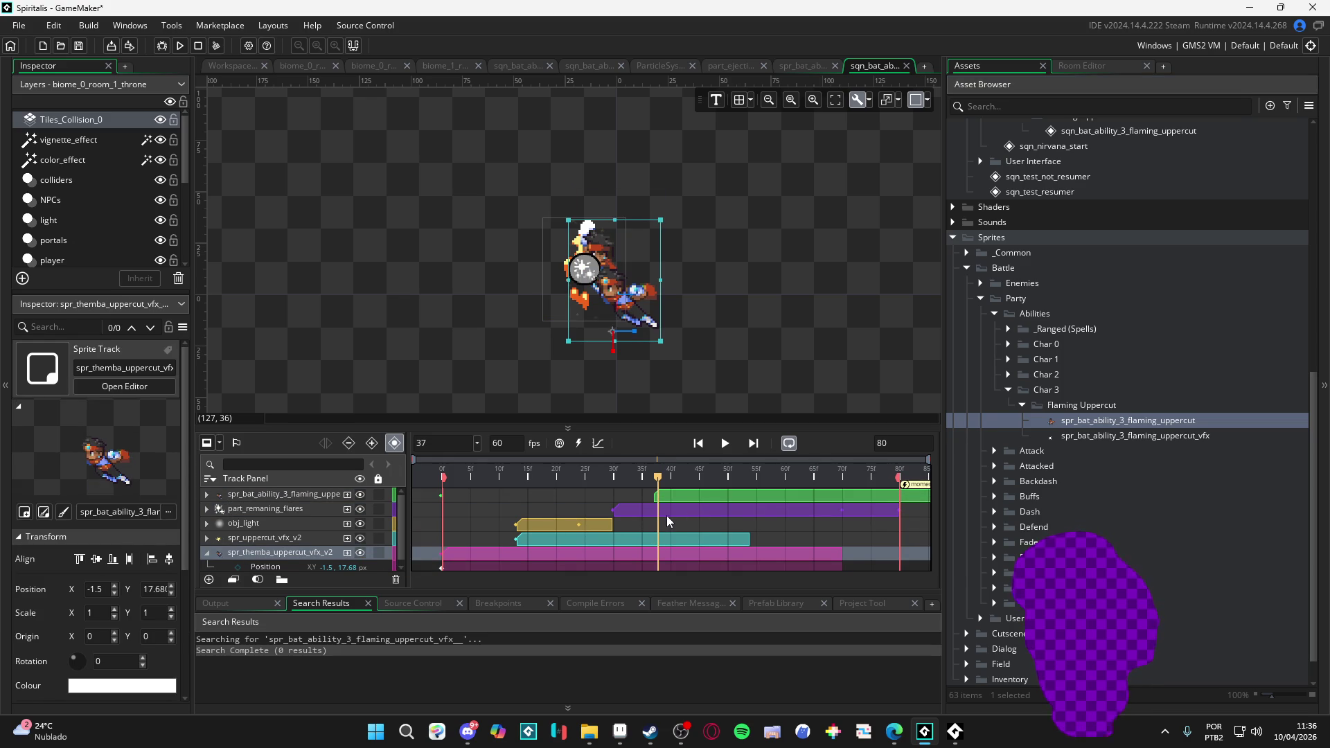
left_click_drag(691, 505, 483, 509)
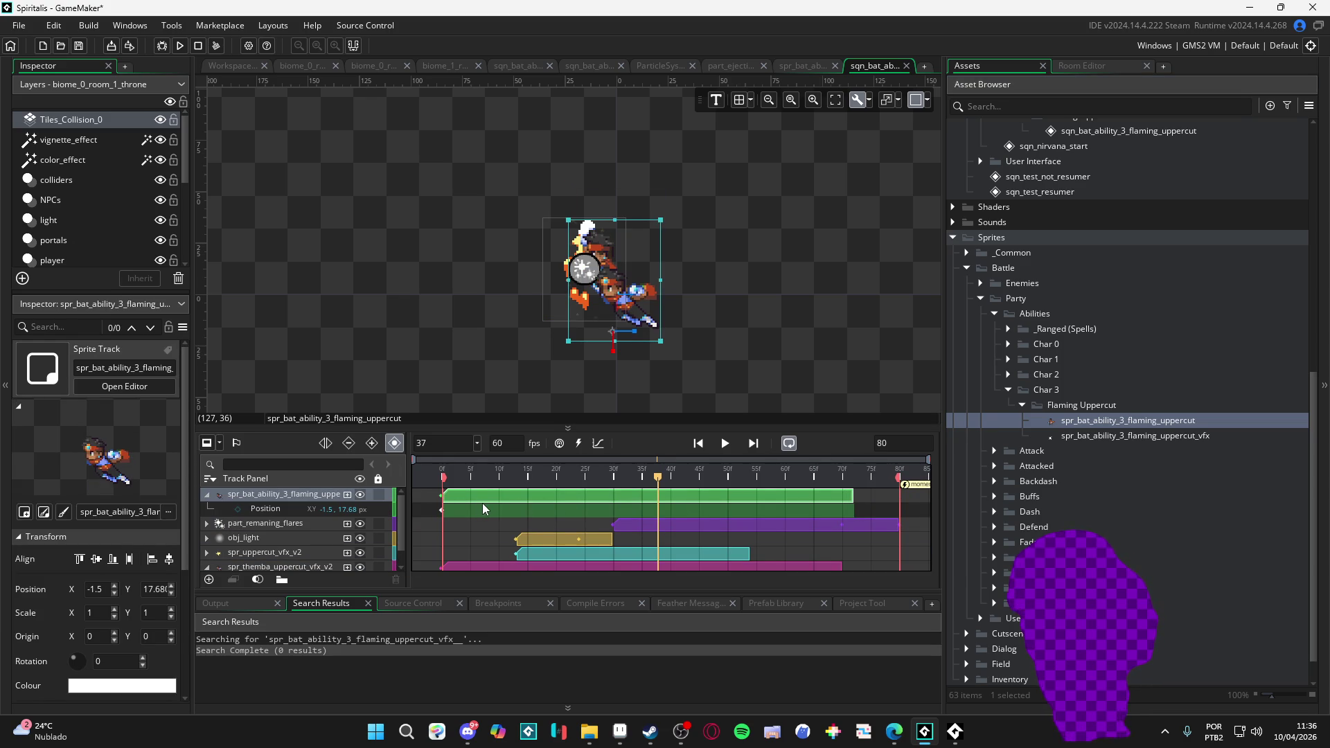
mouse_move(853, 495)
left_mouse_down()
mouse_move(828, 564)
mouse_move(841, 562)
left_mouse_up()
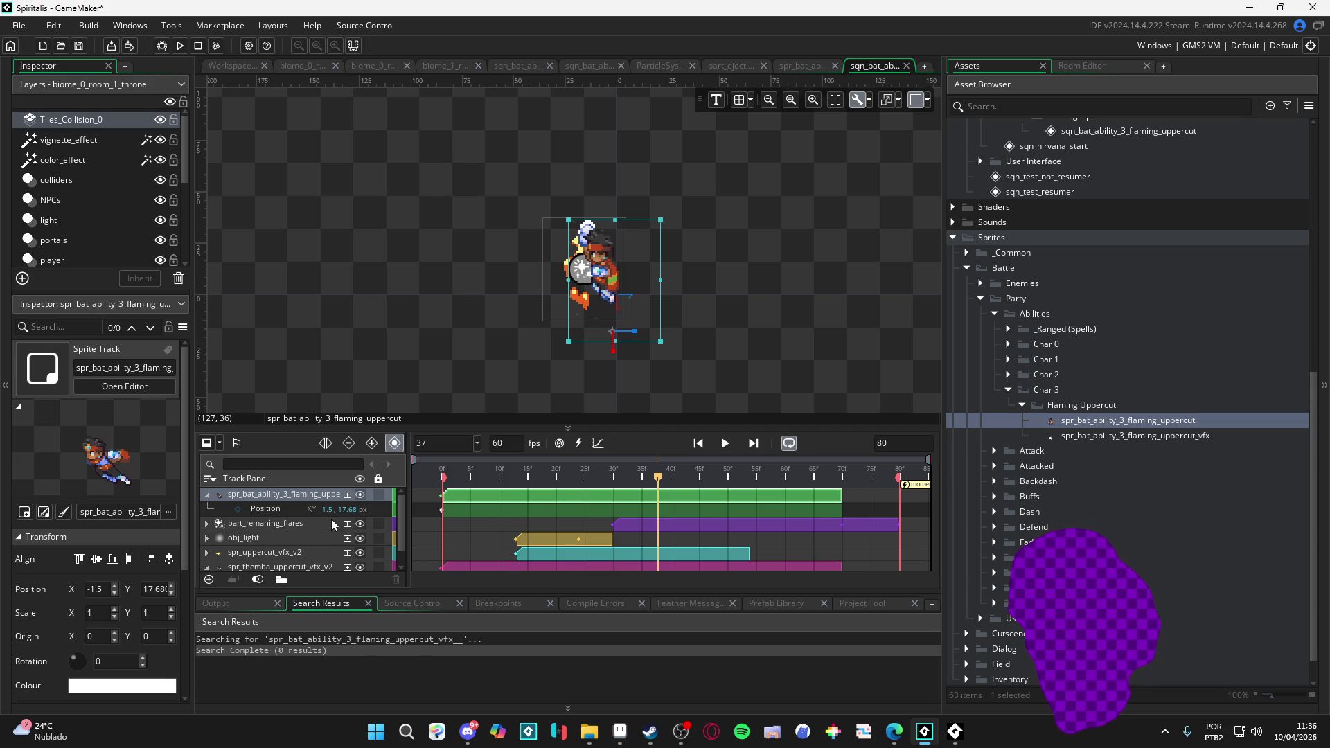
- Hide, then delete the spr_themba_uppercut_vfx_v2 track
scroll(309, 520, "down", 1)
left_click(360, 549)
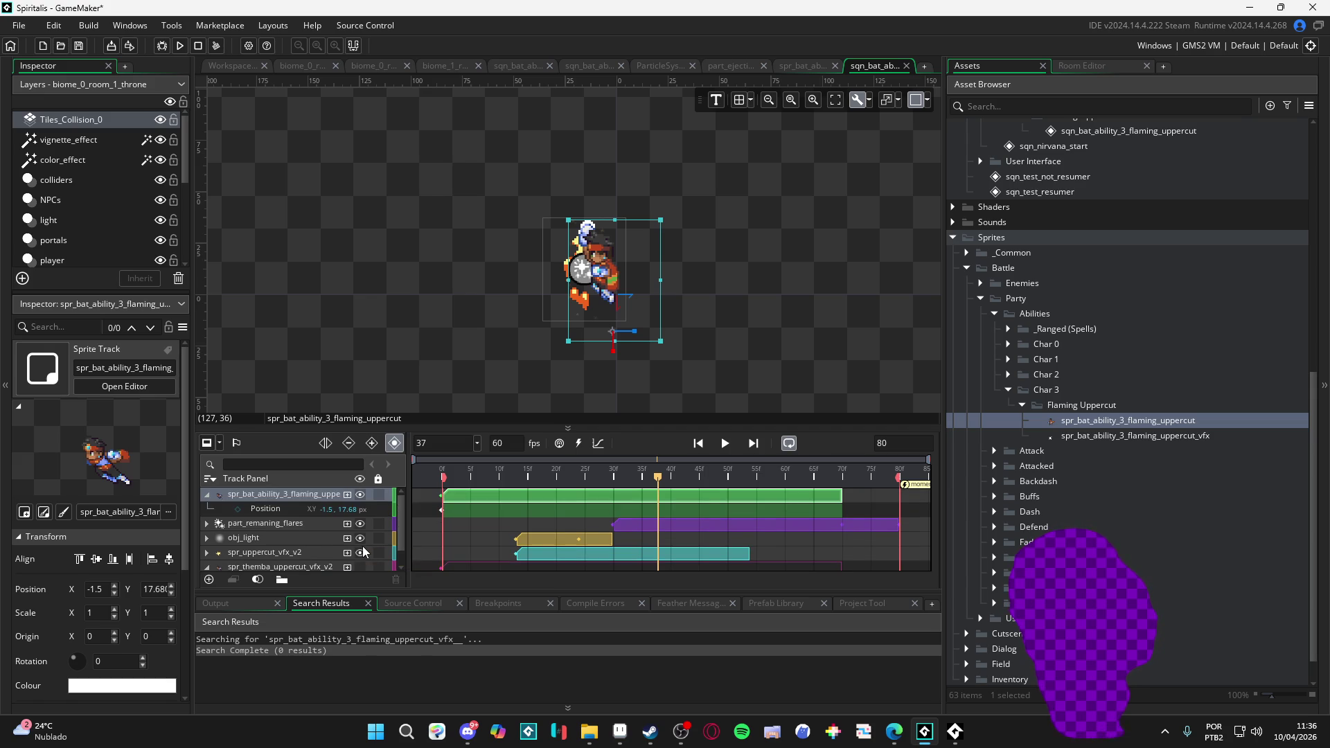
scroll(356, 542, "up", 1)
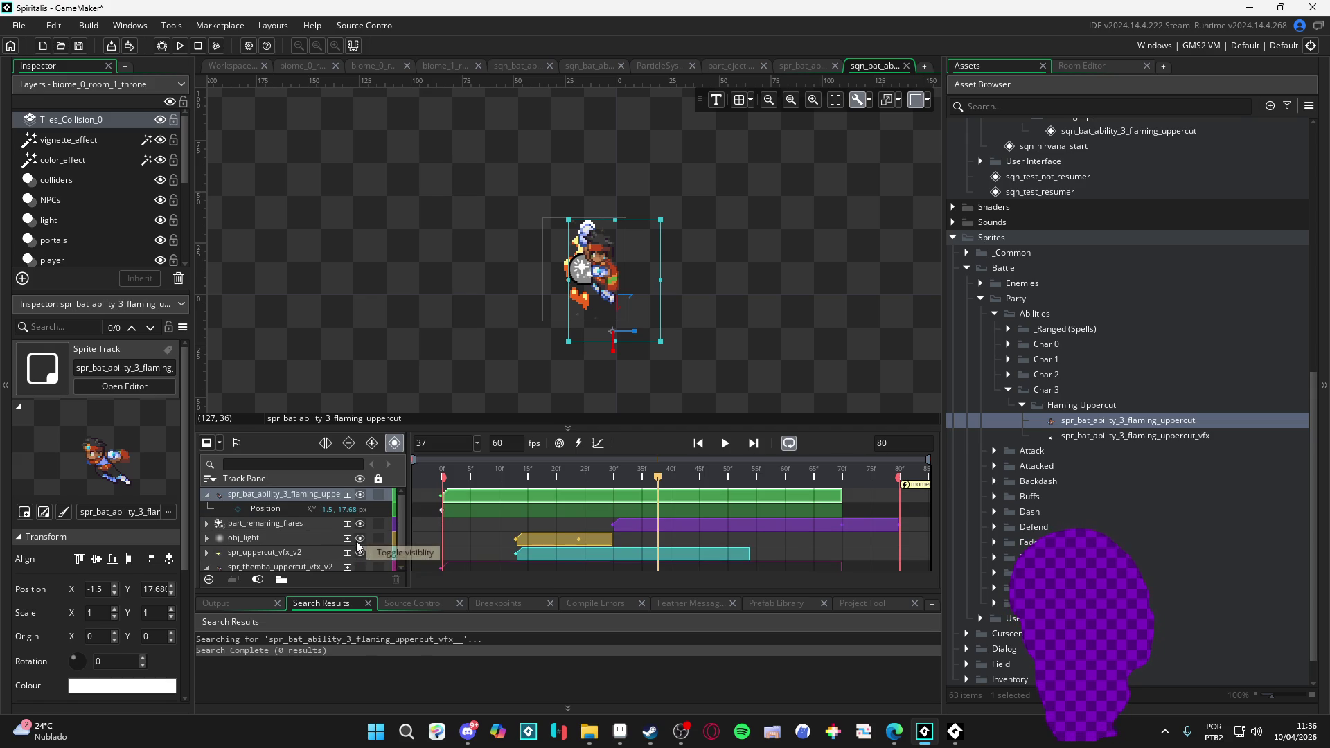
left_click(310, 568)
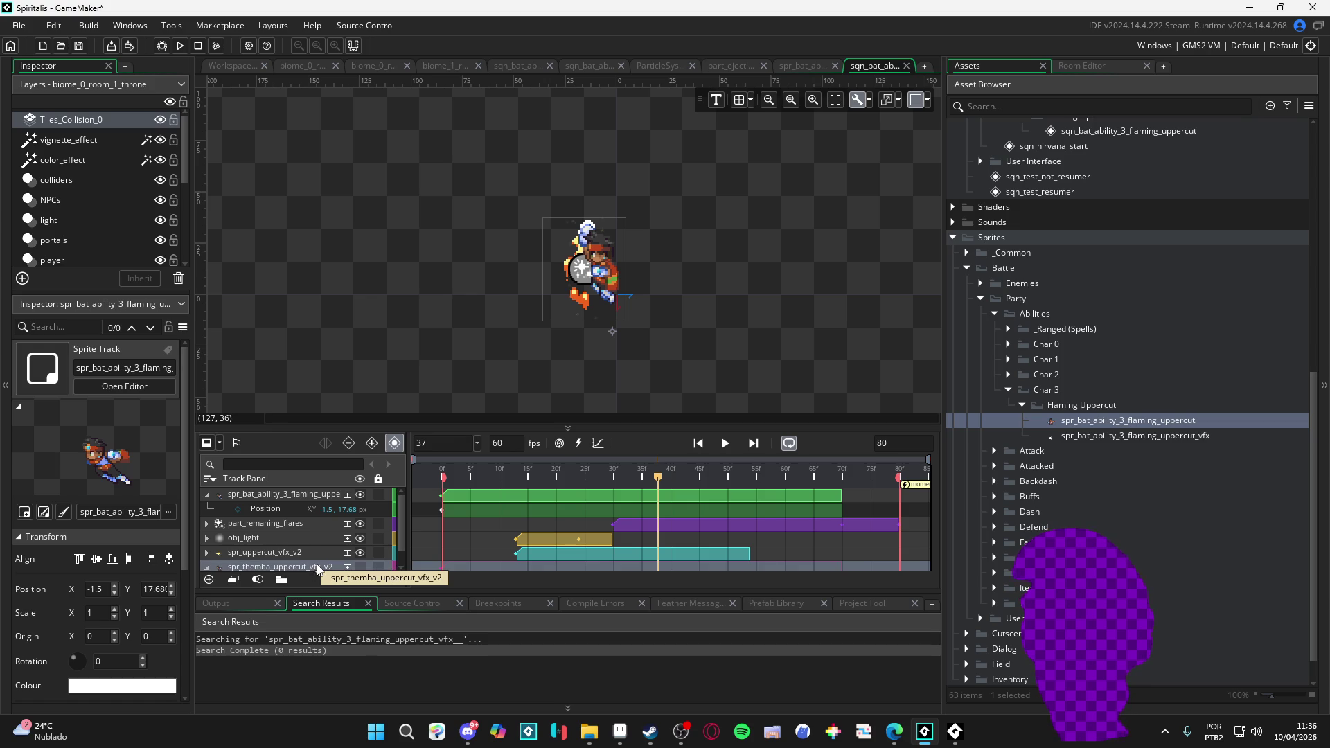
key("Delete")
- Play the sequence, collapse the uppercut track, and move it below the other tracks
key("space")
key("space")
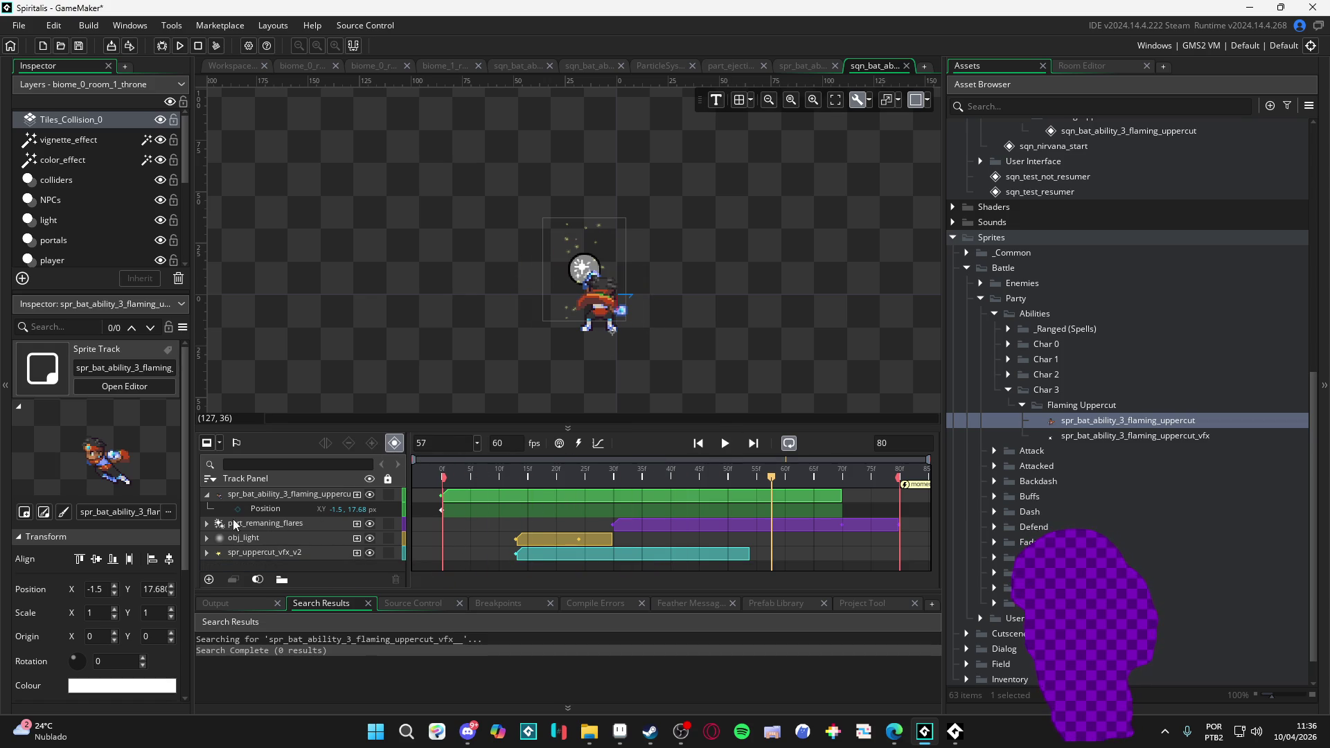
left_click(206, 495)
mouse_move(268, 497)
left_mouse_down()
mouse_move(270, 555)
mouse_move(277, 544)
left_mouse_up()
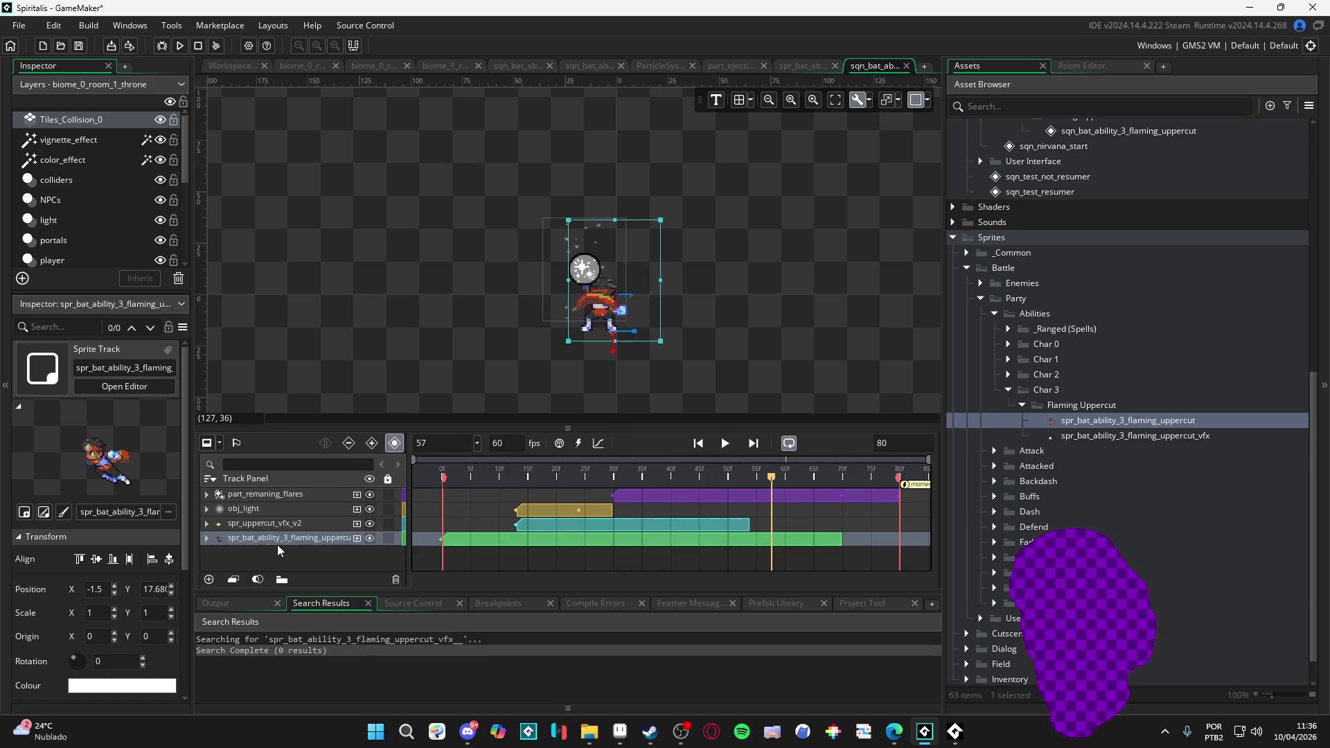
left_click(244, 524)
left_click(247, 511)
left_click(252, 498)
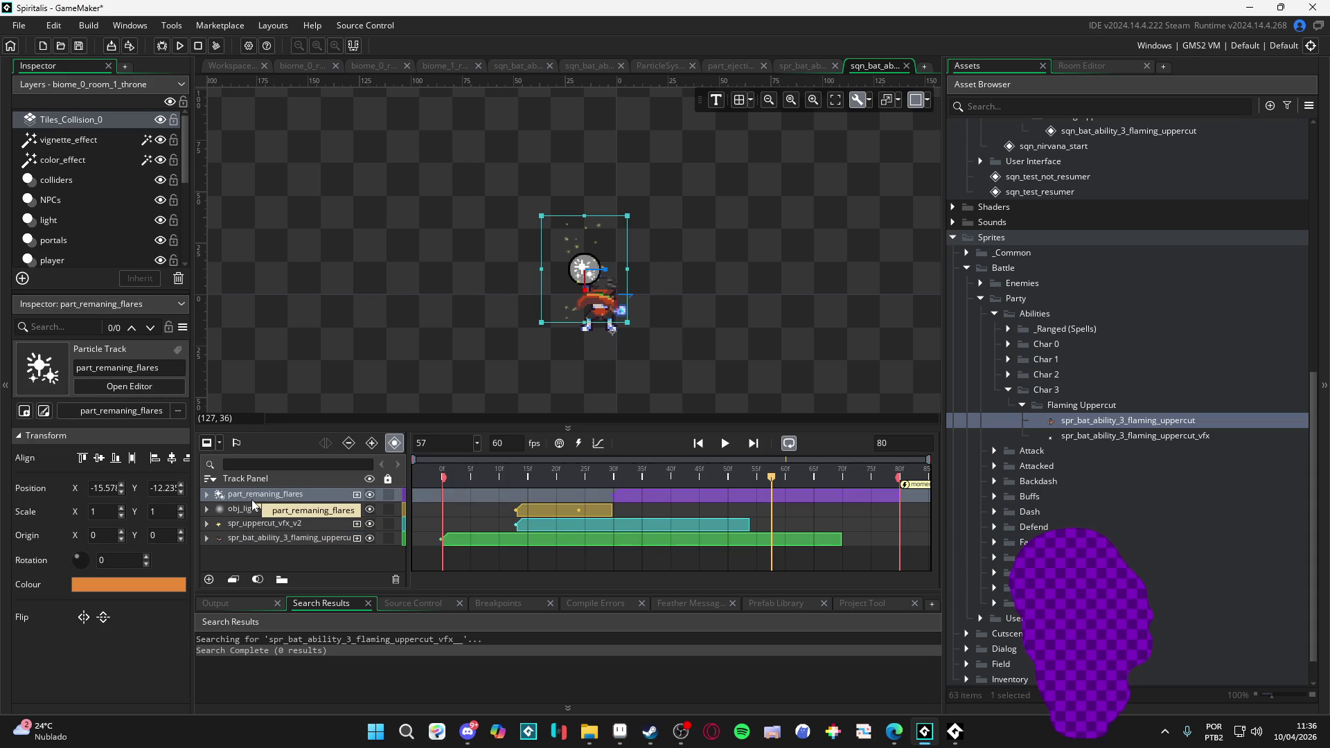
- Play and pause the sequence preview twice to review its timing
key("space")
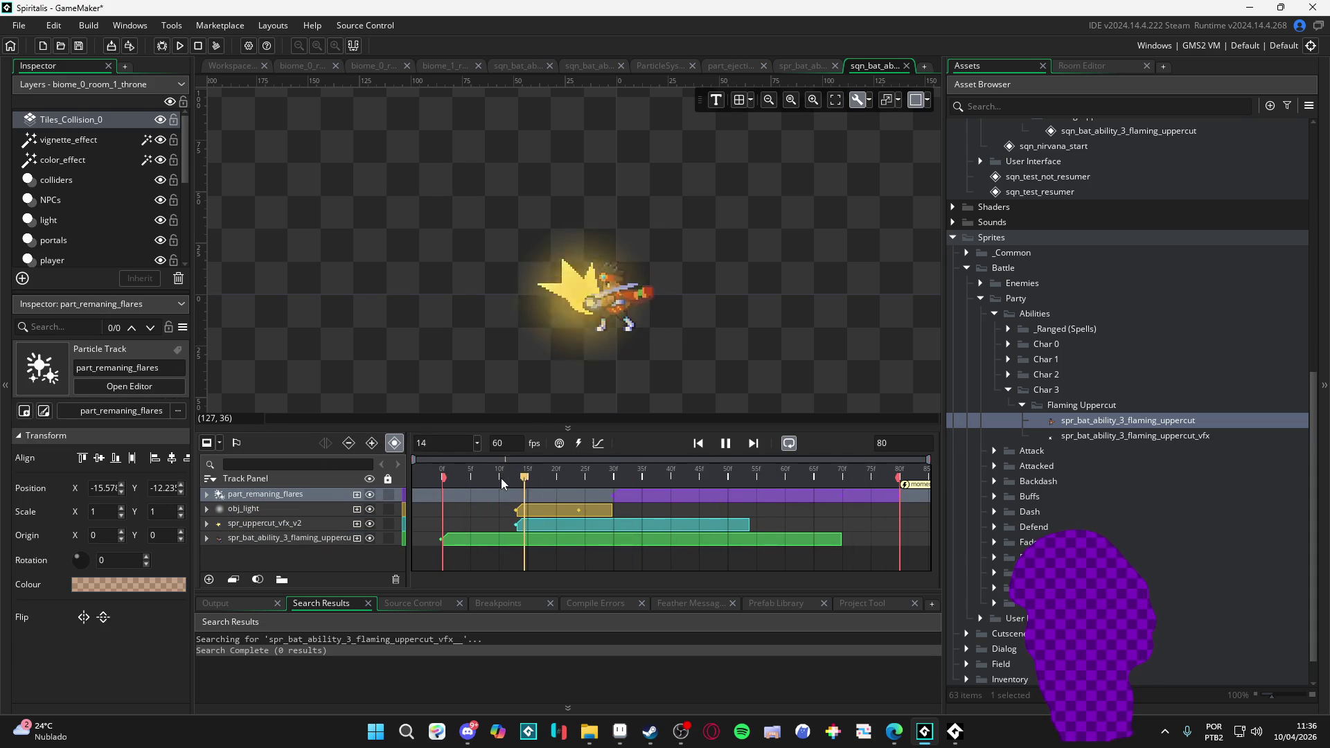
key("space")
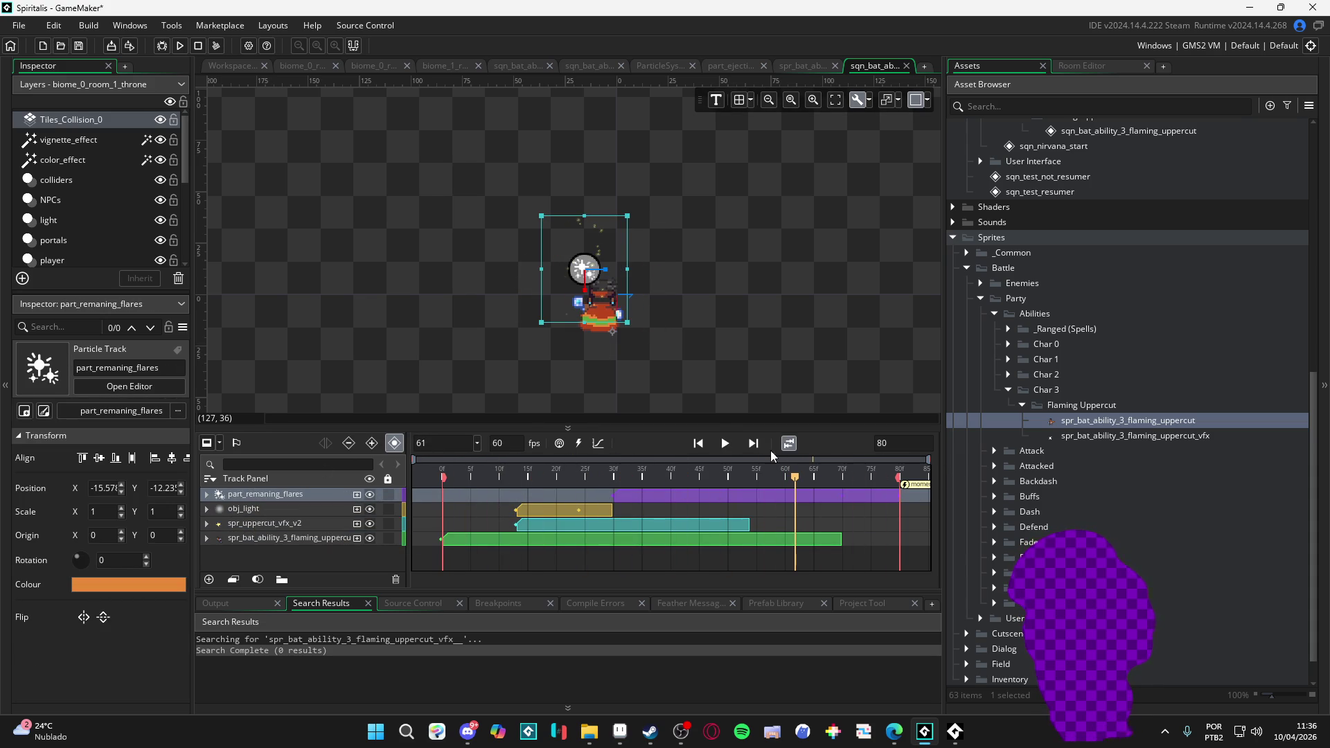
key("space")
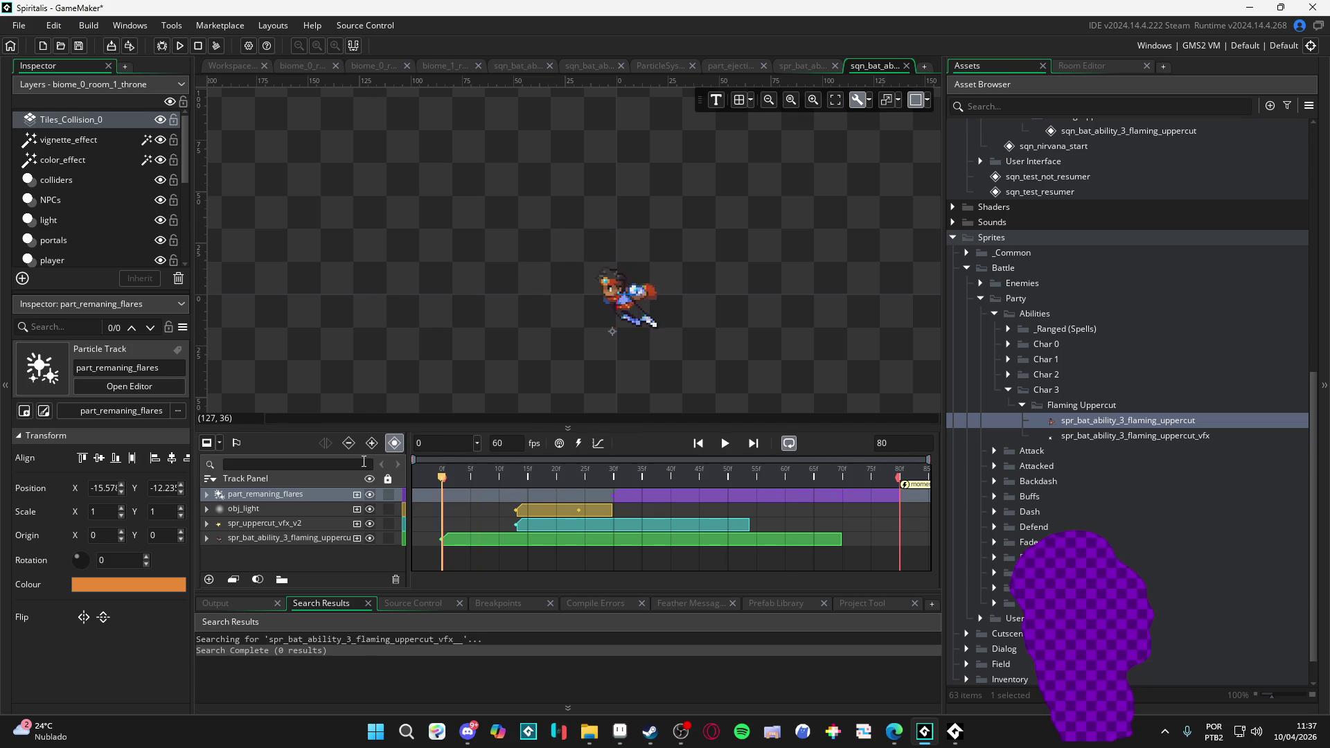
key("space")
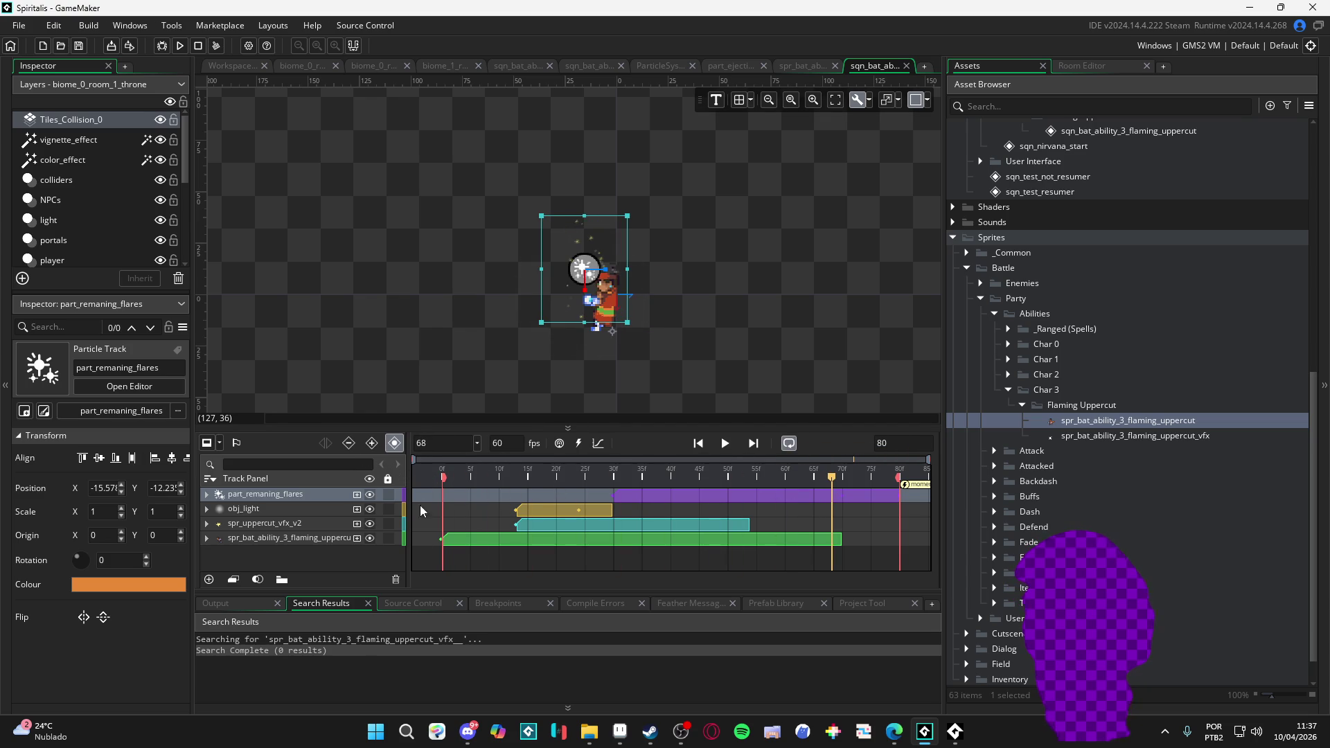
- Inspect the obj_light and spr_uppercut_vfx_v2 tracks and select the spr_bat_ability_3_flaming_uppercut_vfx sprite
left_click(285, 511)
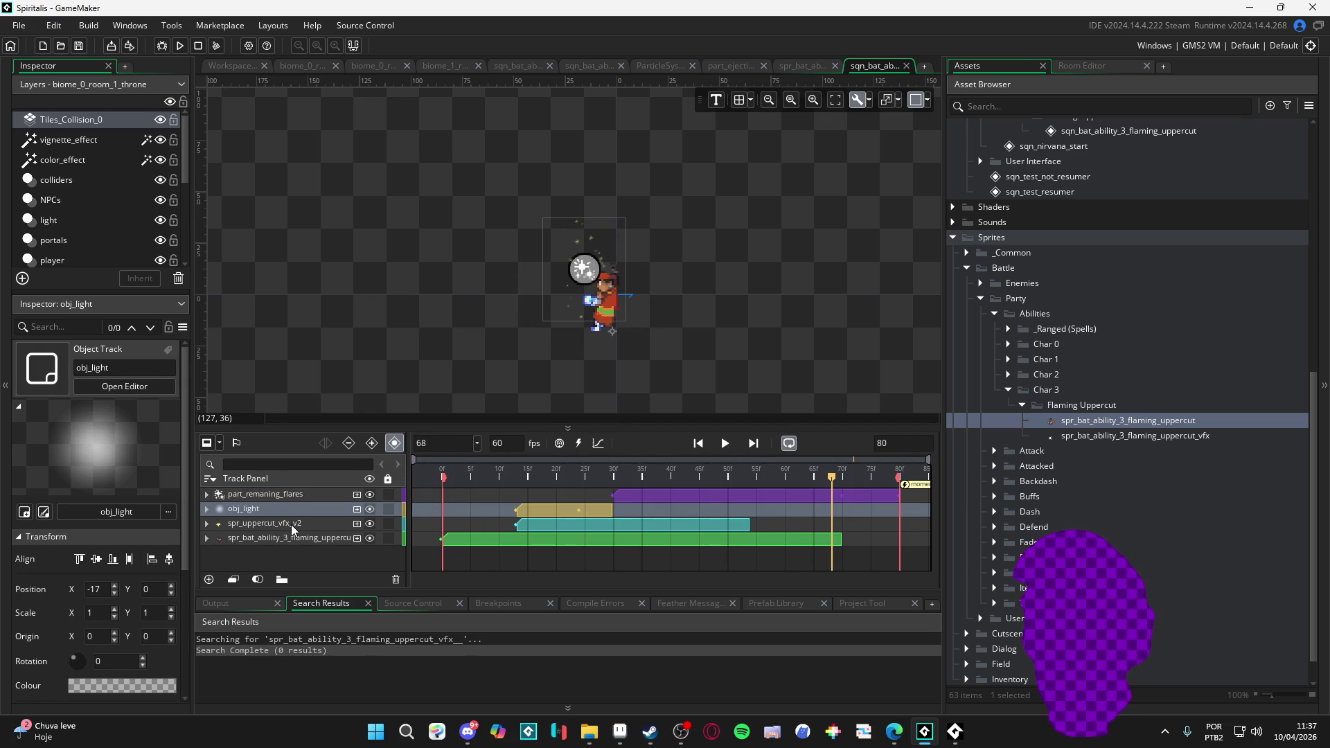
left_click(291, 526)
left_click(1171, 436)
mouse_move(488, 494)
left_mouse_down()
mouse_move(298, 538)
mouse_move(430, 537)
mouse_move(1111, 441)
left_mouse_up()
- Rewind to frame 13 and add spr_bat_ability_3_flaming_uppercut_vfx as a new track
left_click_drag(785, 471, 525, 477)
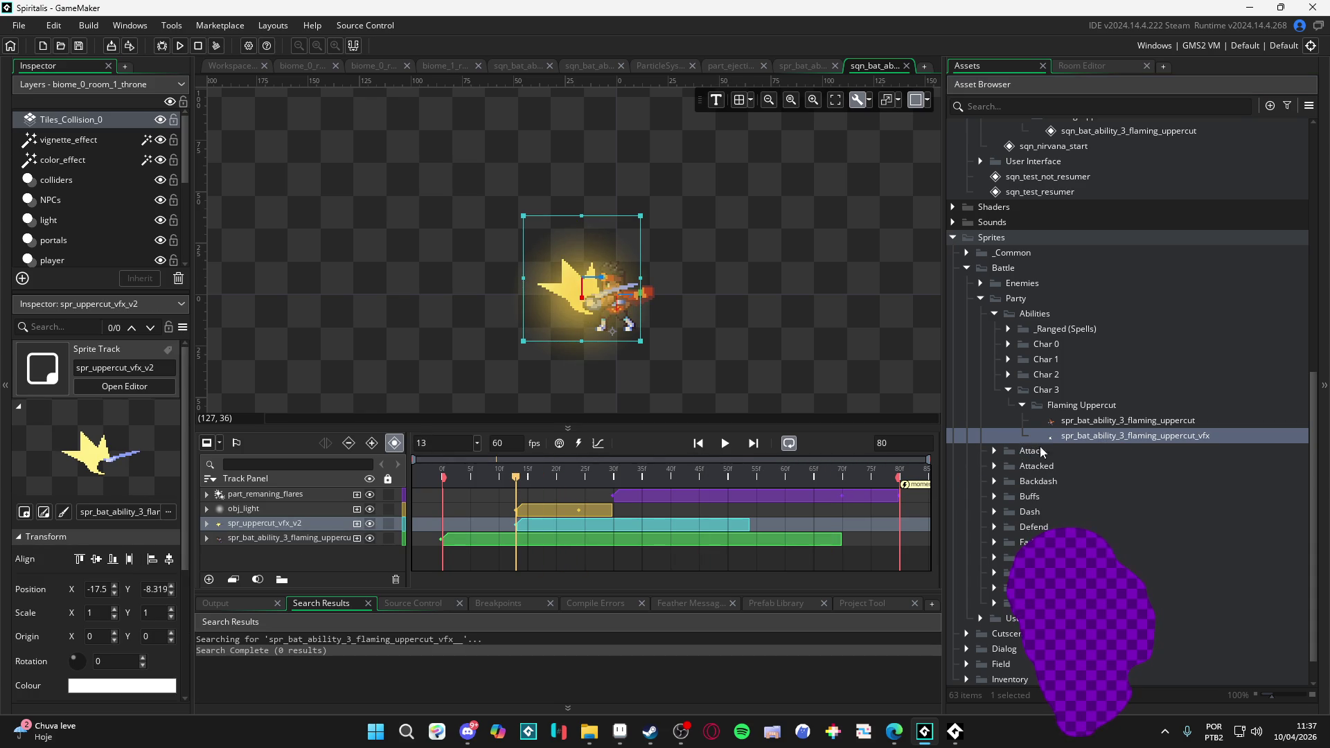
mouse_move(1085, 442)
left_mouse_down()
mouse_move(269, 532)
mouse_move(278, 524)
left_mouse_up()
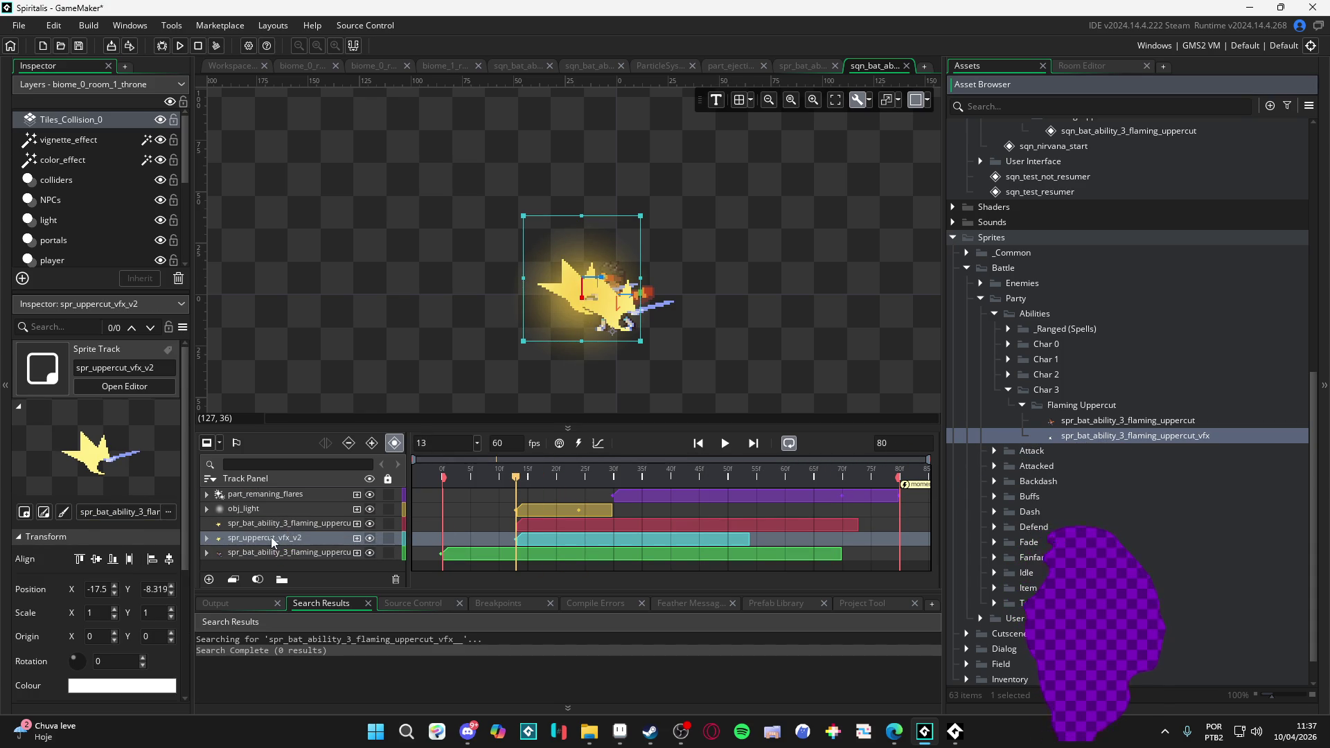
left_click(207, 538)
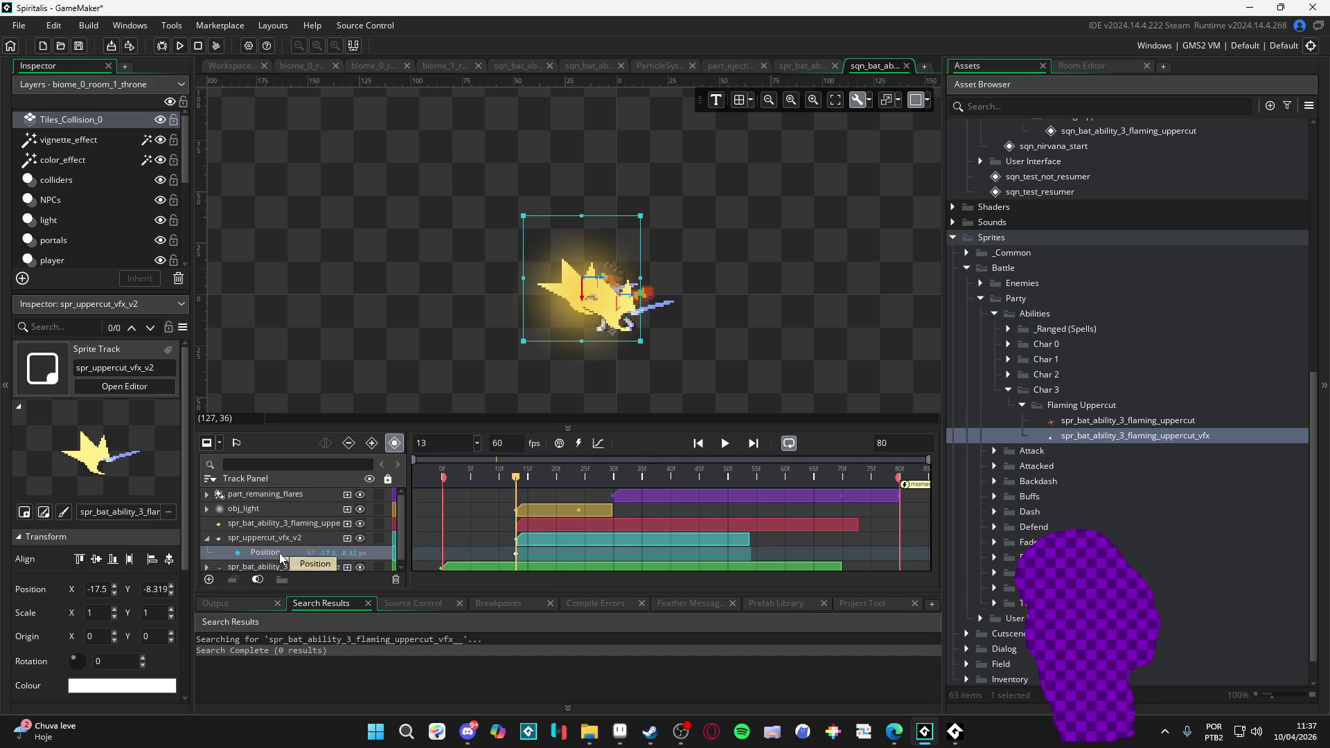
key("Delete")
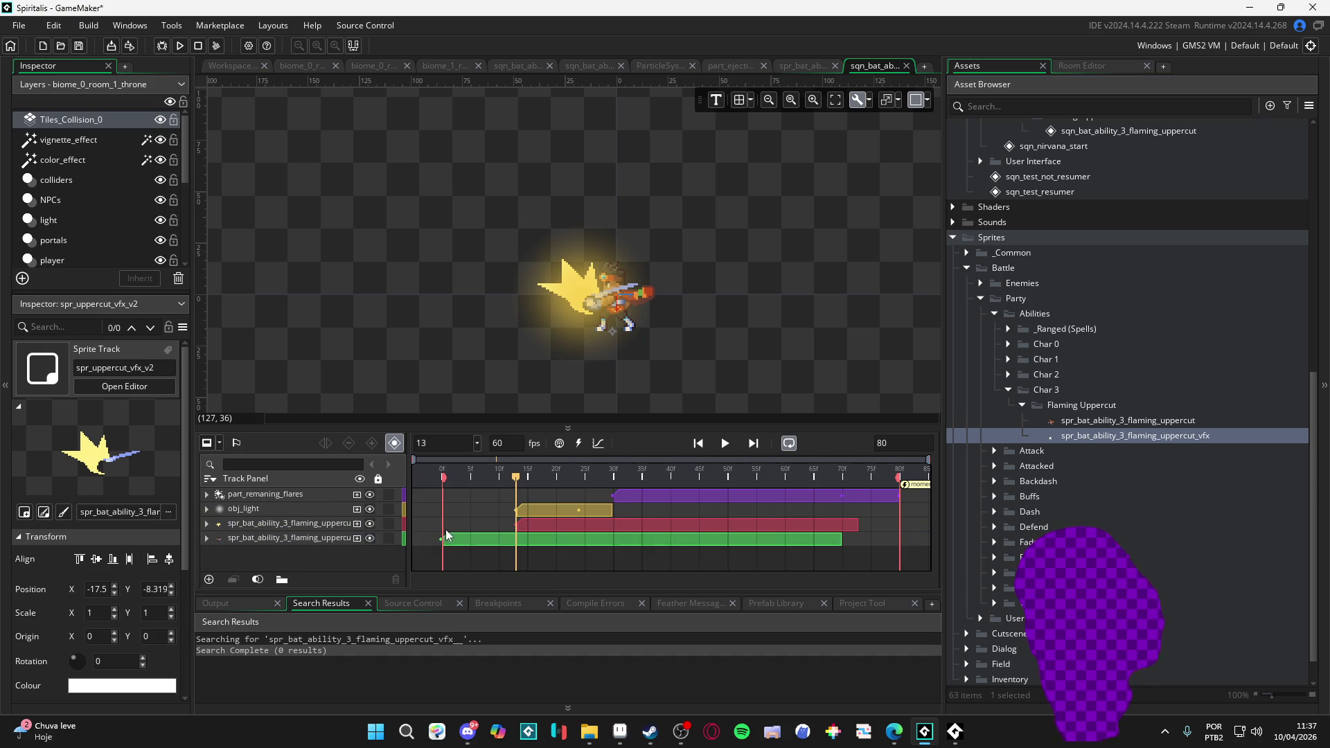
key("ctrl+z")
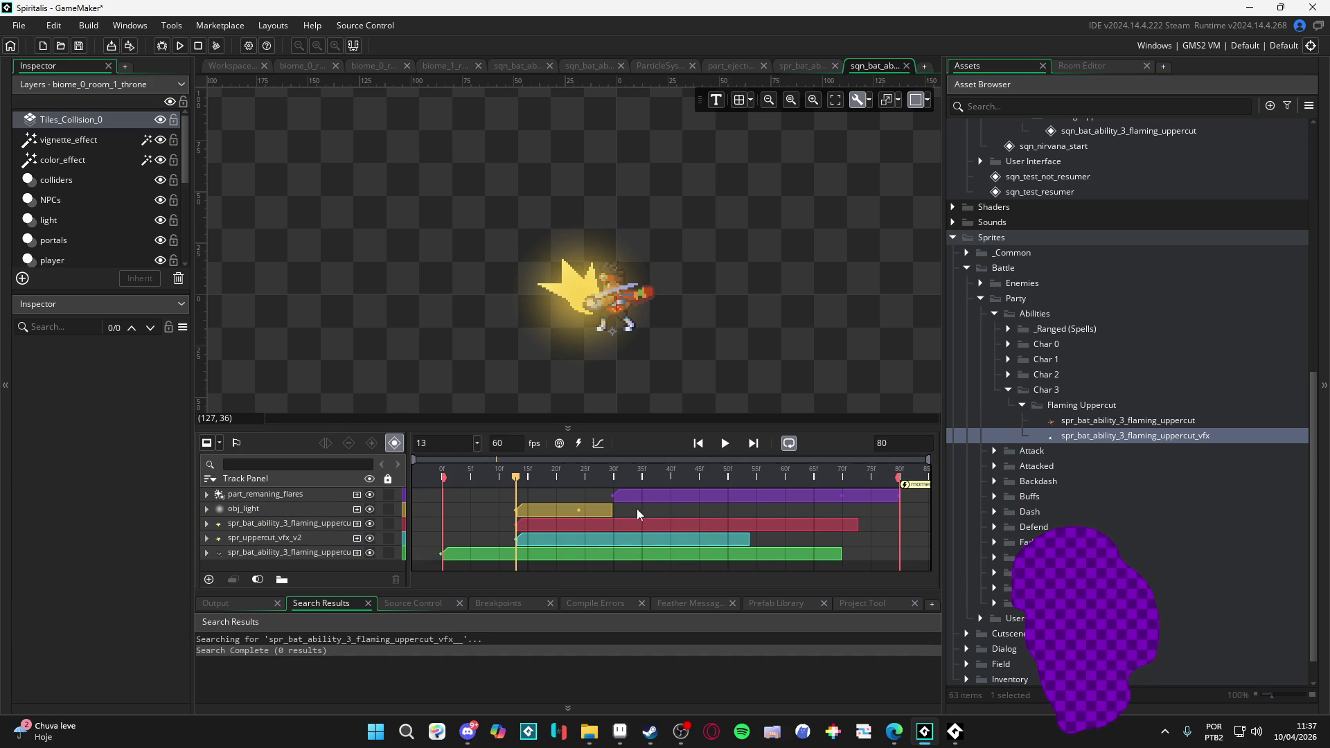
- Extend obj_light to about frame 54, delete the old spr_uppercut_vfx_v2 track, and play
mouse_move(612, 510)
left_mouse_down()
mouse_move(778, 526)
mouse_move(749, 532)
left_mouse_up()
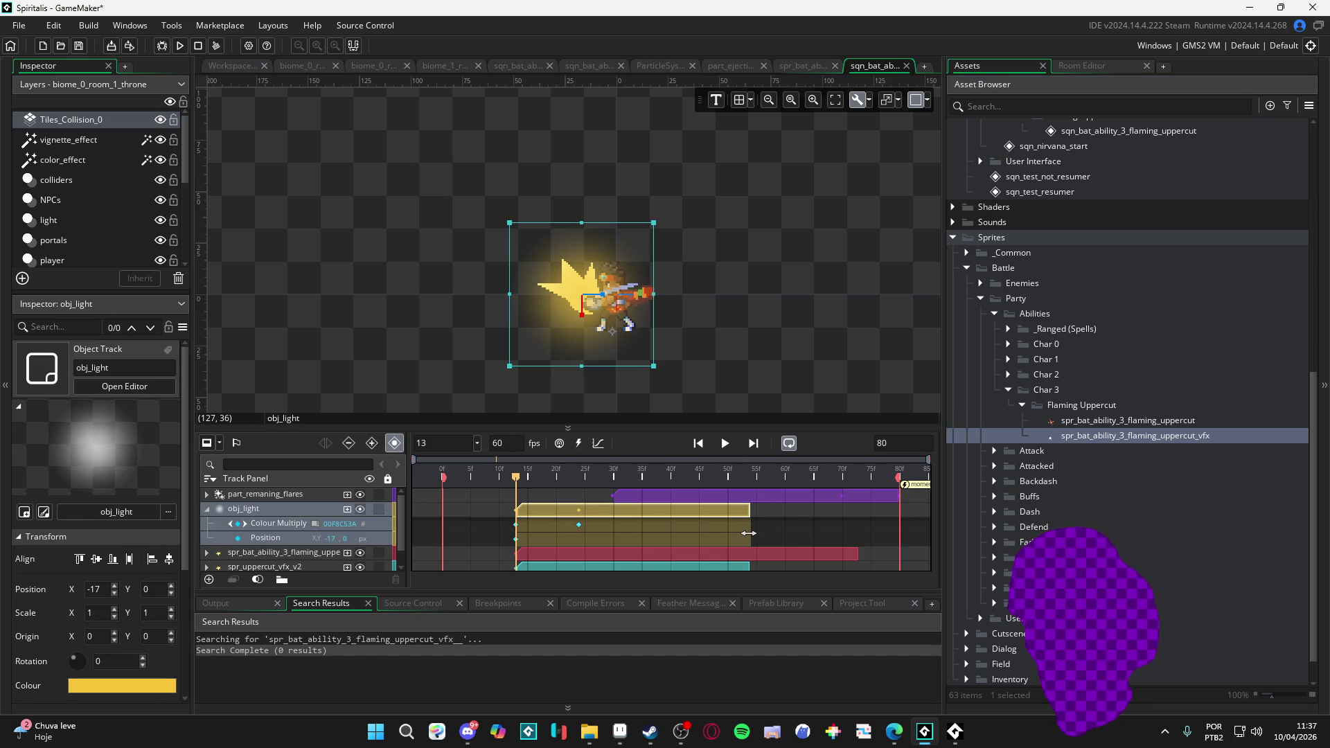
left_click(274, 554)
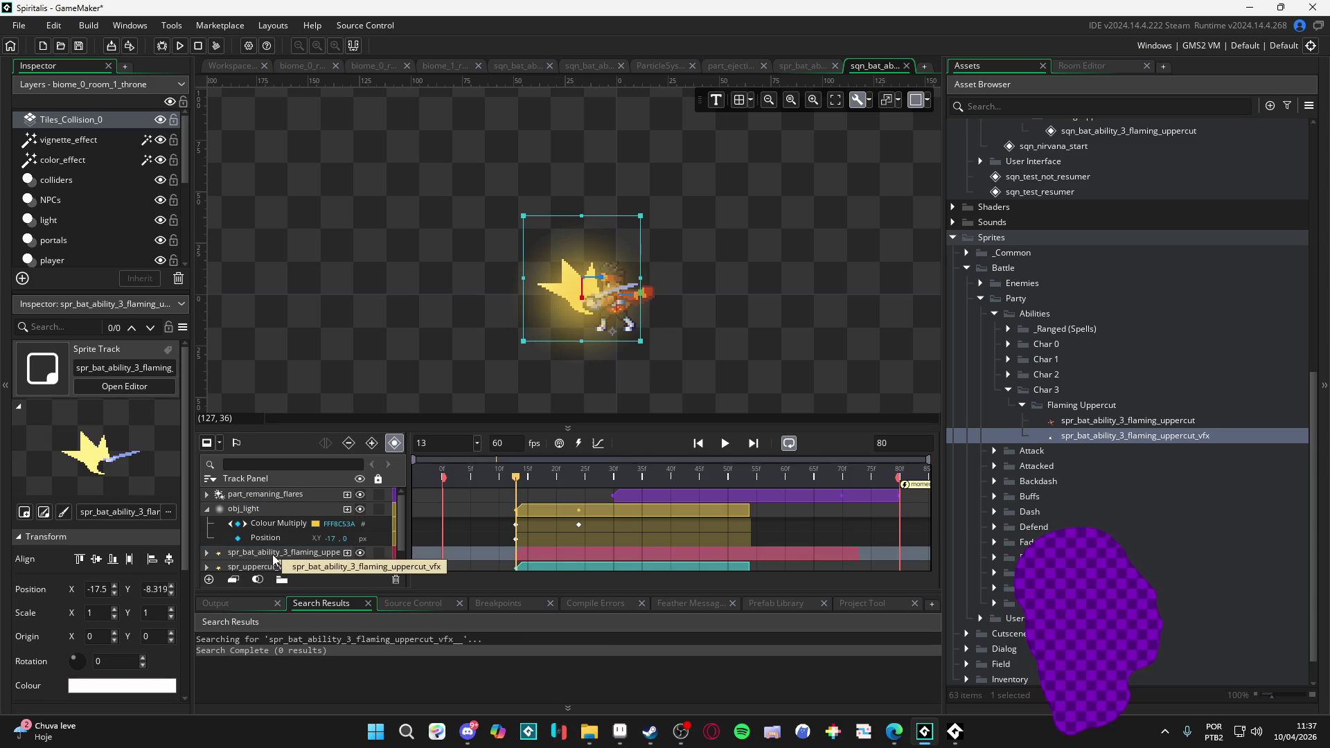
scroll(277, 553, "down", 1)
left_click(297, 550)
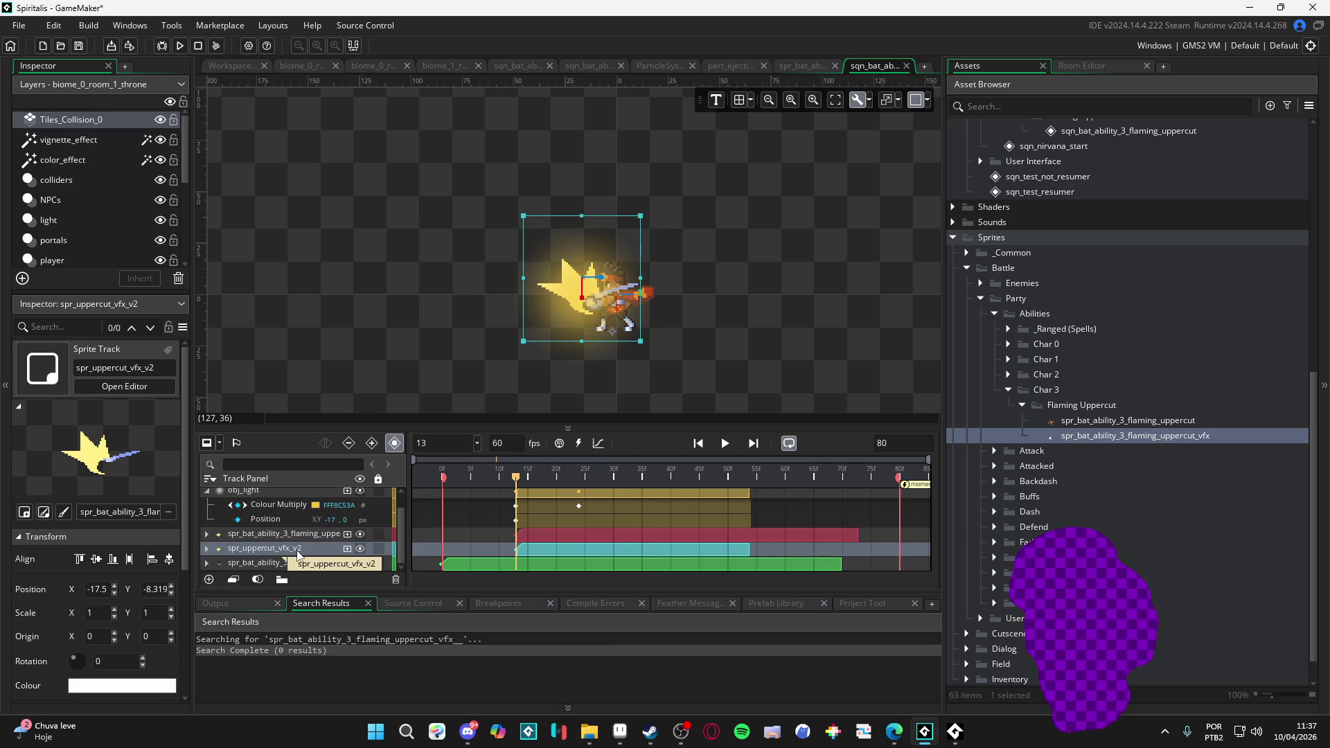
key("Delete")
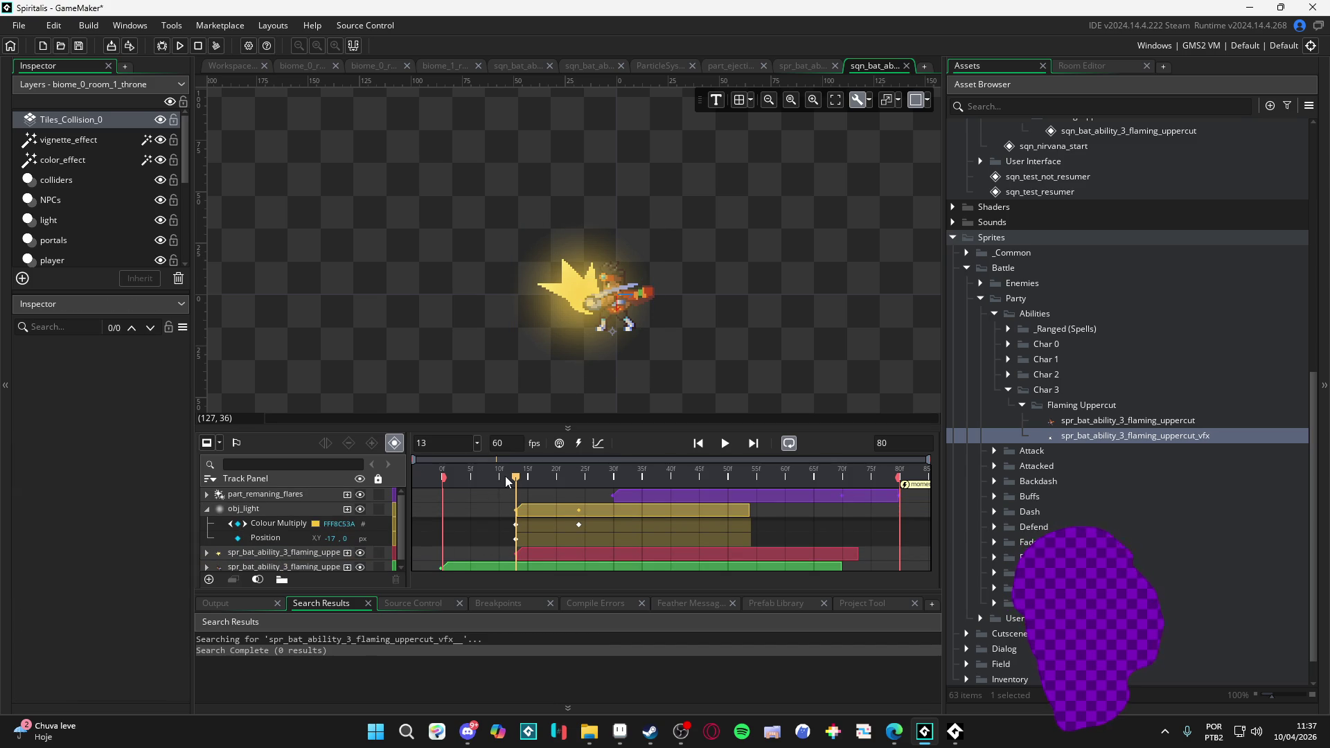
key("space")
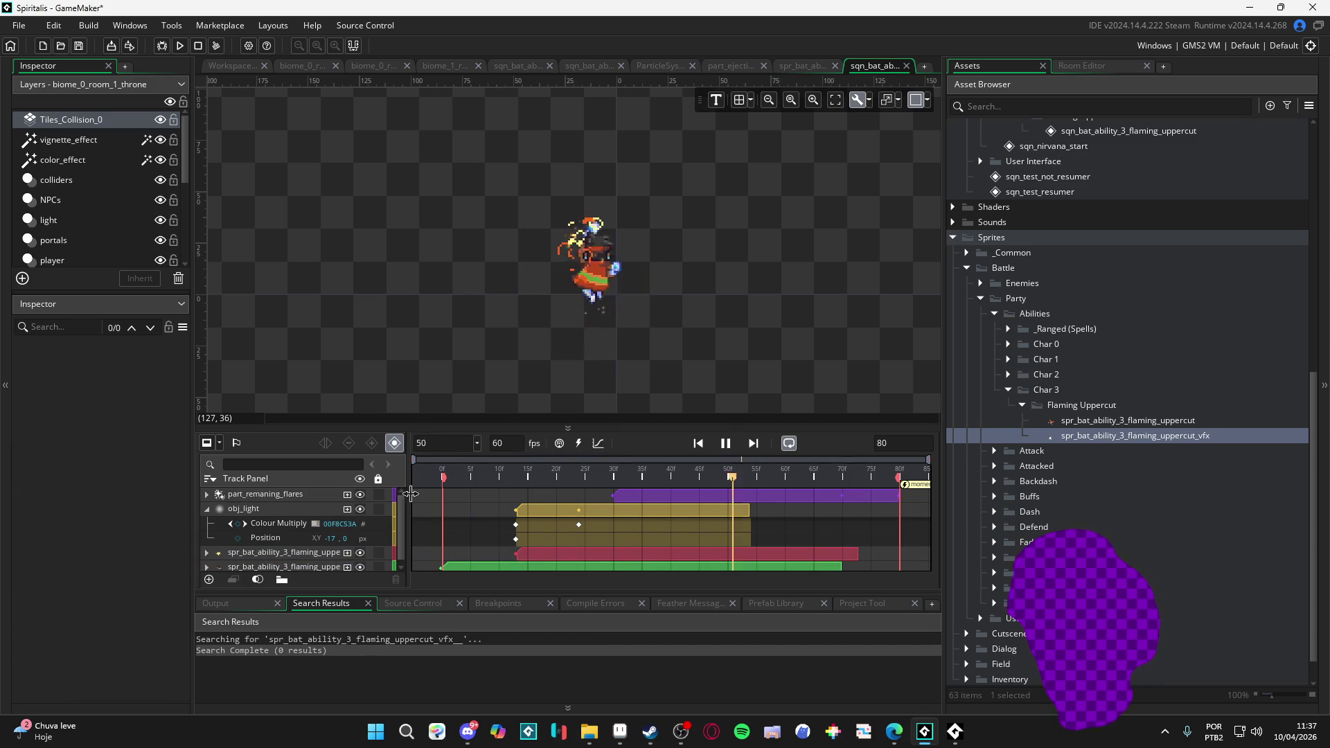
- Trim the red flaming uppercut VFX clip to end near frame 54, then replay the sequence
key("space")
mouse_move(651, 481)
left_mouse_down()
mouse_move(730, 485)
mouse_move(759, 496)
mouse_move(753, 506)
left_mouse_up()
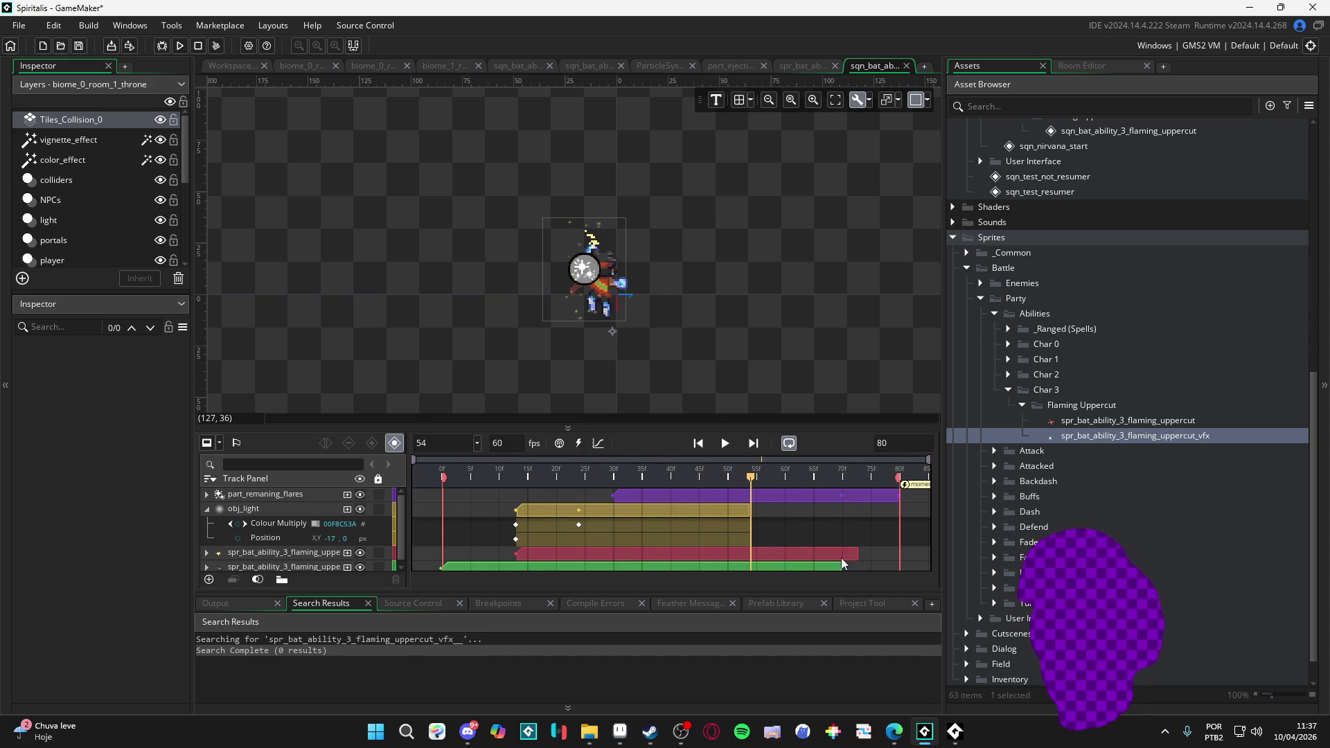
left_click_drag(858, 552, 750, 553)
left_click(715, 483)
left_click_drag(715, 482, 749, 490)
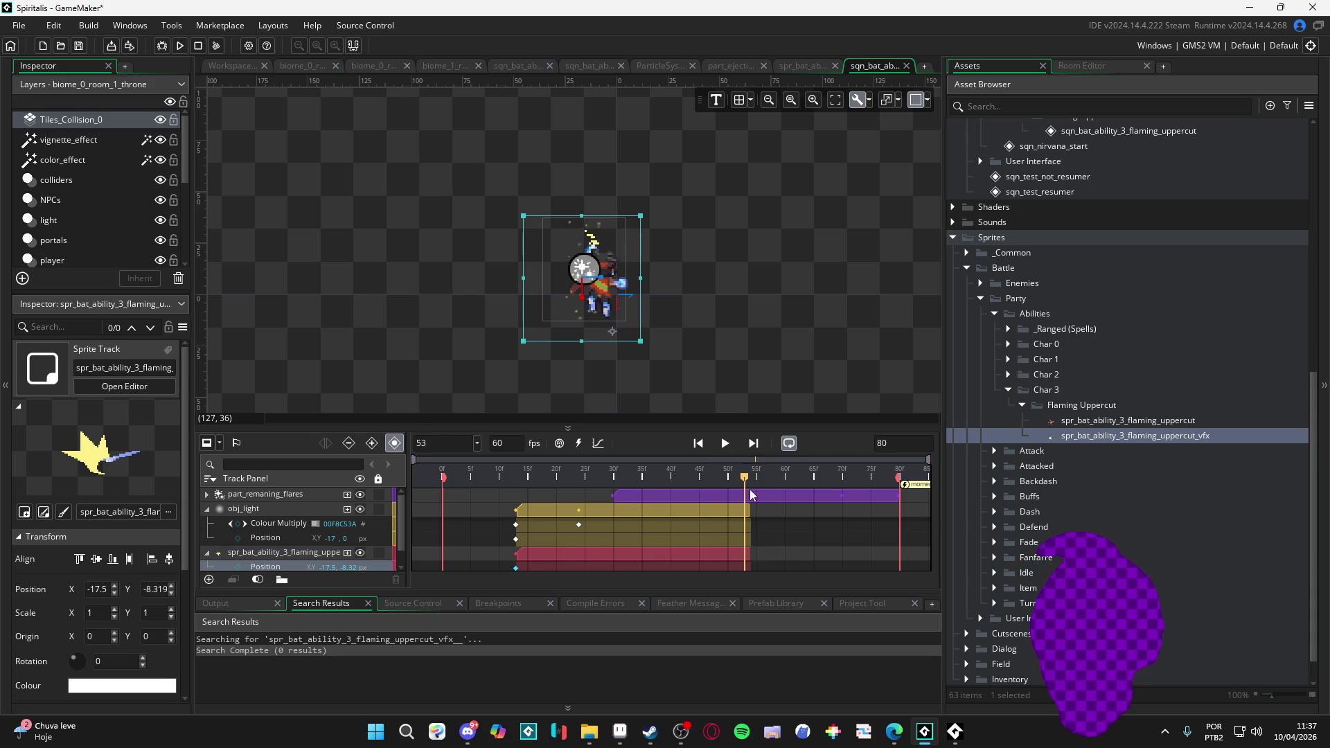
scroll(759, 513, "down", 1)
scroll(761, 521, "up", 1)
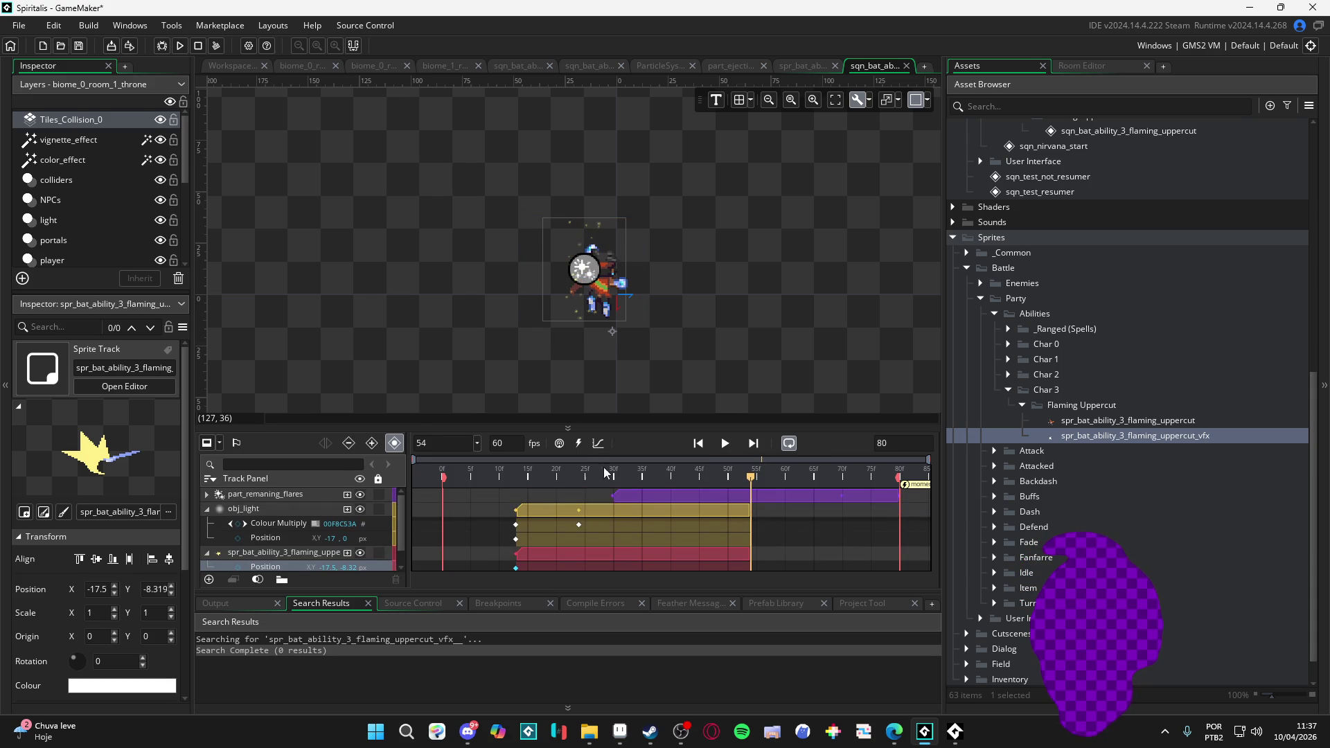
key("space")
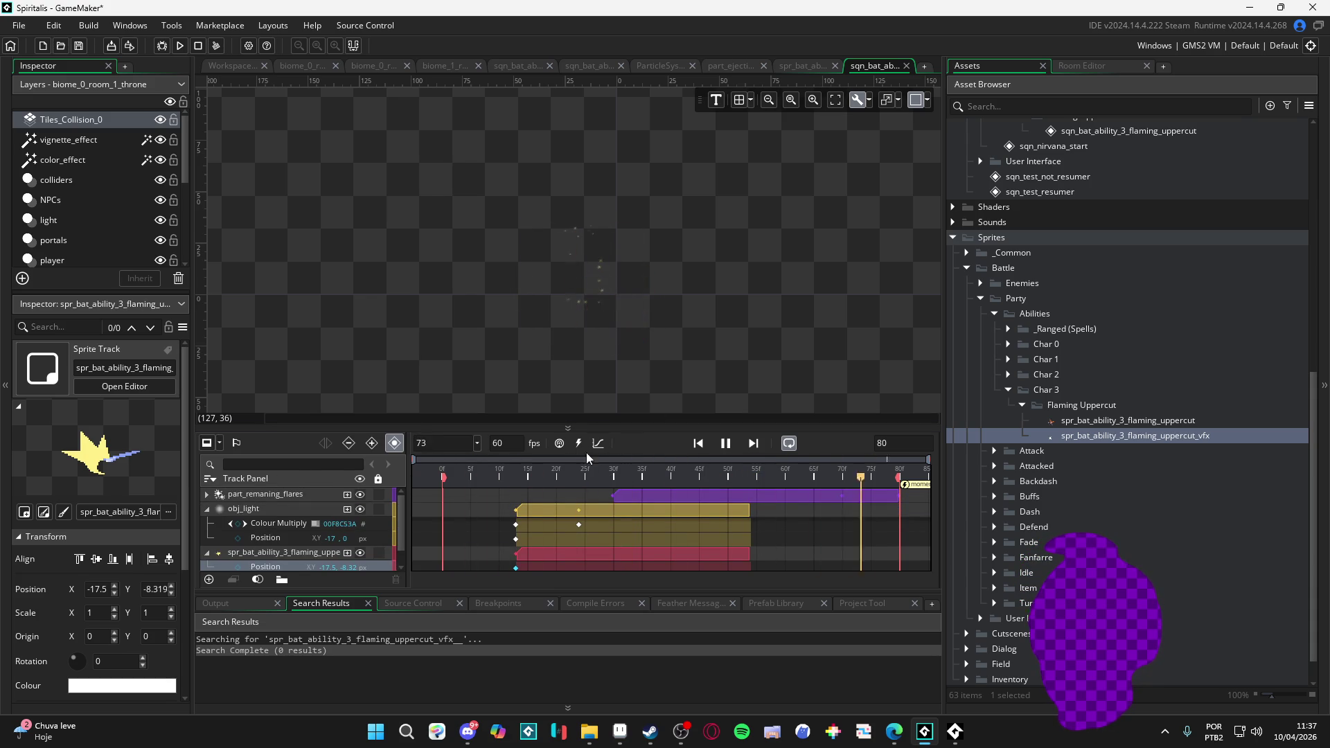
left_click(746, 345)
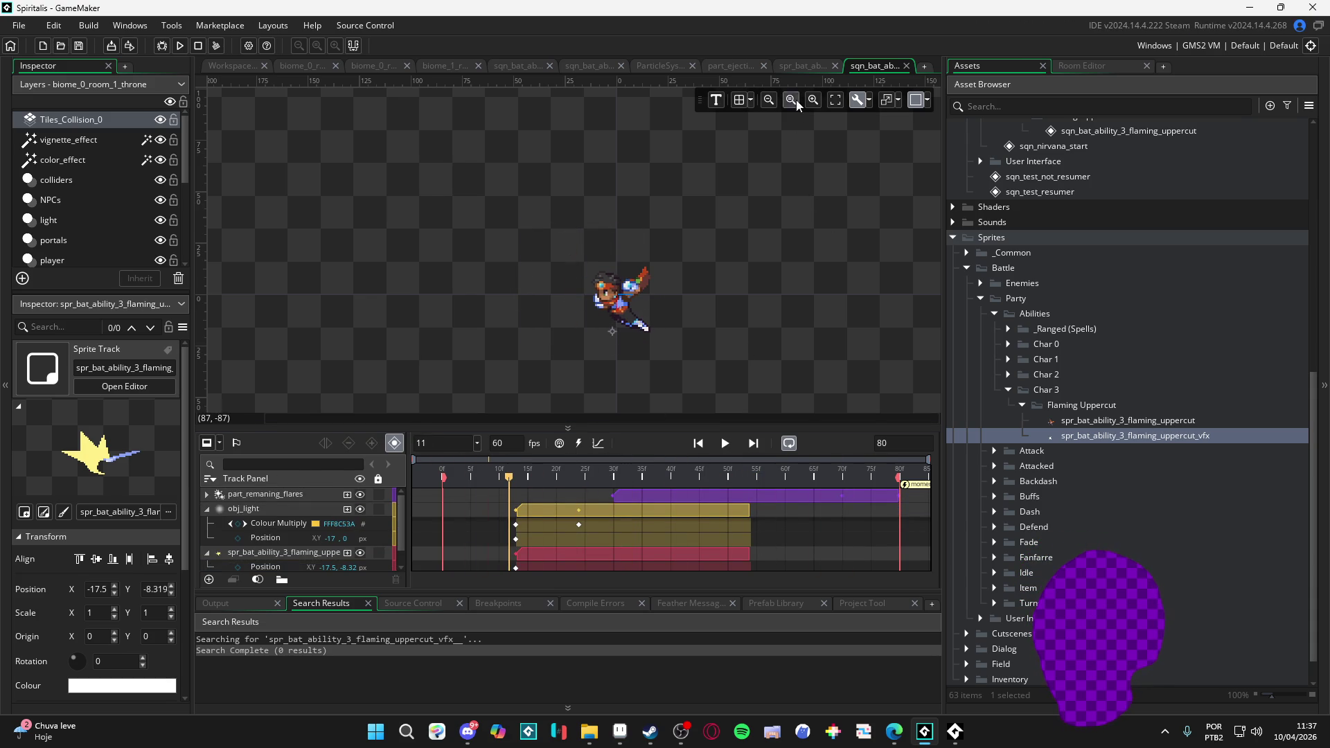
left_click(1153, 421)
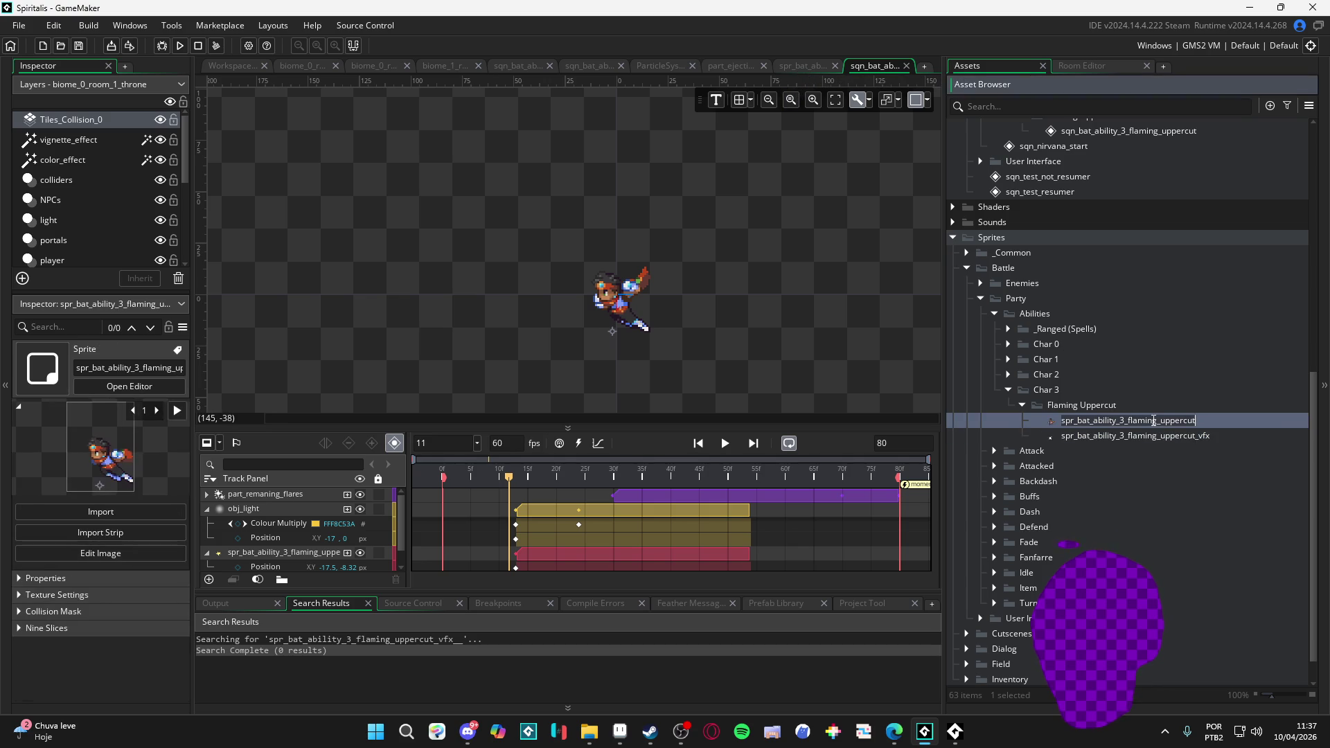
- Remove the trailing underscores from the sprite name on line 41 of char_3_active_ability_list
key("ctrl+shift+f")
left_click(358, 185)
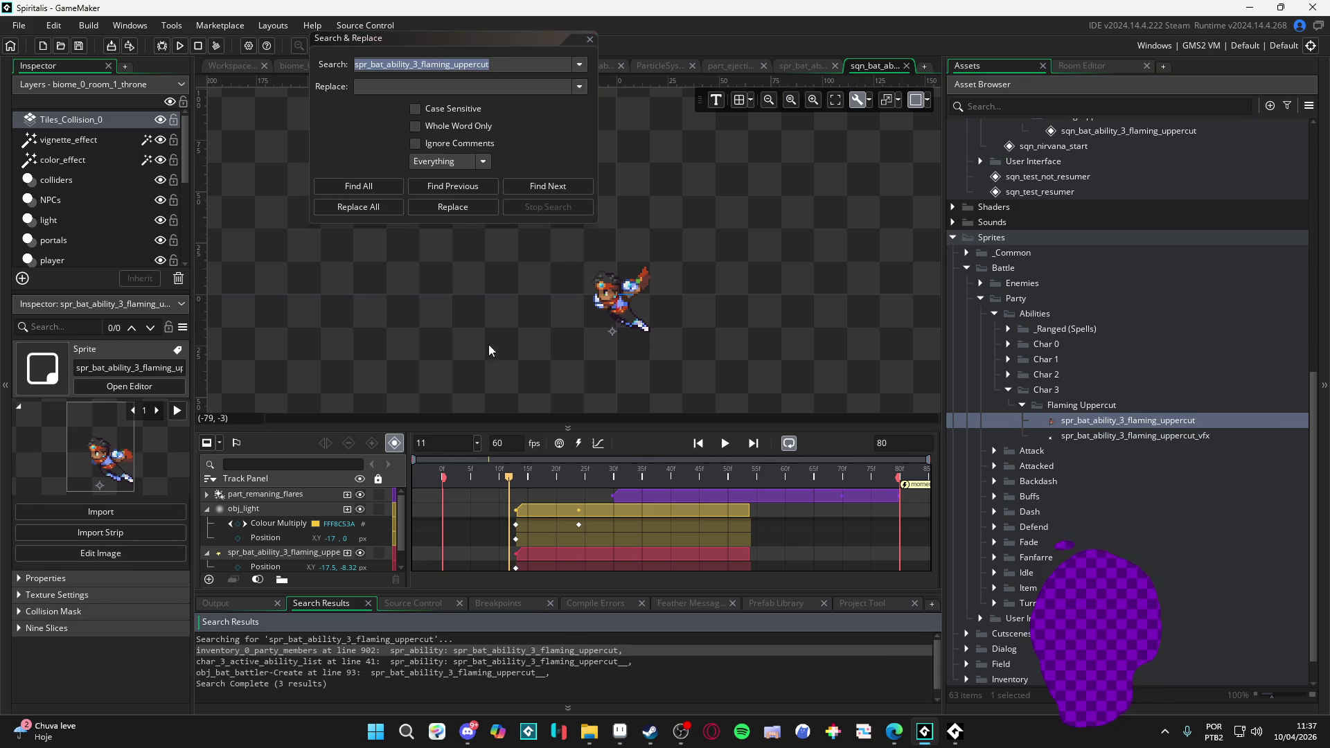
double_click(605, 652)
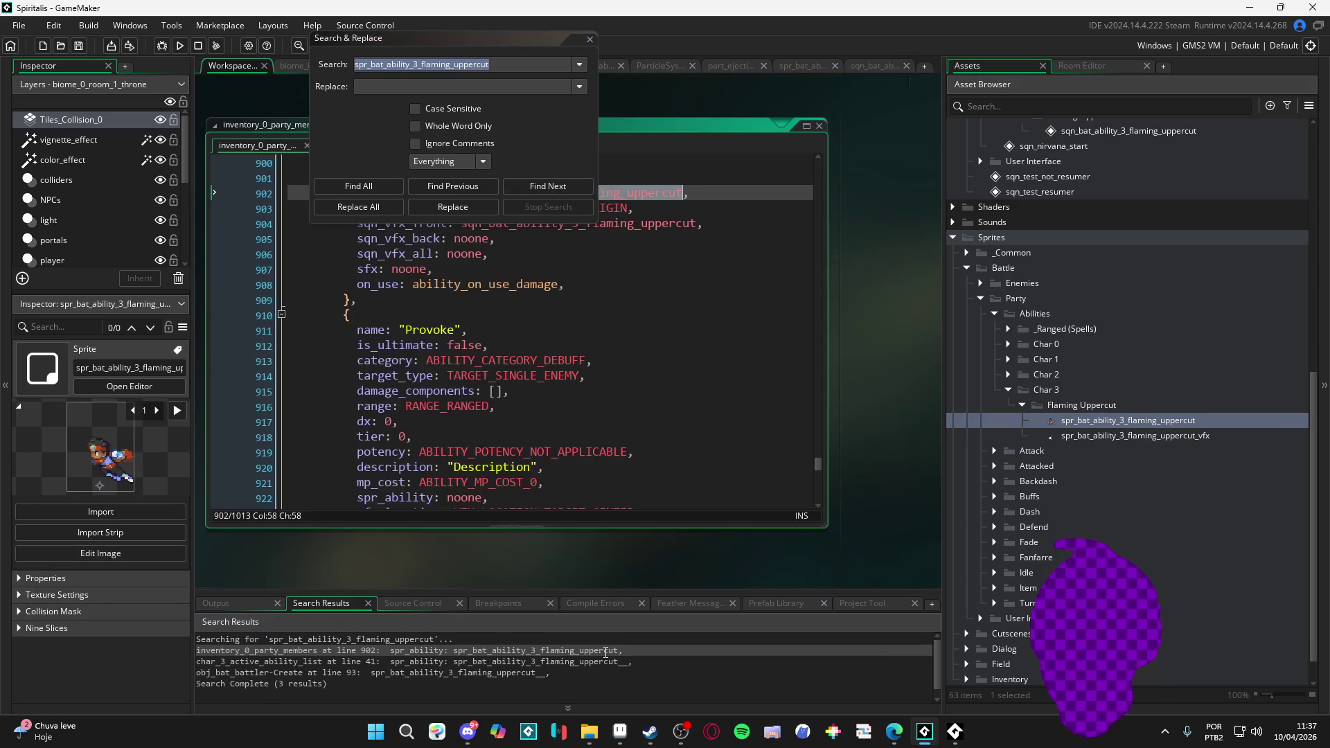
double_click(621, 662)
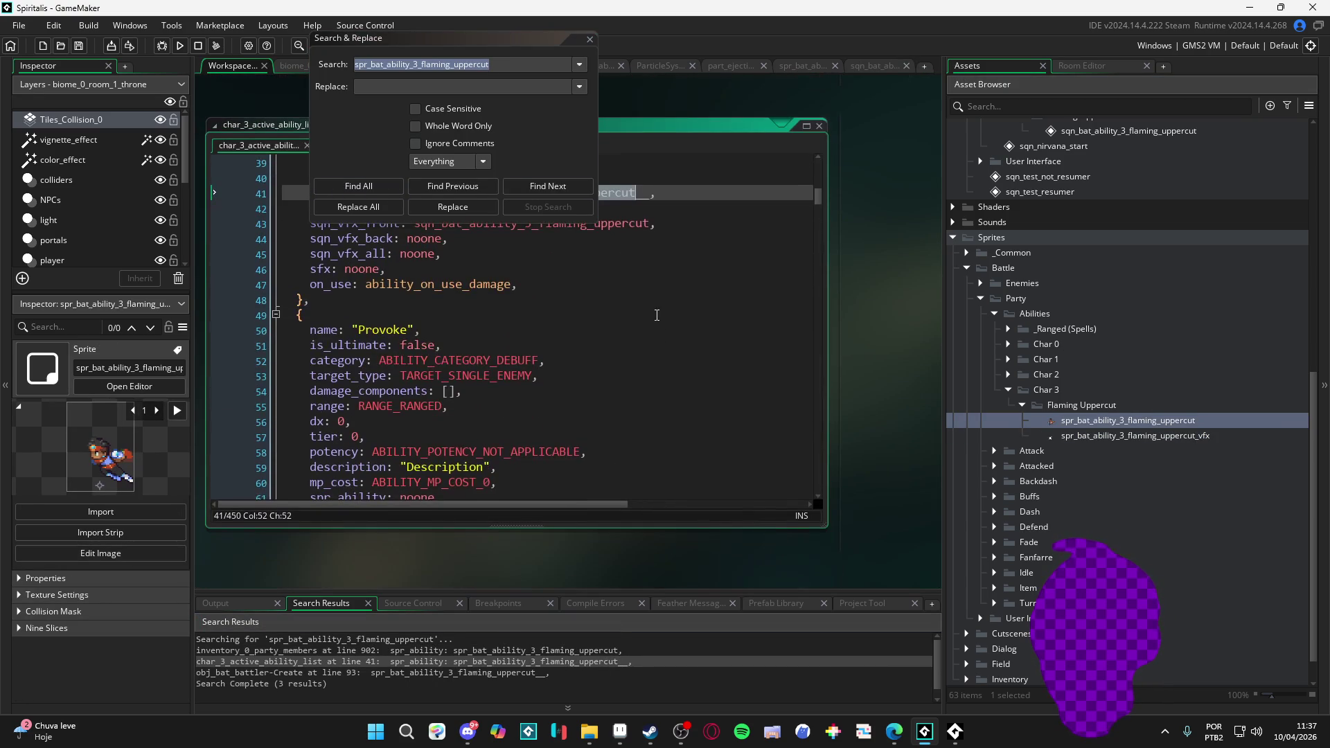
left_click_drag(777, 98, 979, 175)
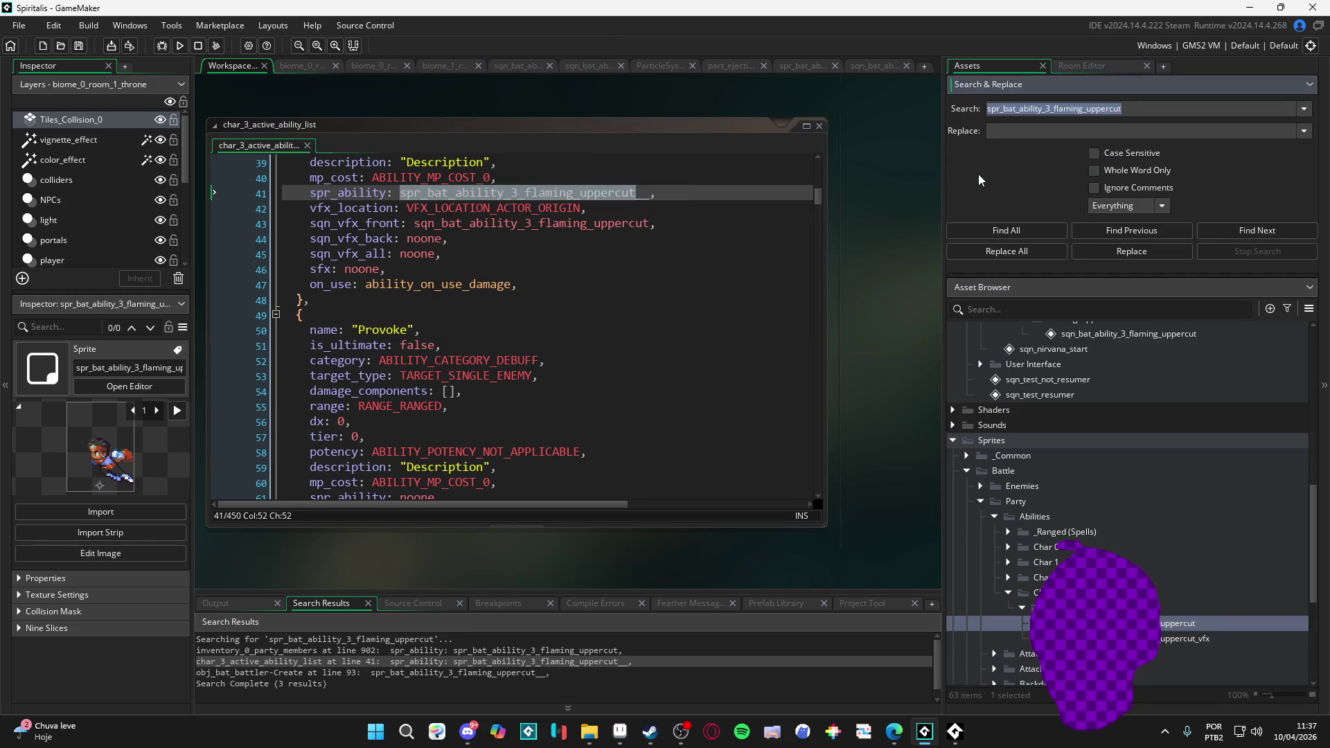
left_click(613, 194)
key("BackSpace")
key("BackSpace")
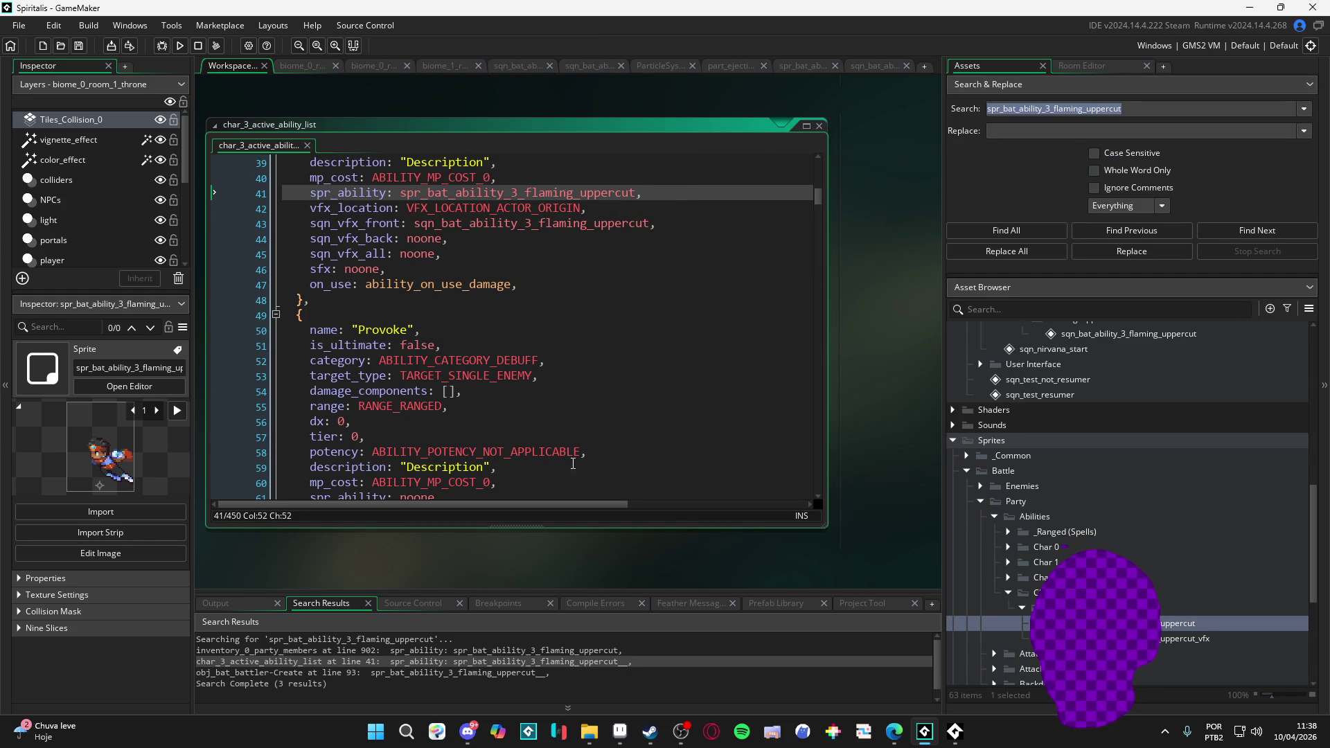
key("F5")
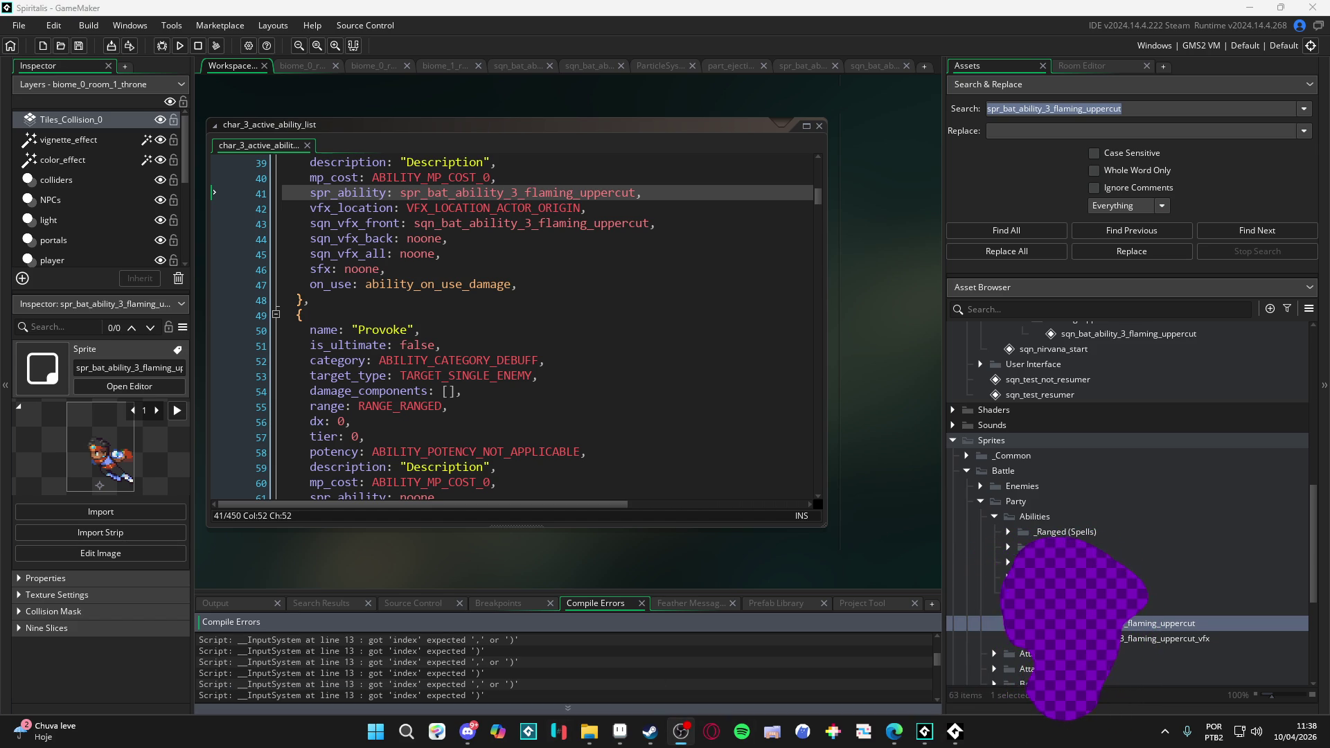
- Run the project build again
left_click(178, 47)
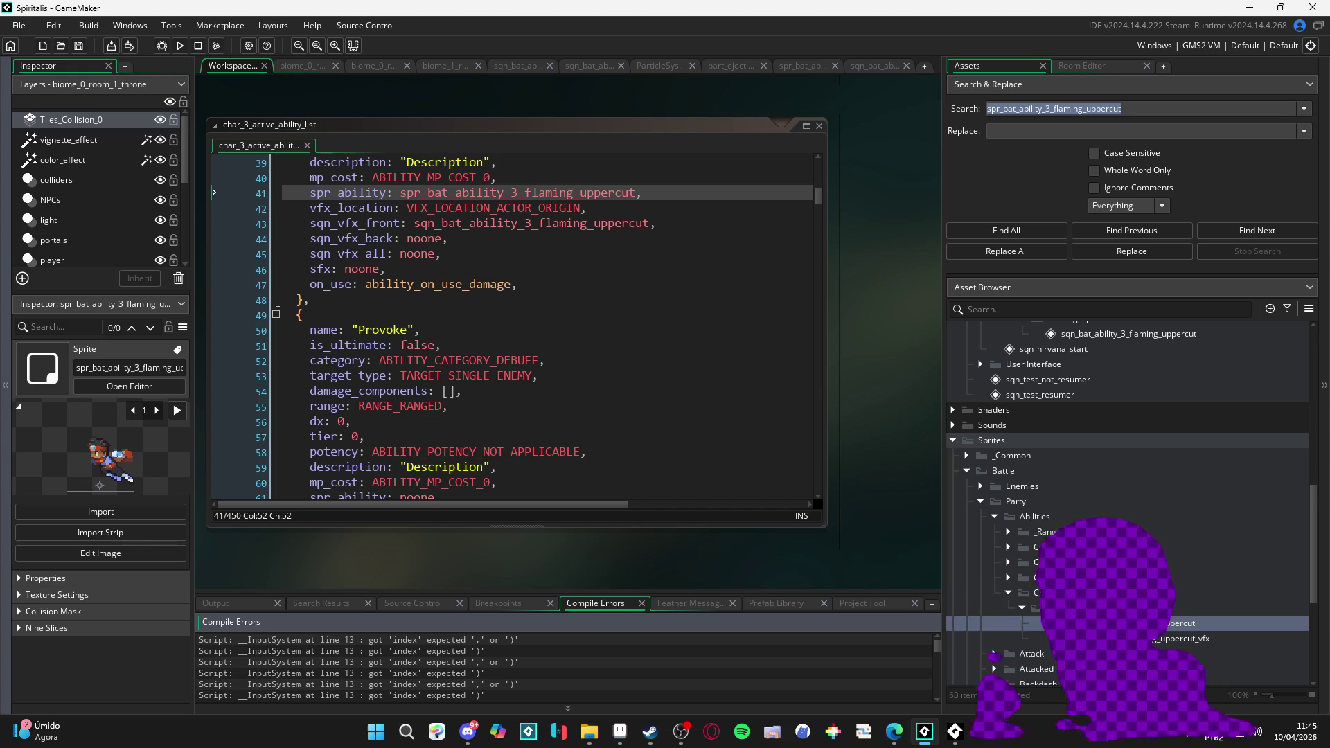
- Return focus to the ability list code, build with F5, and view the build log output
left_click(701, 391)
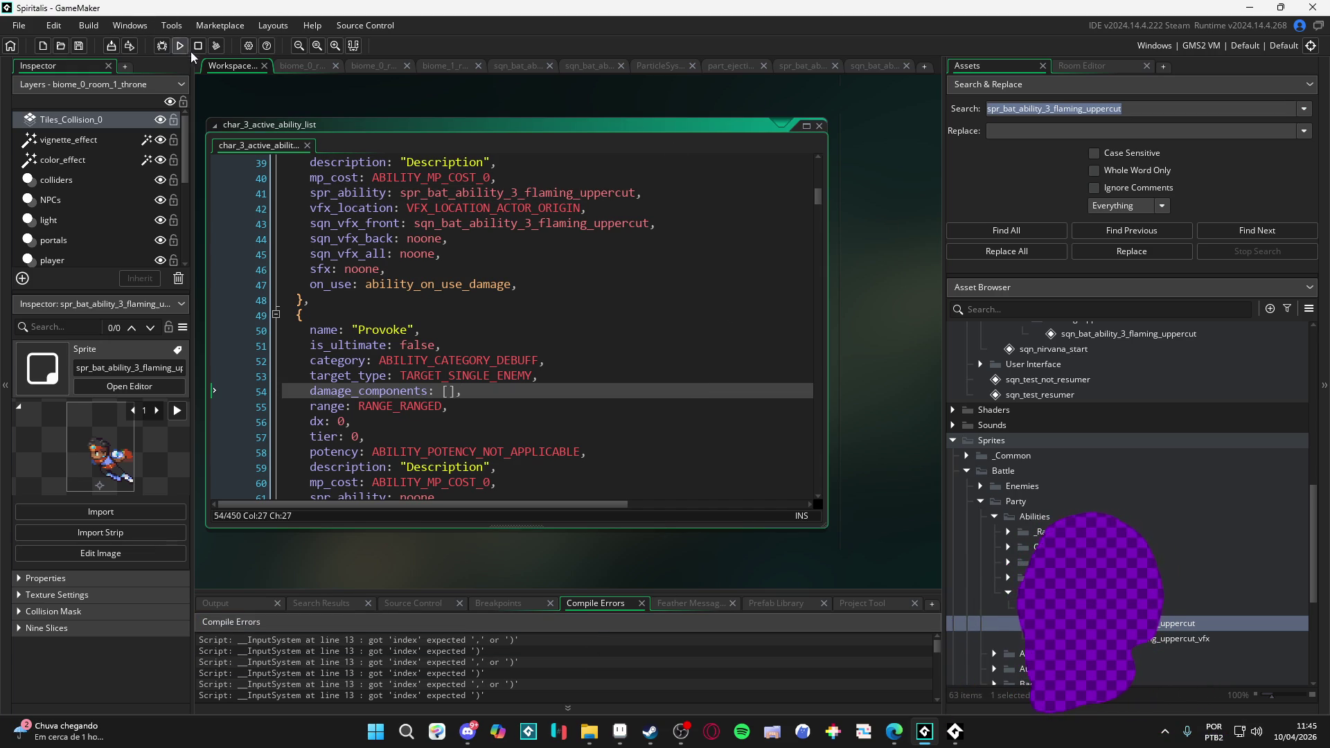
left_click(395, 317)
key("F5")
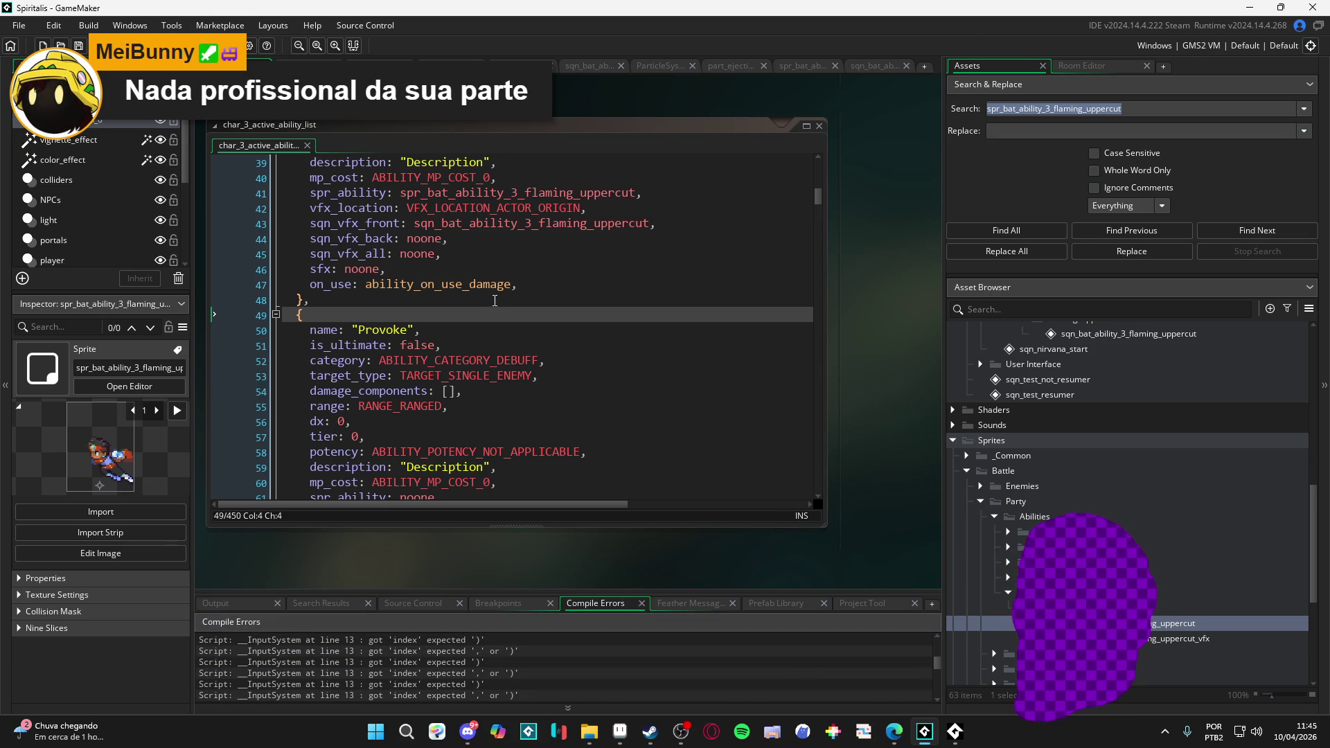
scroll(818, 555, "down", 3)
scroll(837, 481, "up", 4)
left_click(253, 604)
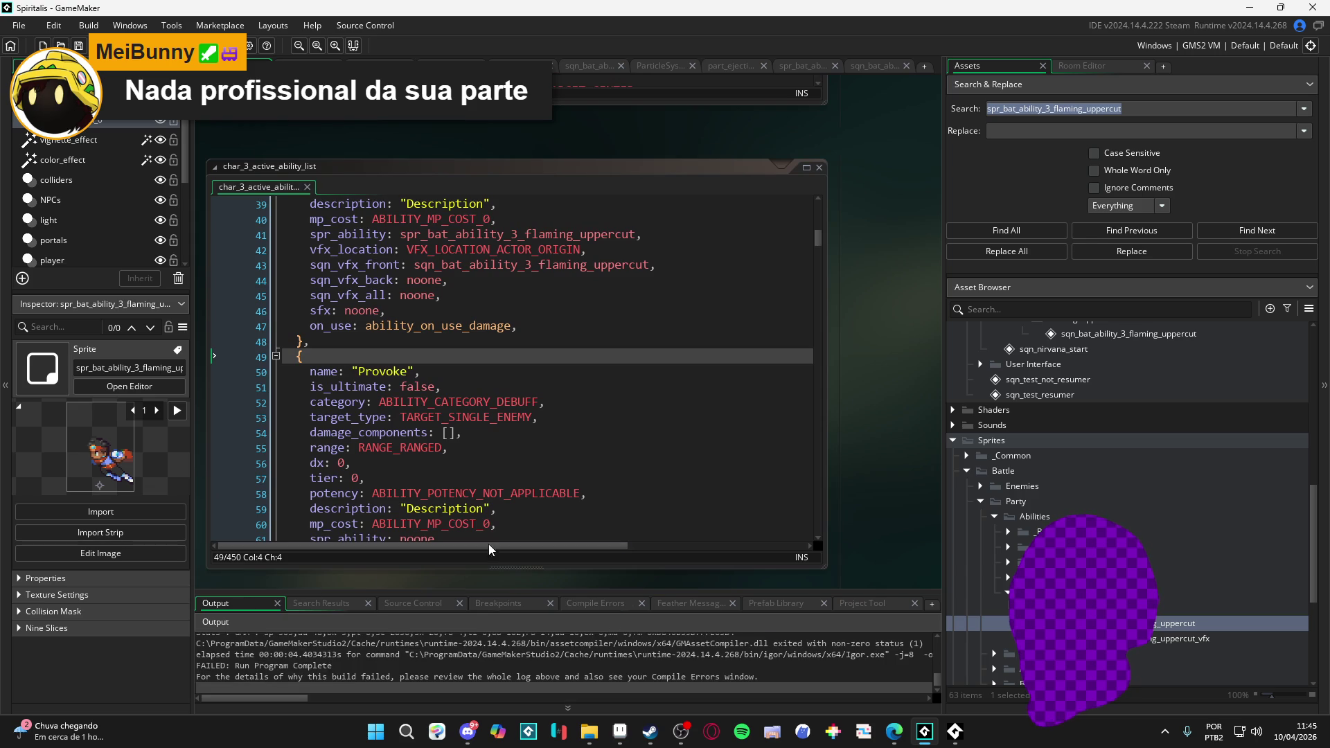
left_click(638, 294)
scroll(638, 293, "down", 2)
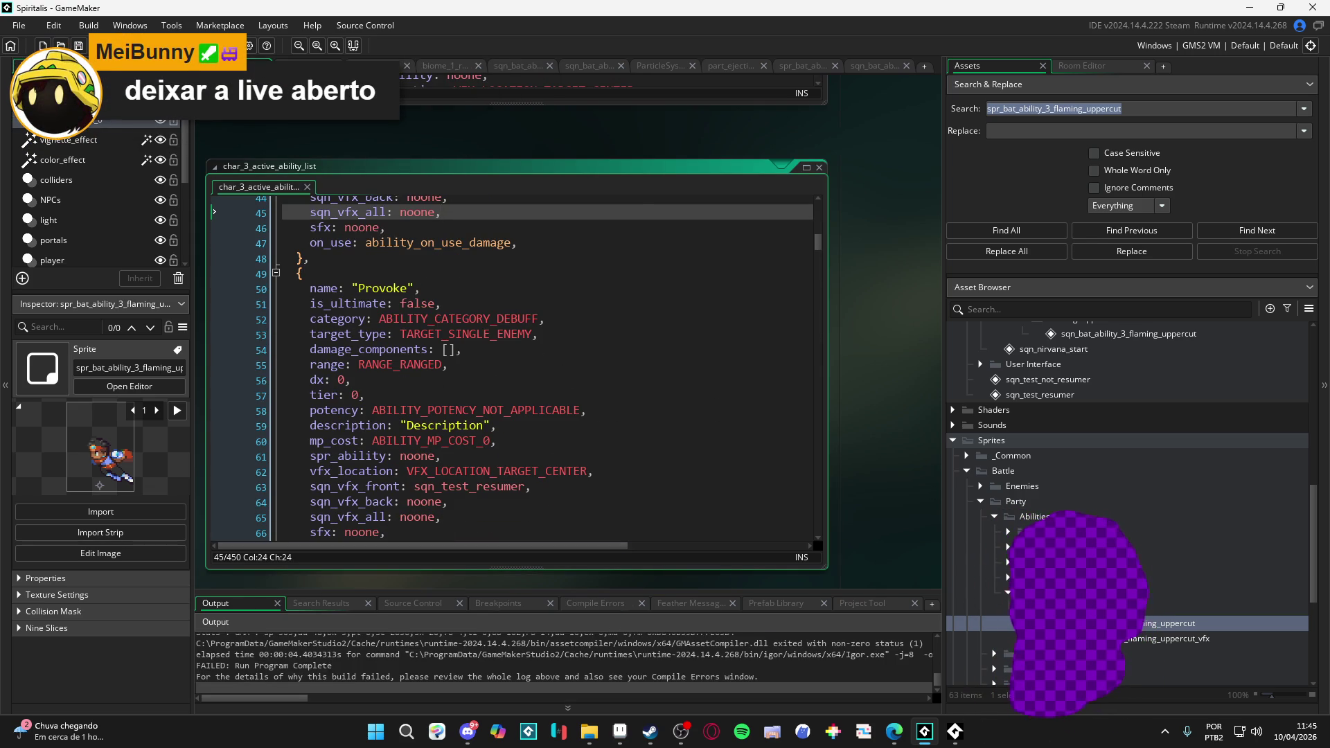
left_click(895, 732)
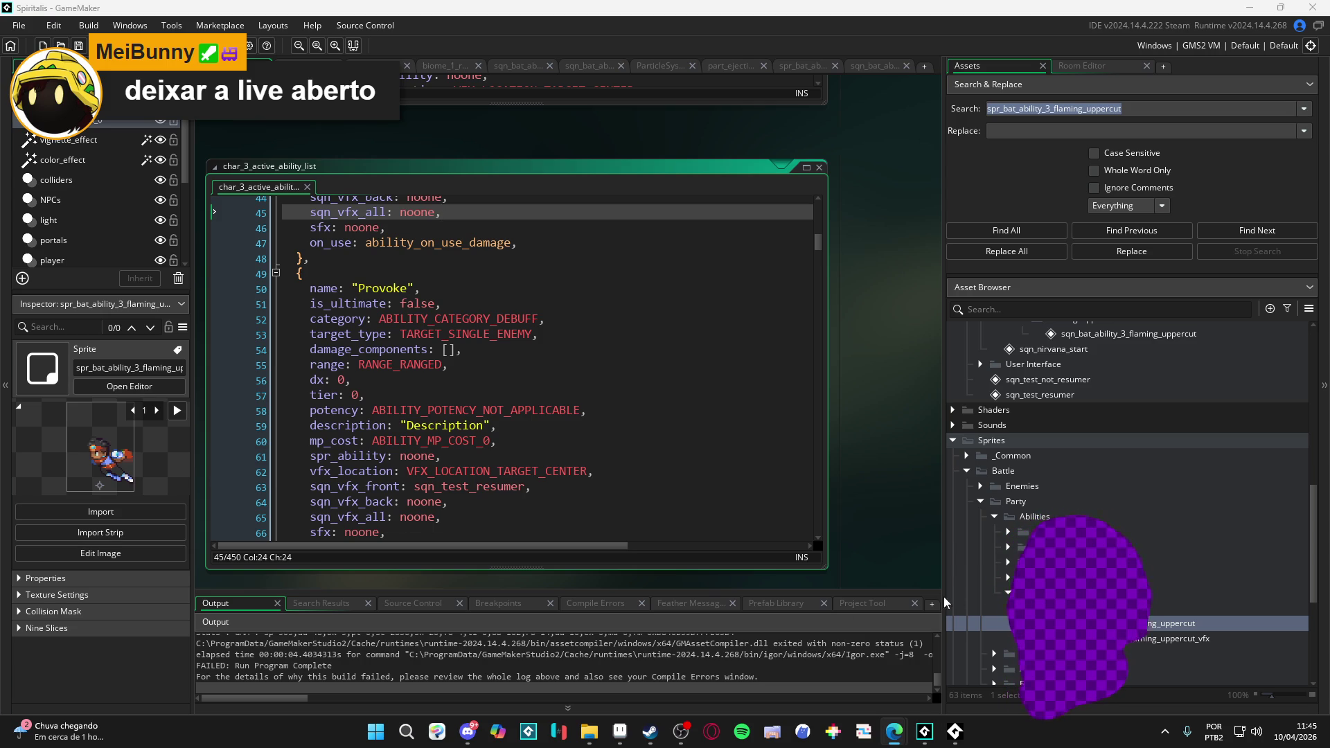
left_click(1174, 623)
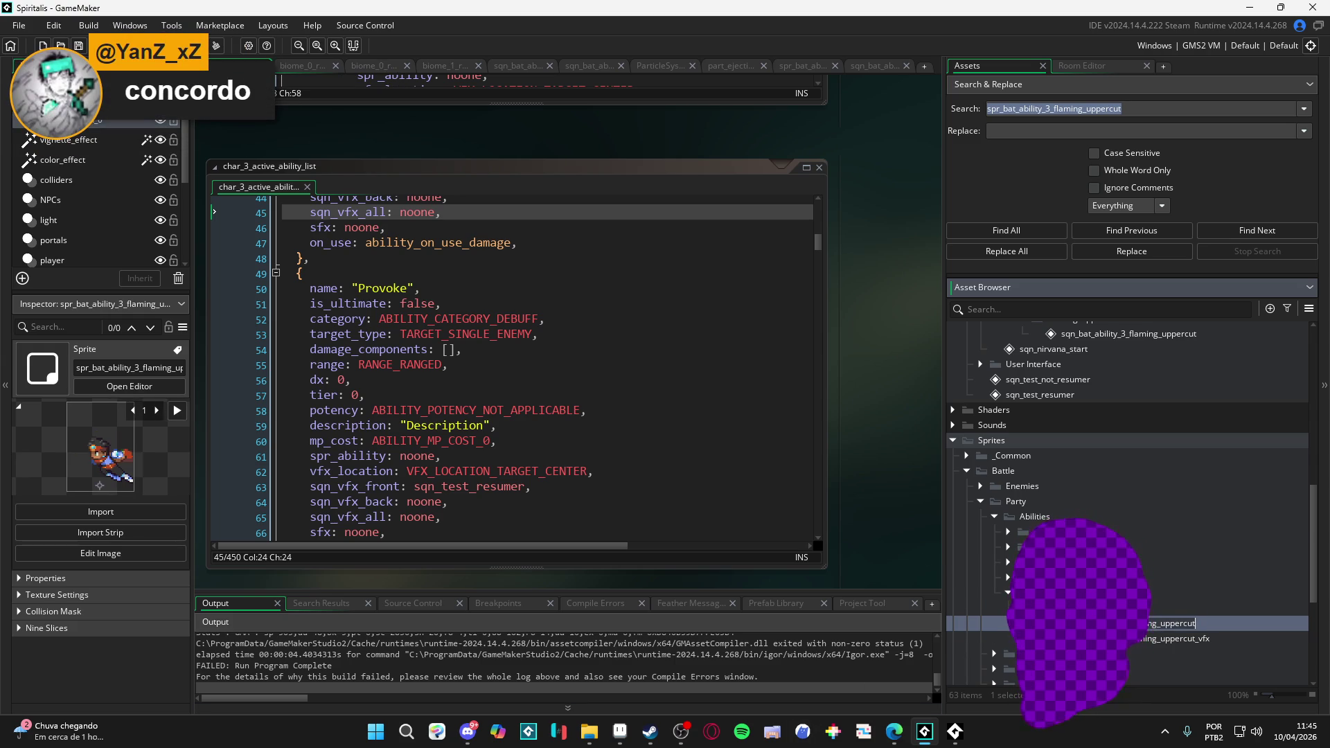
left_click(483, 319)
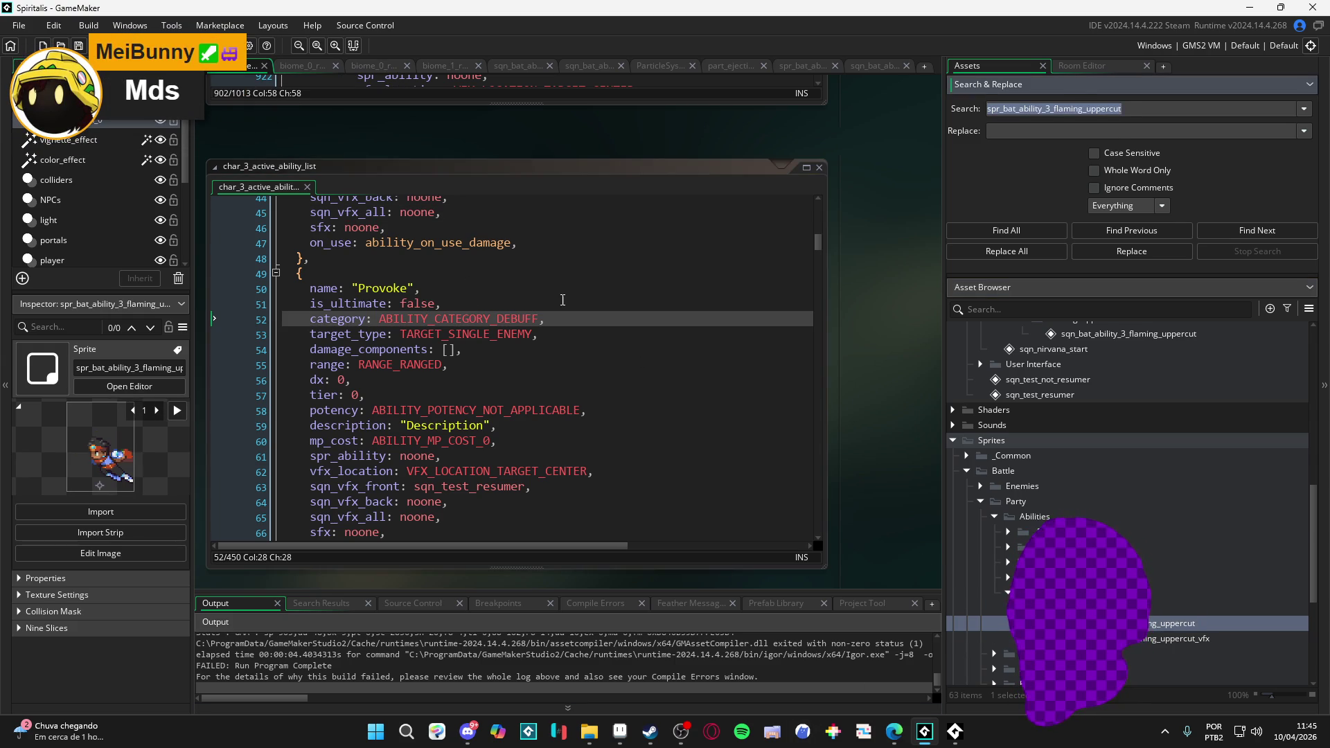
left_click(562, 299)
mouse_move(945, 306)
left_mouse_down()
mouse_move(988, 306)
mouse_move(966, 306)
left_mouse_up()
left_click(644, 348)
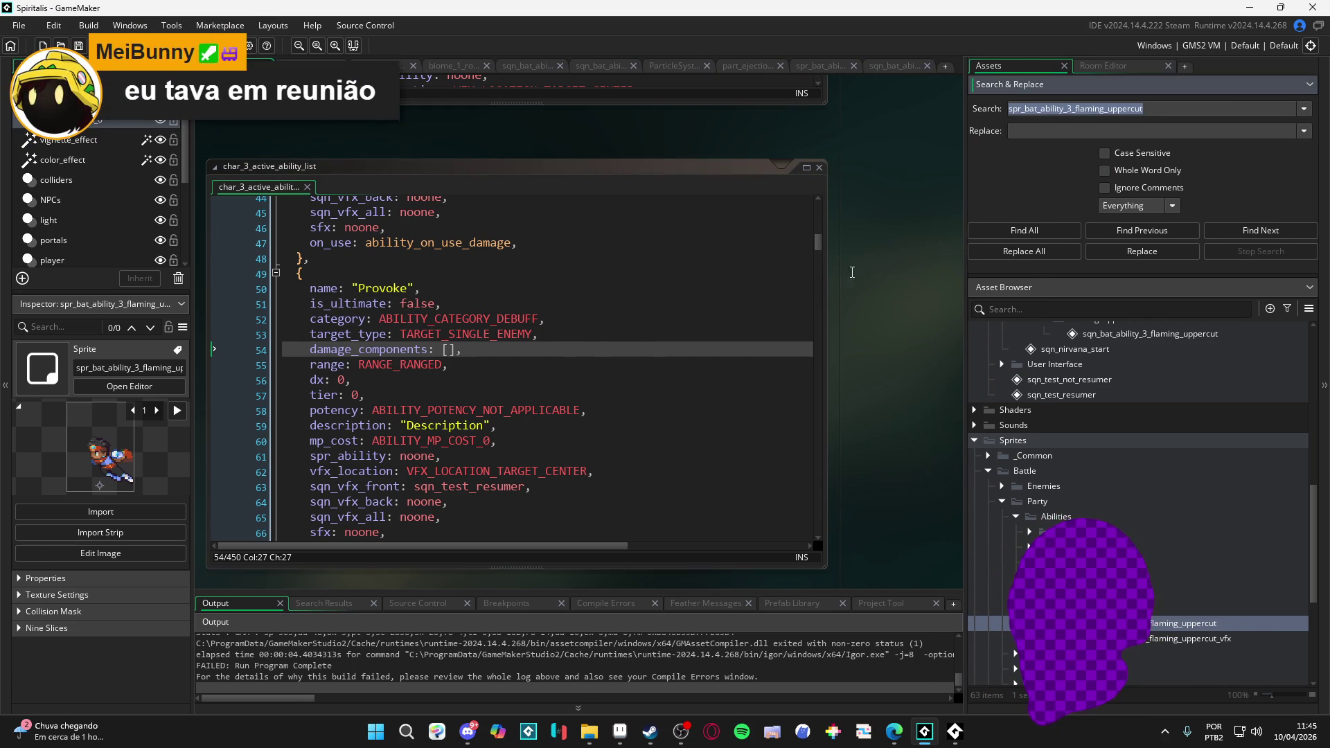
- Paste the correct sprite name over the misspelled one on line 93 of obj_bat_battler's Create event
left_click(1034, 229)
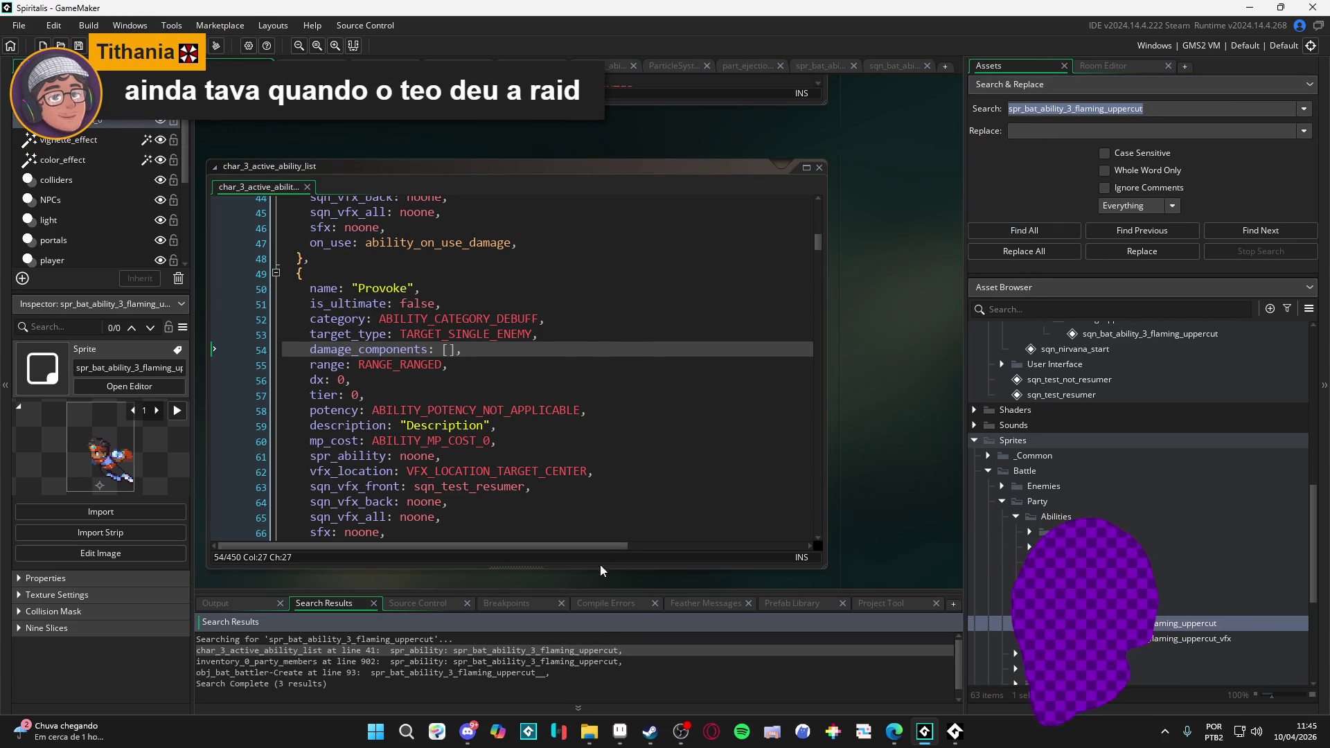
double_click(553, 674)
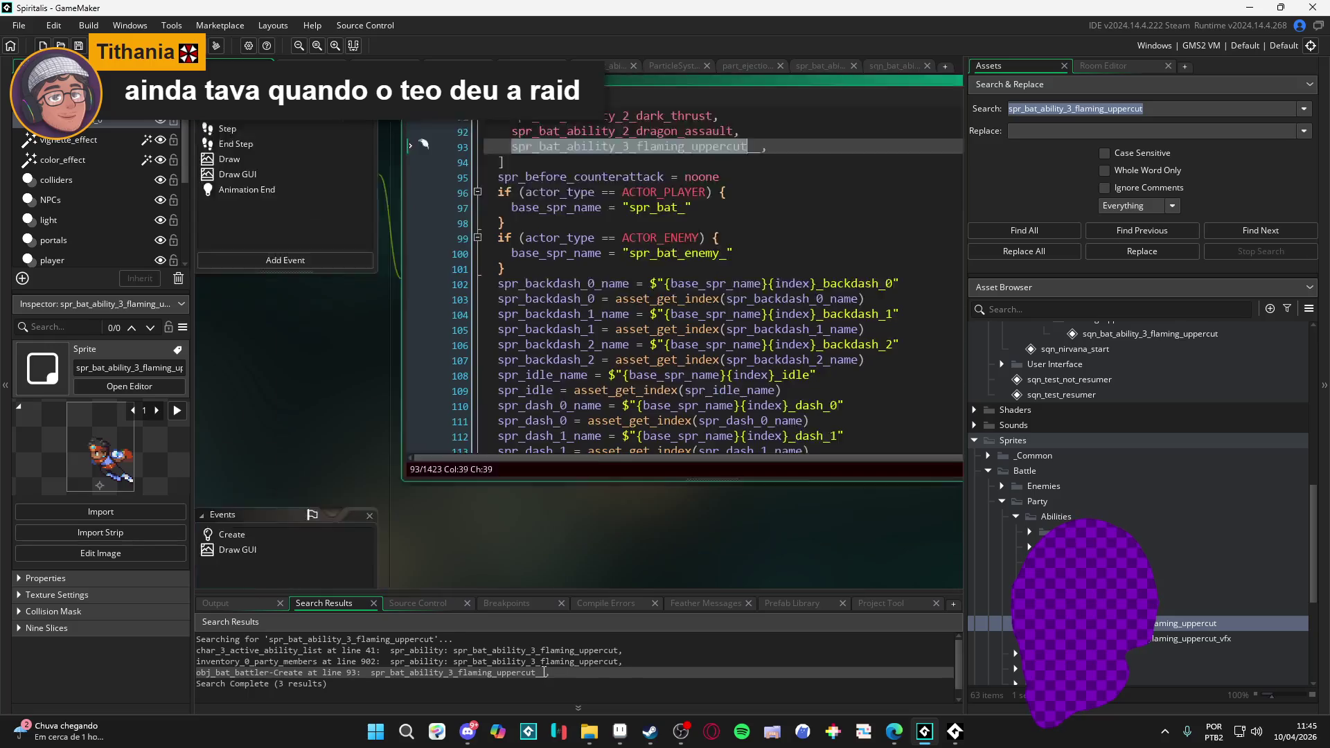
left_click_drag(767, 195, 513, 194)
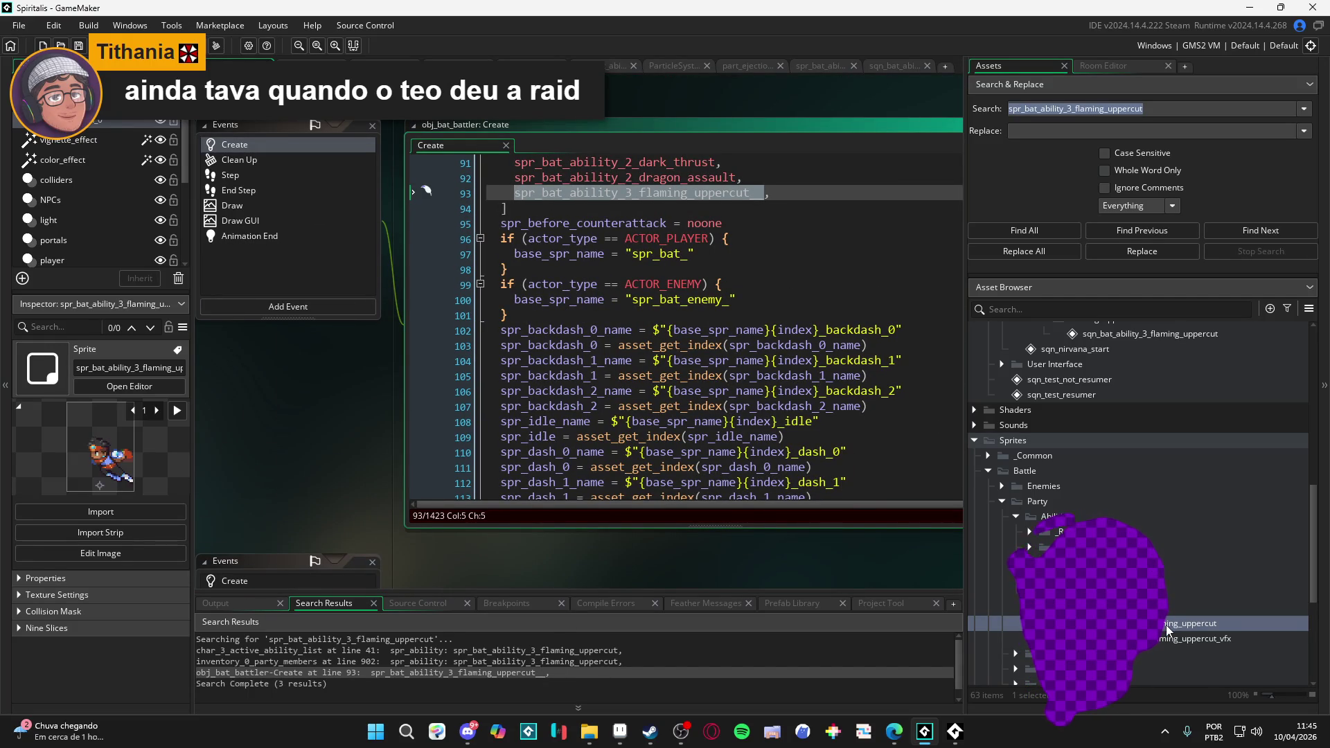
type("spr_bat_ability_3_flaming_uppercut")
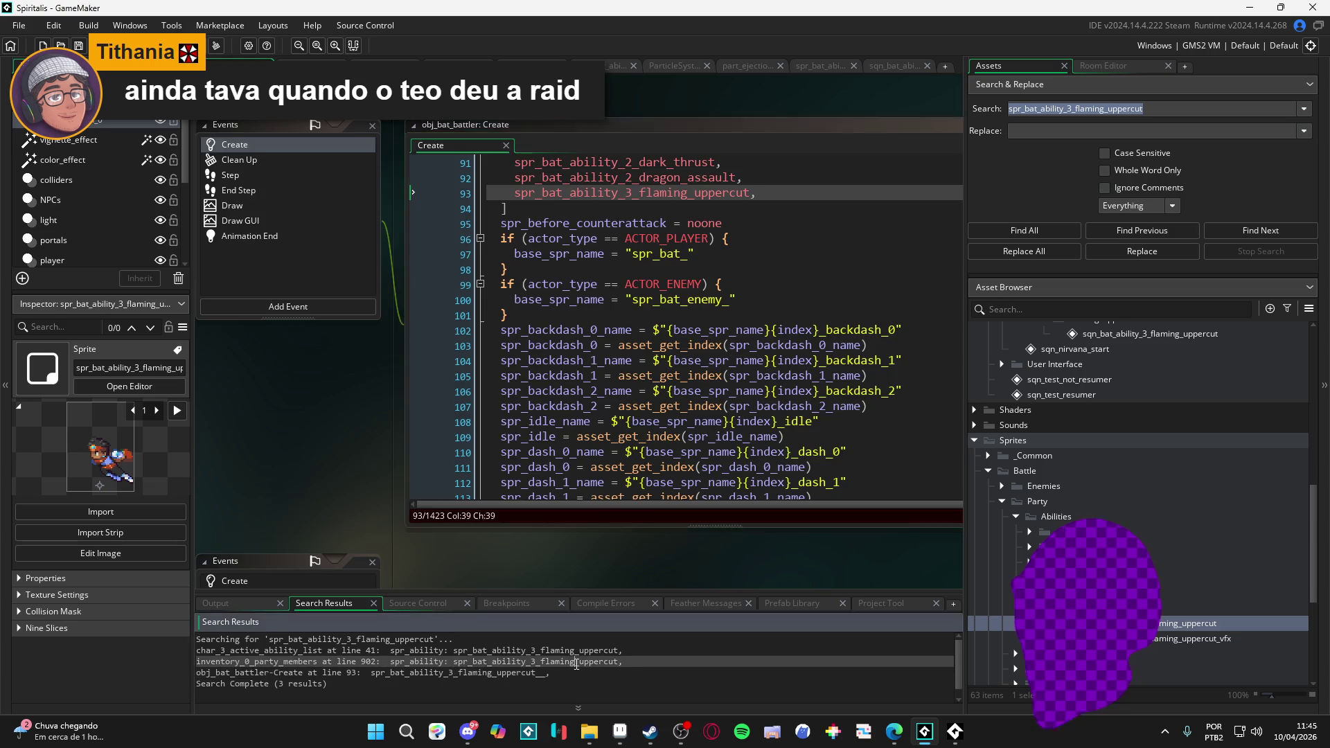
- Review the inventory_0_party_members and char_3_active_ability_list matches, then rebuild with F5
double_click(554, 661)
double_click(581, 650)
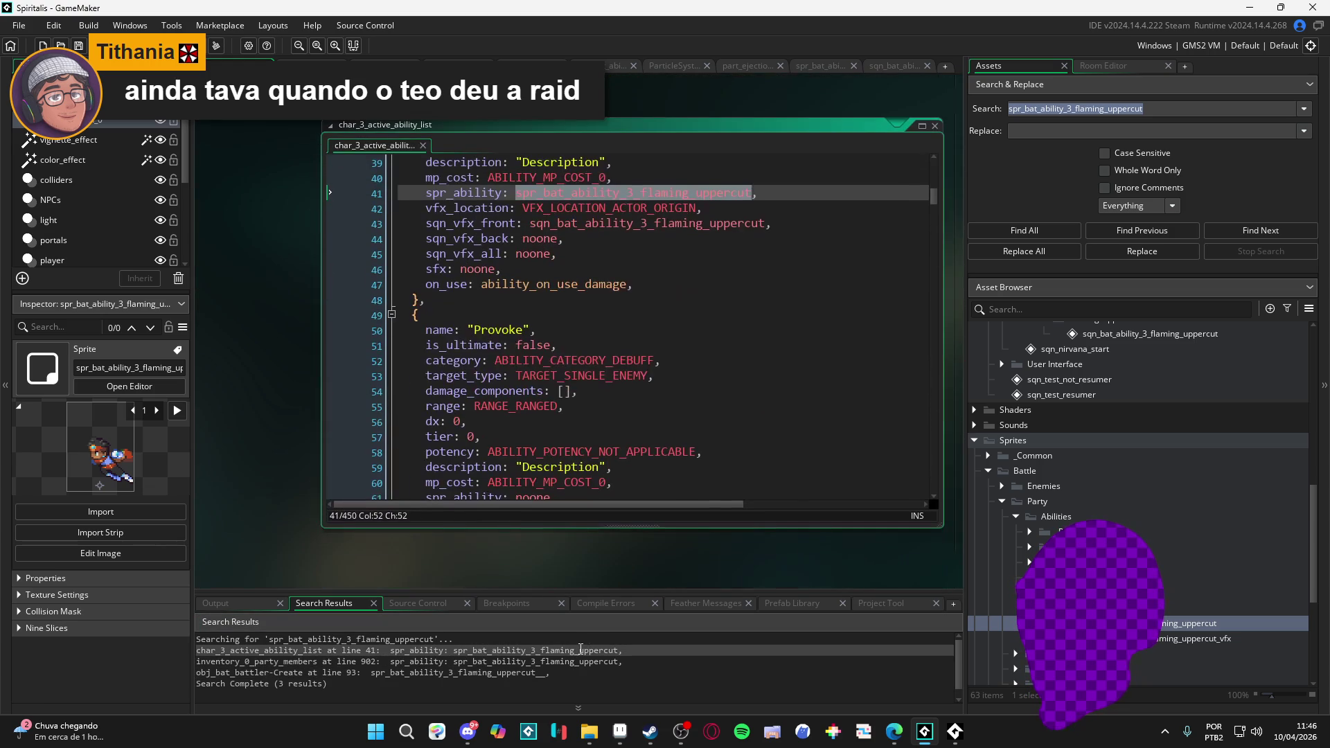
left_click(614, 362)
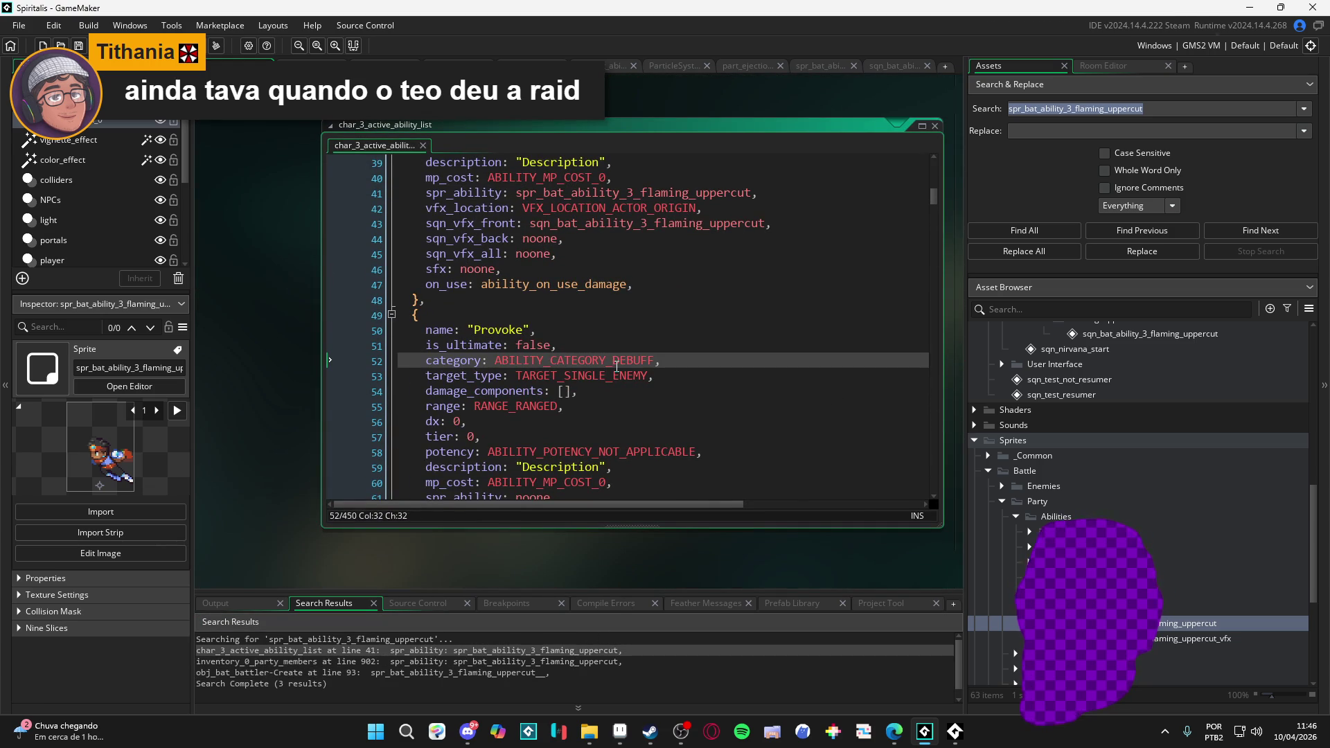
key("F5")
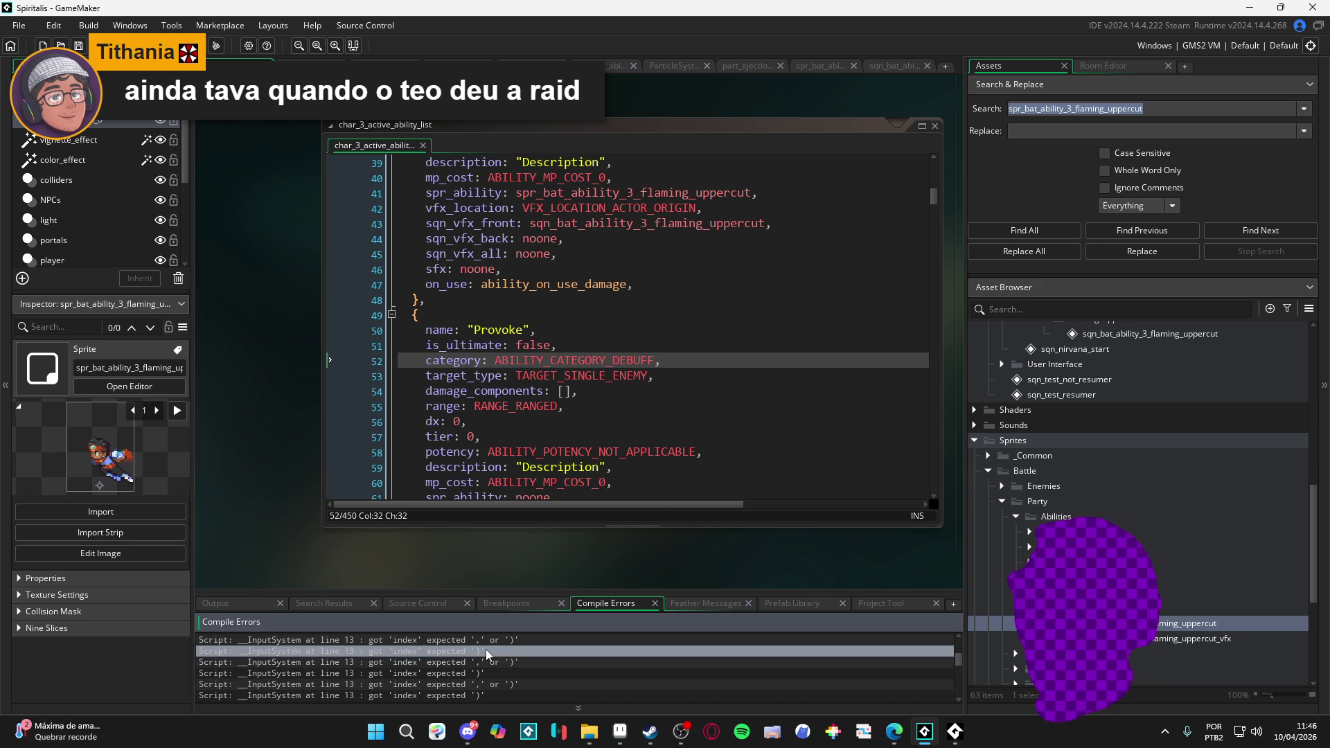
- Jump from the first compile error to its source line in the __InputSystem script
scroll(495, 646, "down", 1)
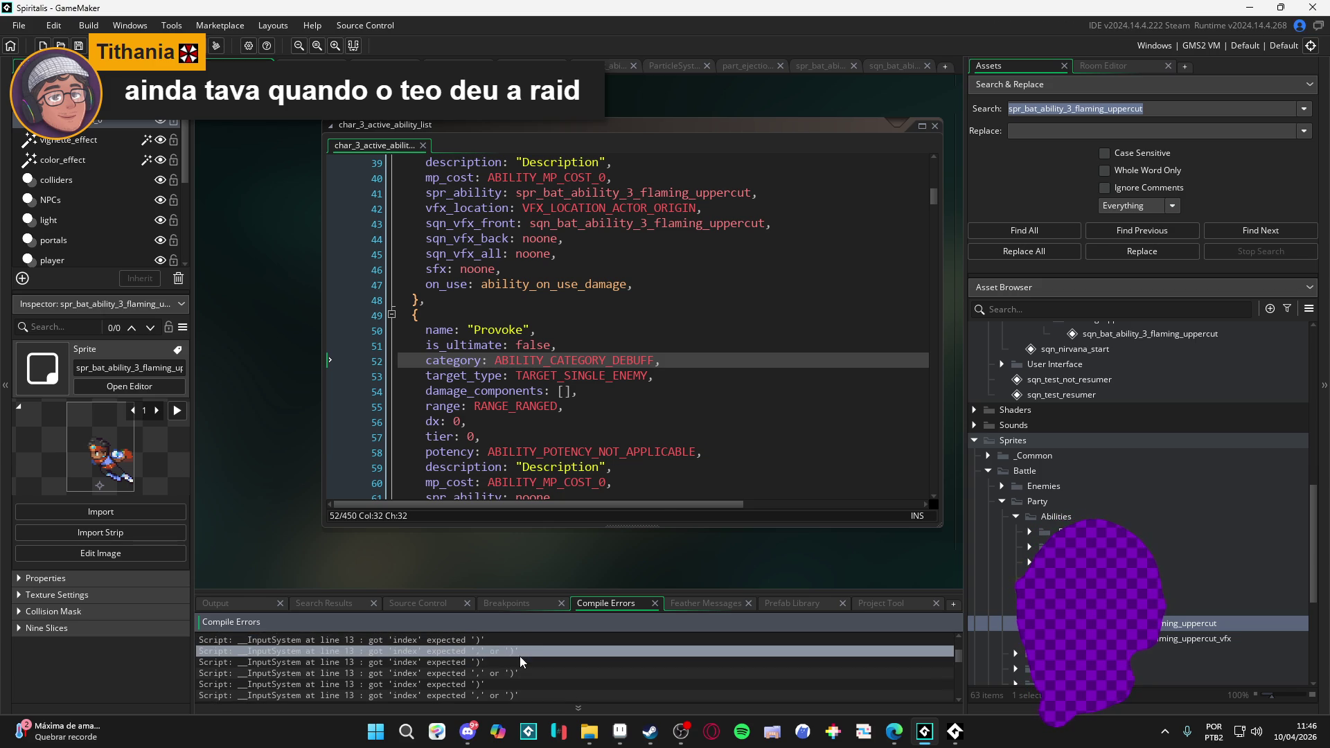
left_click(654, 360)
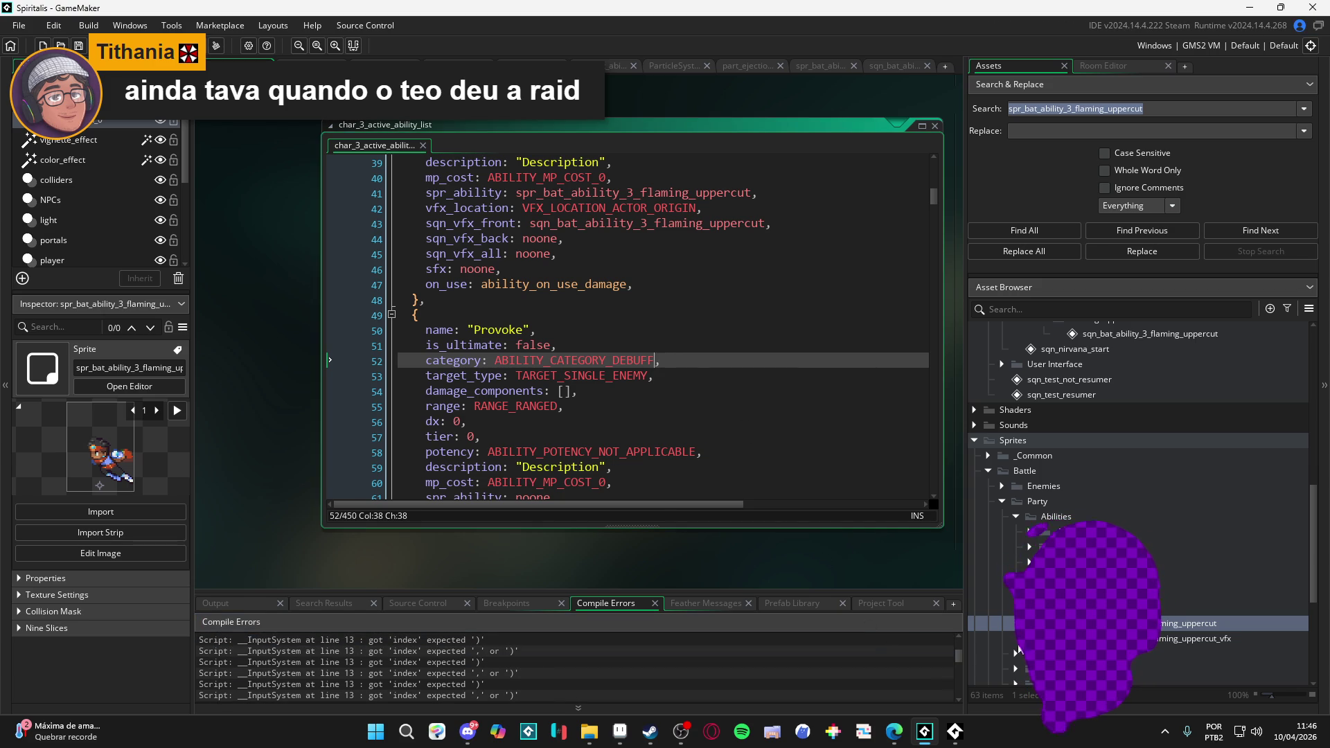
double_click(459, 639)
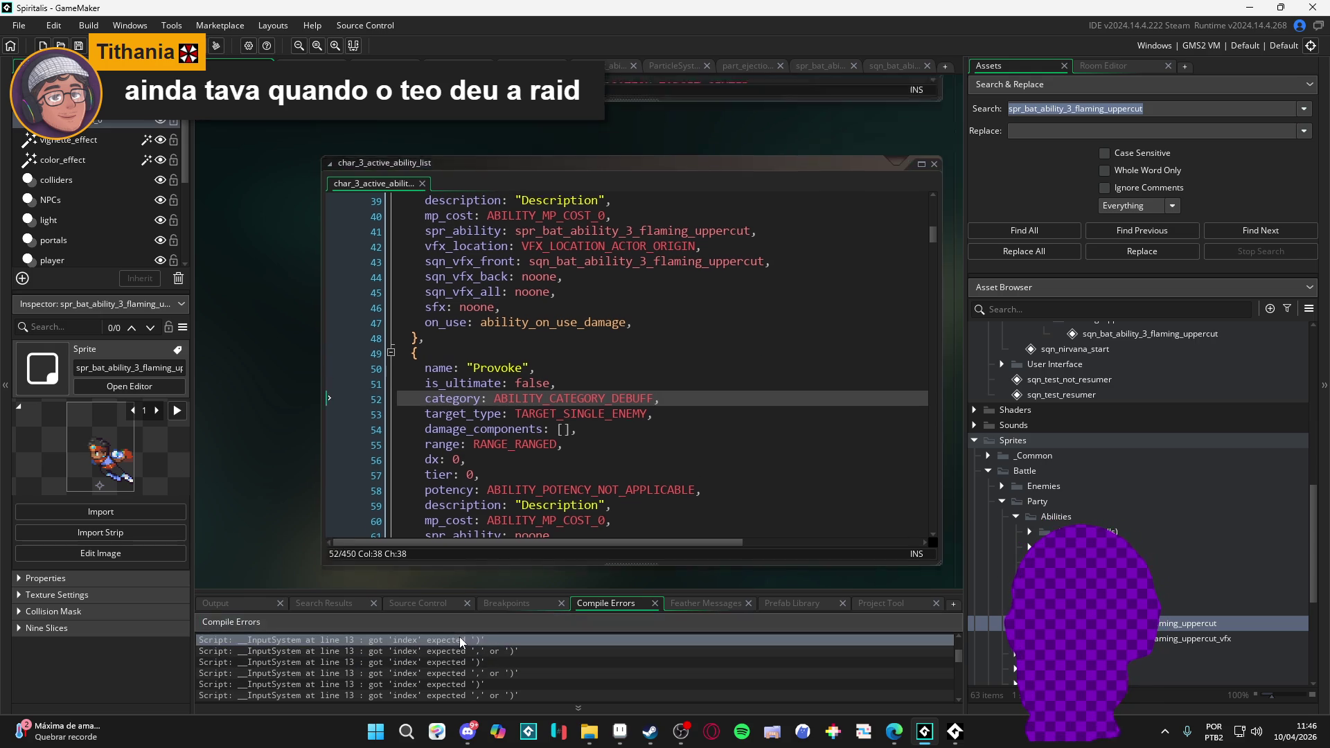
scroll(686, 332, "down", 2)
left_click(691, 329)
scroll(690, 328, "down", 3)
scroll(913, 181, "up", 2)
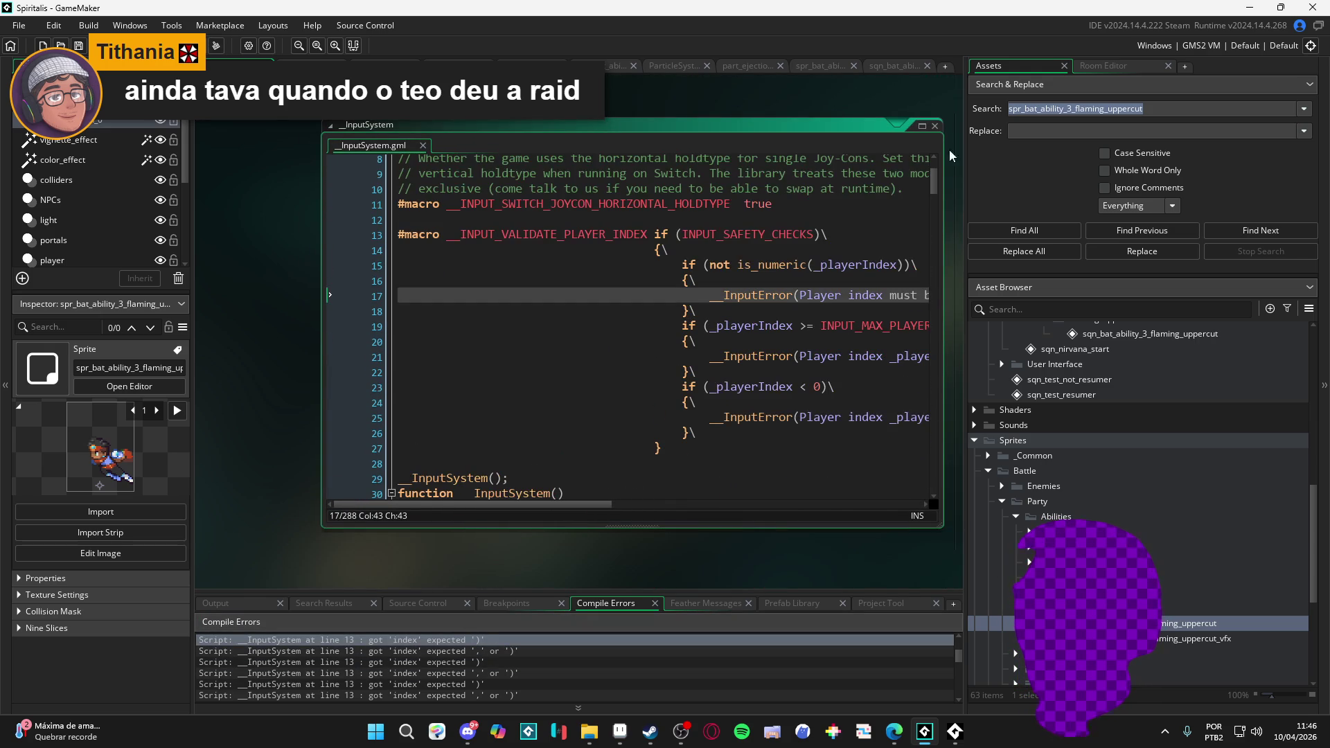
- Dock the input script in the main workspace, inspect lines 13–27, then start a Start-menu search
left_click(922, 127)
mouse_move(541, 387)
left_mouse_down()
mouse_move(974, 198)
mouse_move(900, 186)
left_mouse_up()
left_click(403, 390)
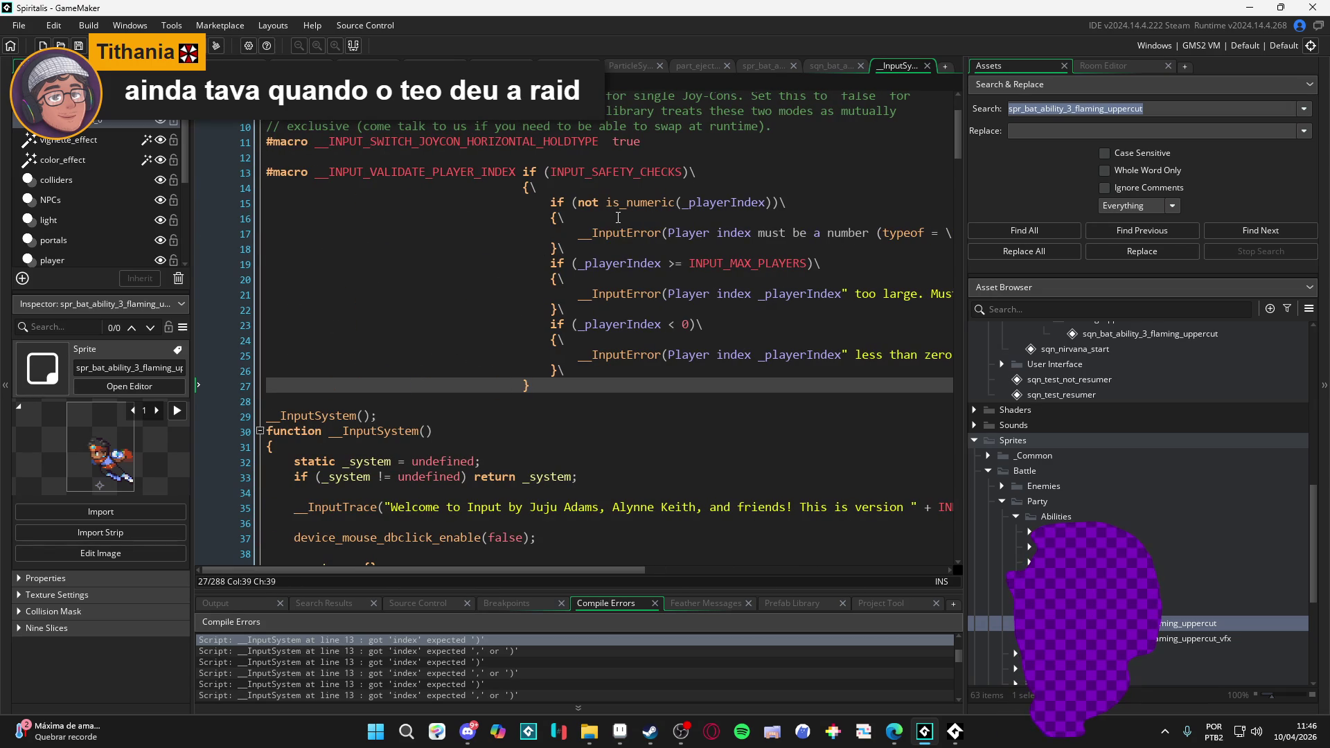
left_click(526, 385)
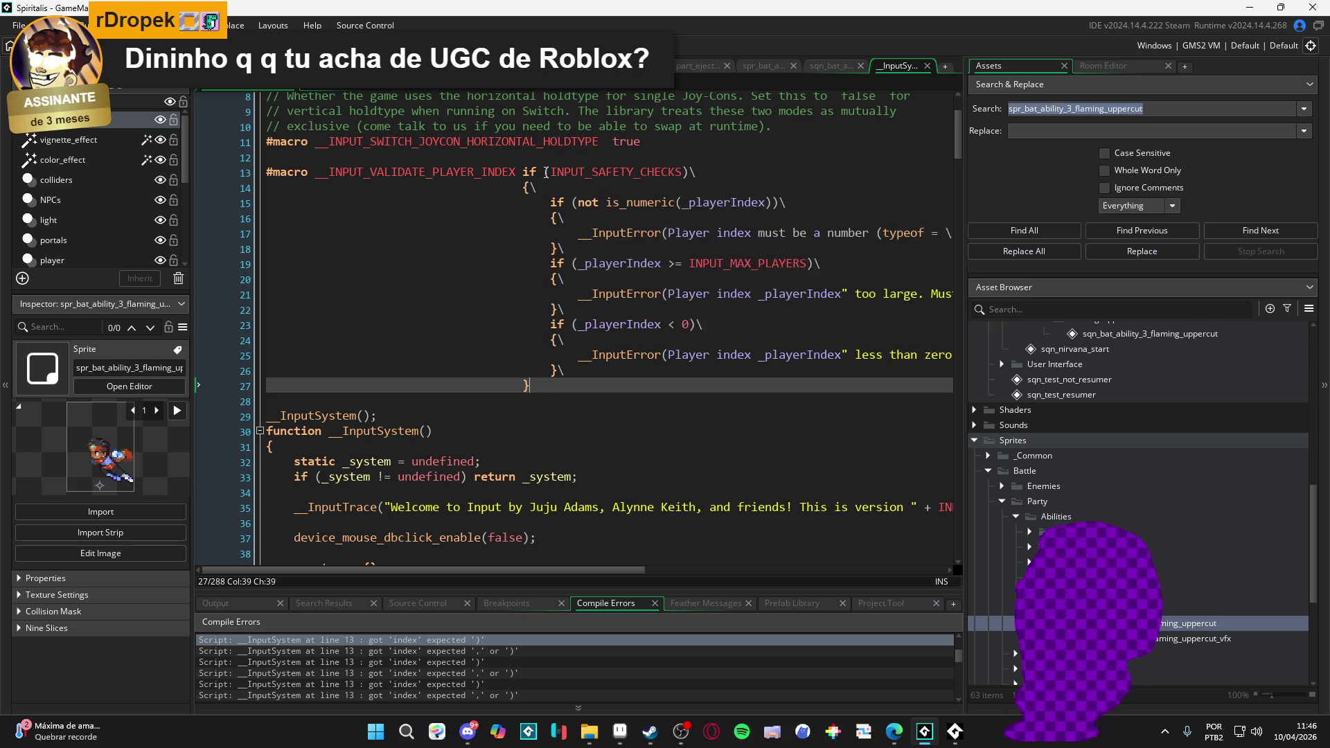
left_click(697, 171)
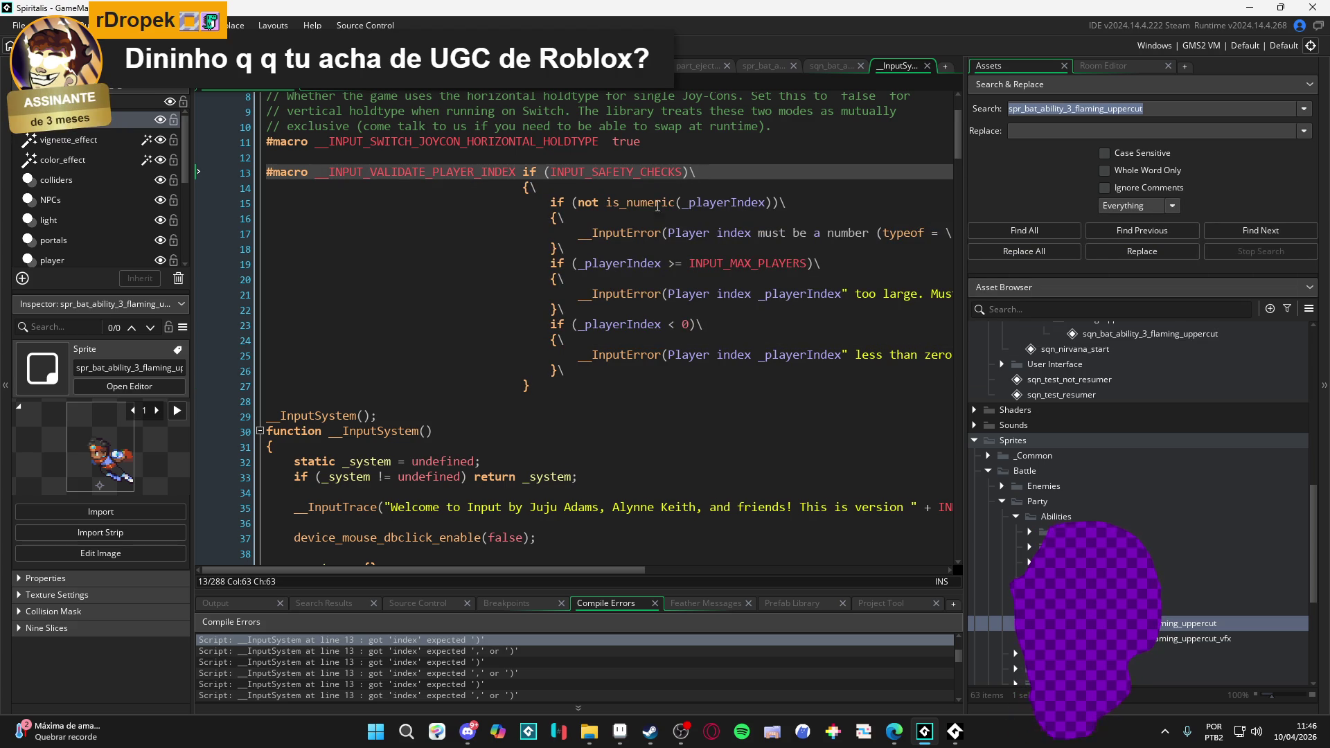
left_click(525, 386)
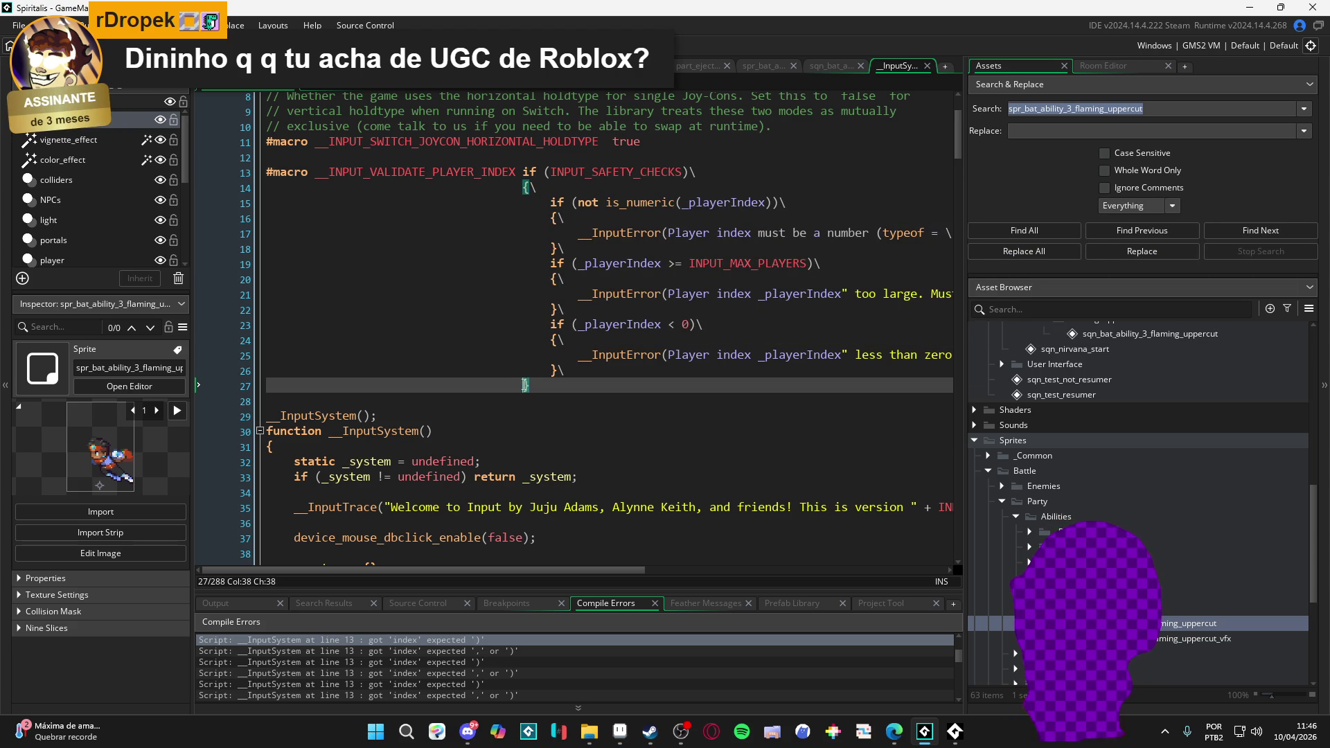
left_click(567, 374)
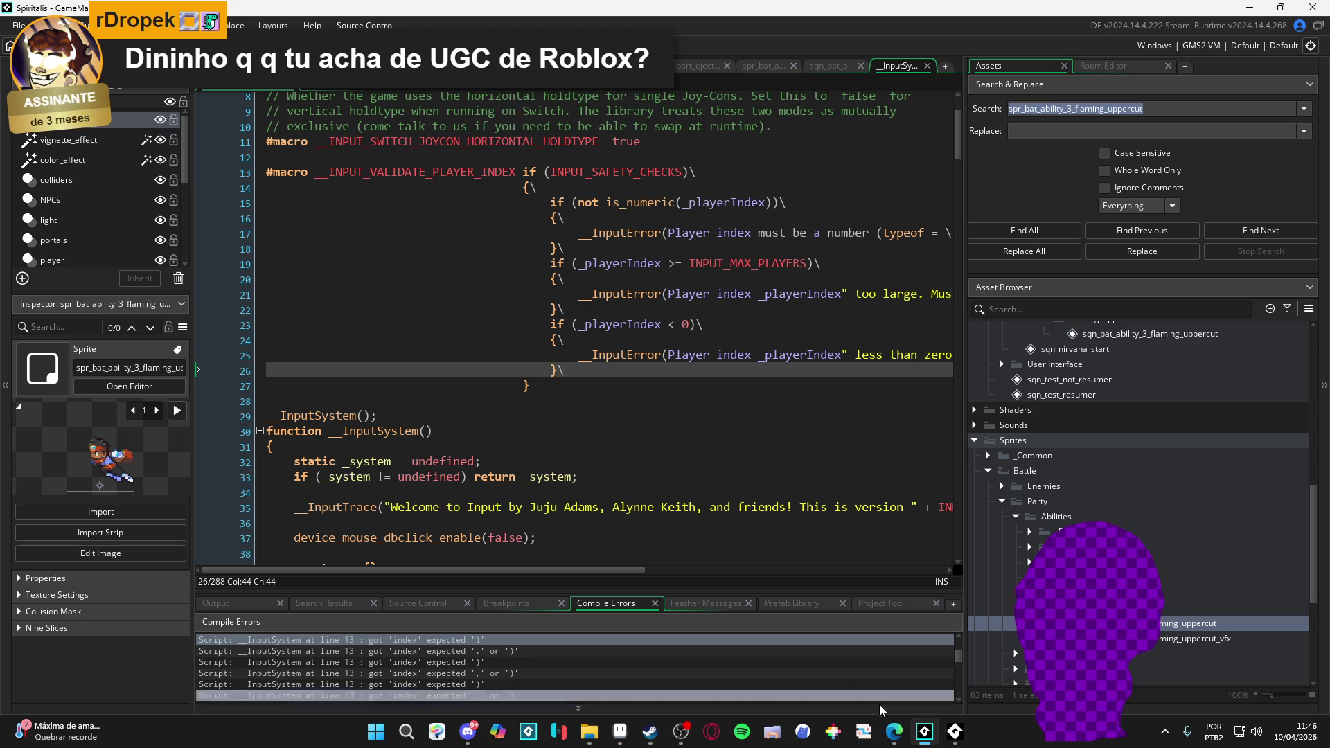
left_click(375, 733)
- Launch GitHub Desktop and select all 117 changed files
type("github desktop")
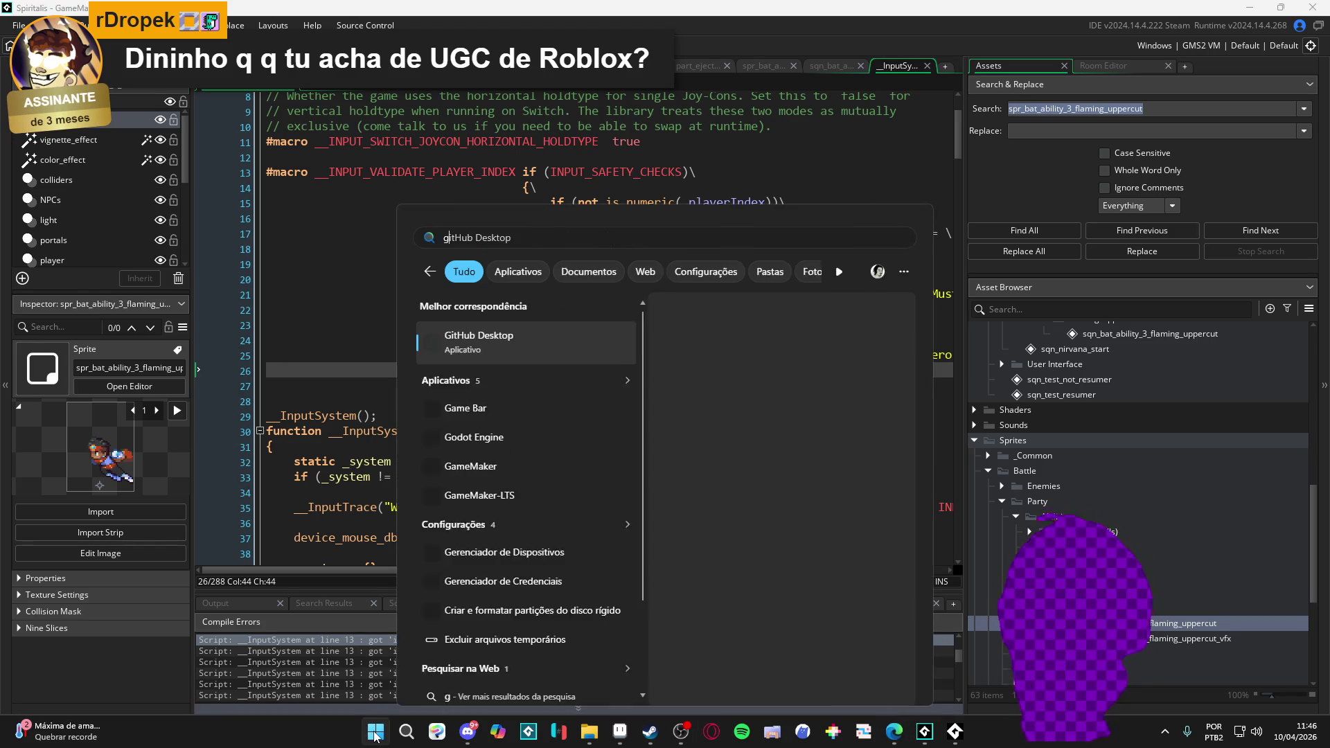
key("Return")
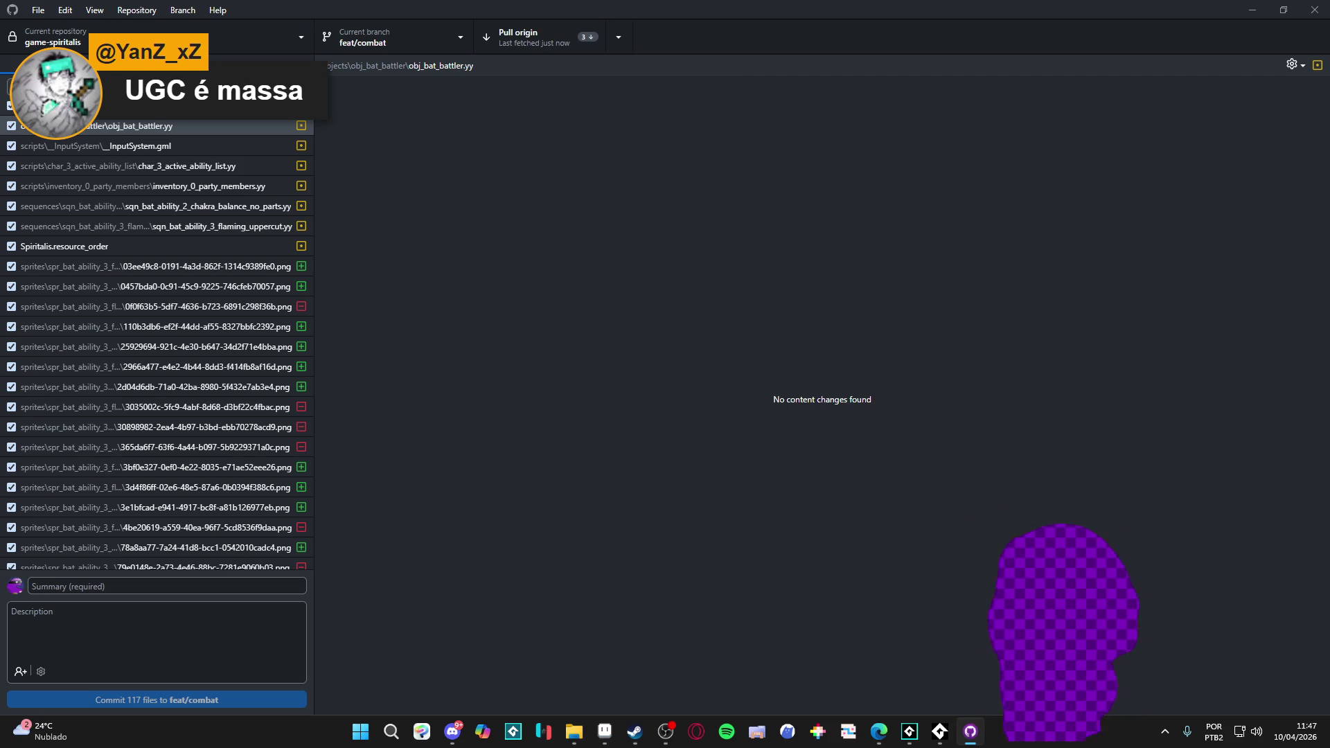
scroll(260, 128, "down", 10)
scroll(261, 132, "down", 10)
key("ctrl+a")
scroll(250, 545, "up", 20)
- Browse the diffs of changed files such as obj_bat_battler.yy and Spiritalis.resource_order
left_click(235, 269)
left_click(226, 305)
left_click(208, 224)
left_click(208, 169)
left_click(193, 125)
left_click(197, 144)
left_click(210, 169)
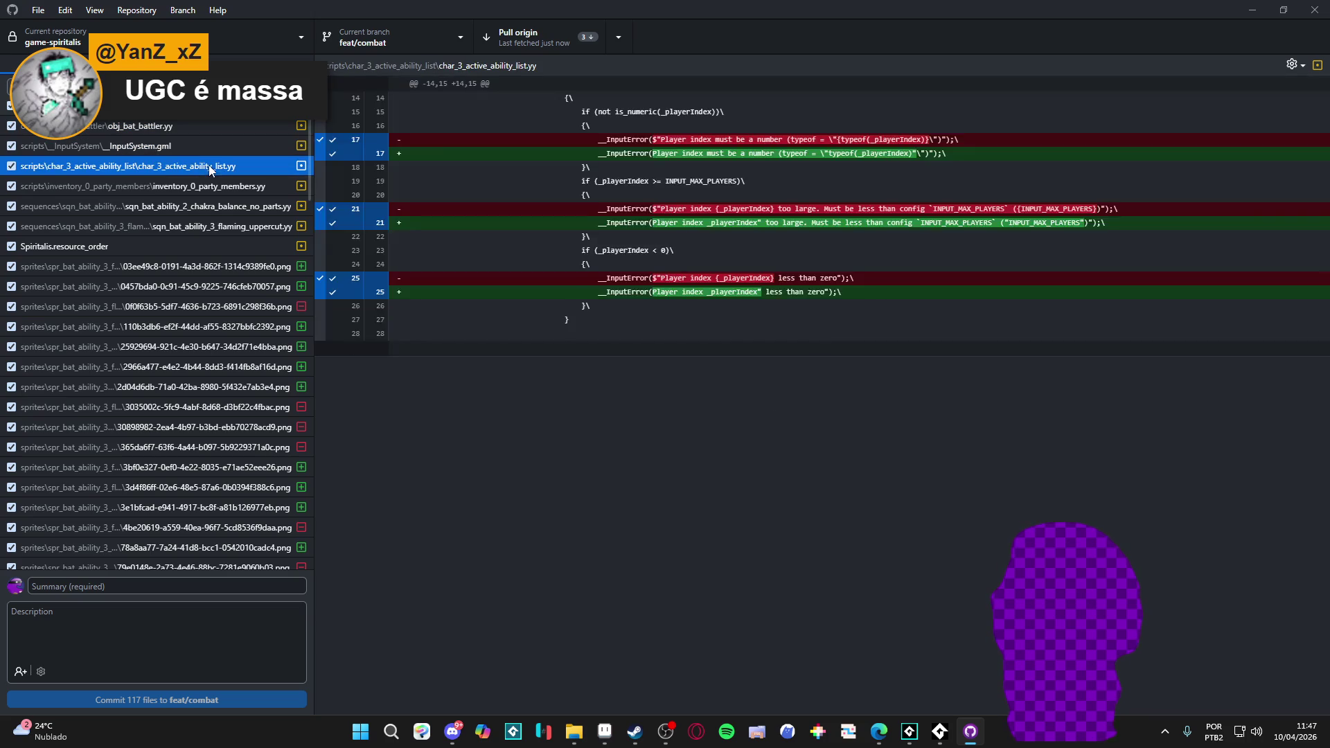
left_click(201, 187)
left_click(186, 247)
- Show the __InputSystem.gml diff with its rewritten error-message lines
key("alt+Tab")
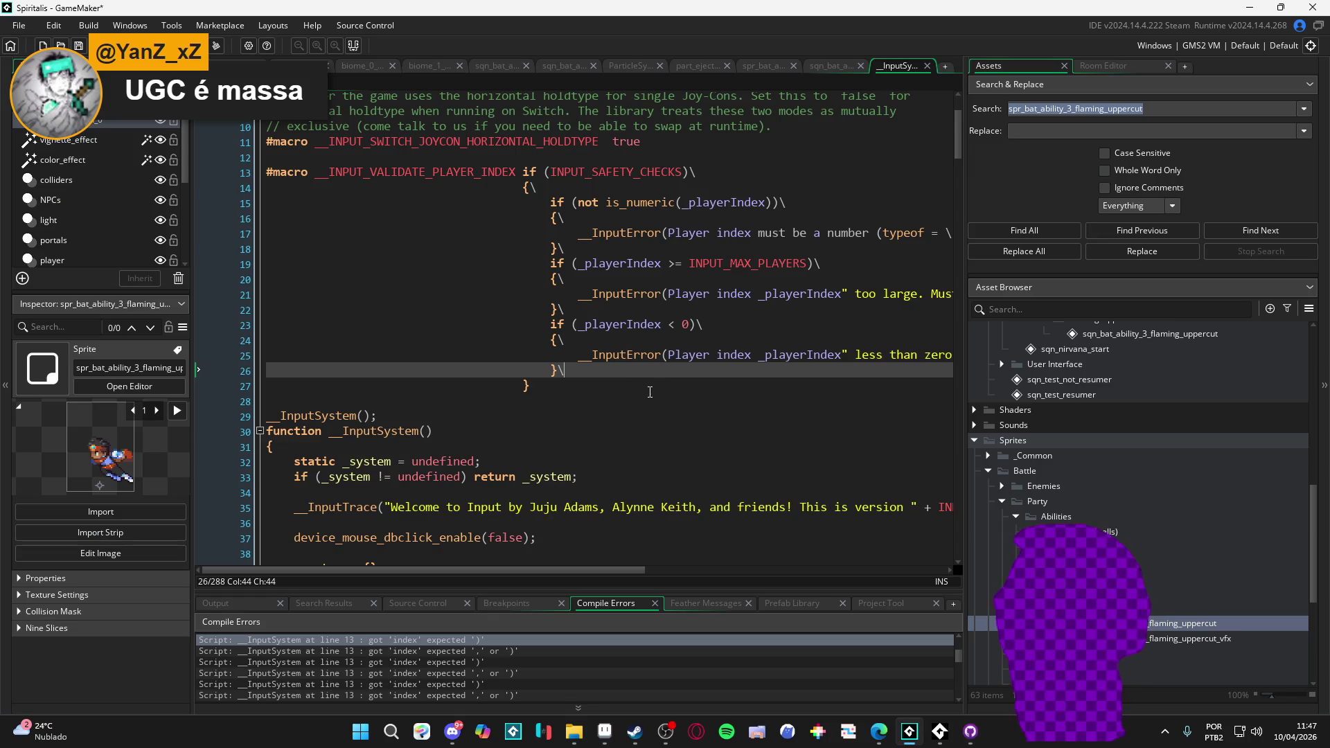
key("alt+Tab")
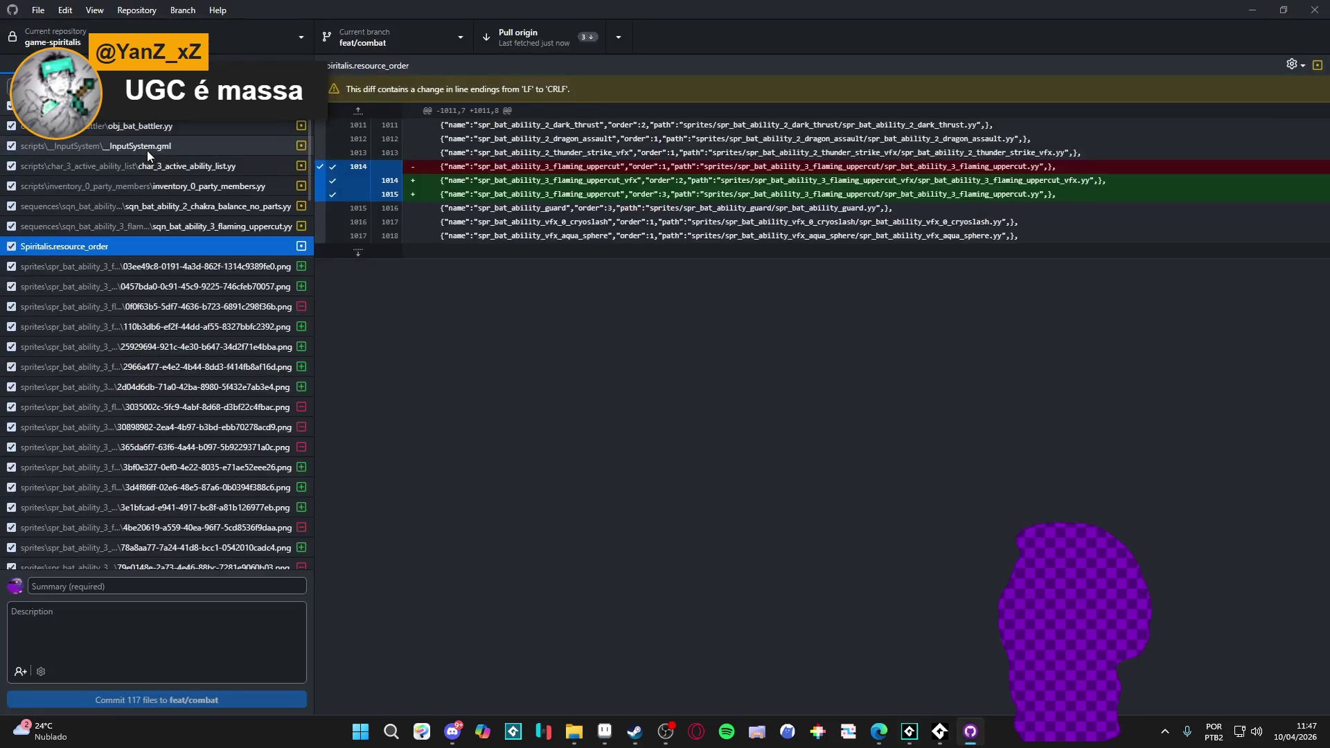
type("ing")
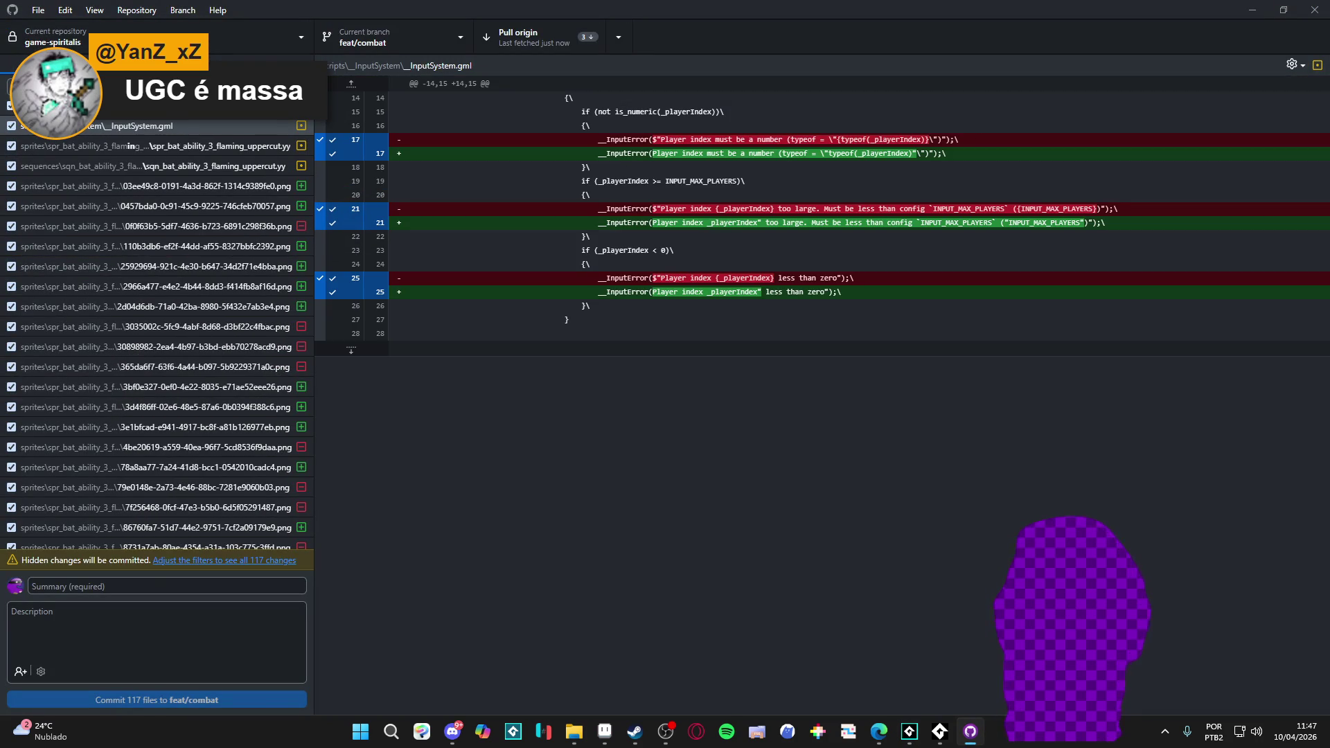
left_click(188, 124)
left_click(180, 145)
left_click(175, 131)
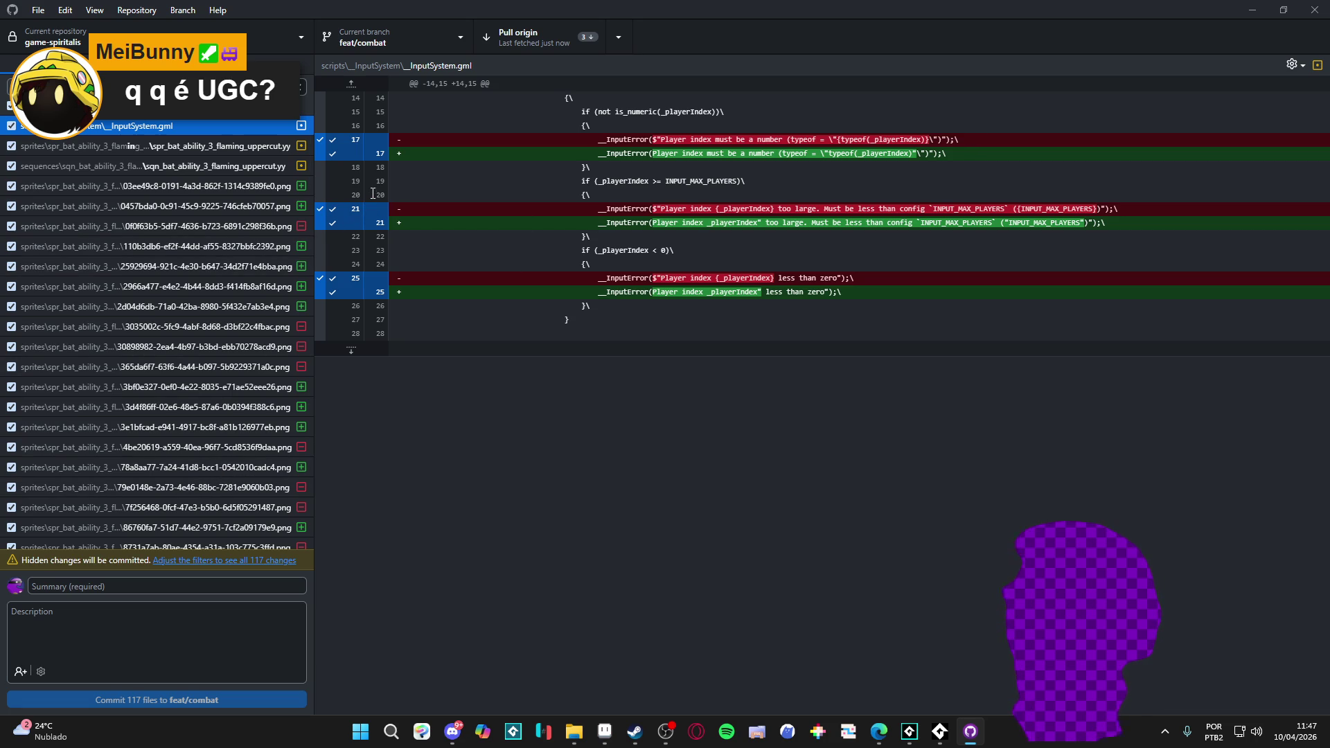
- Compare against the GameMaker code by scrolling sideways, then return to GitHub Desktop
left_click(1250, 9)
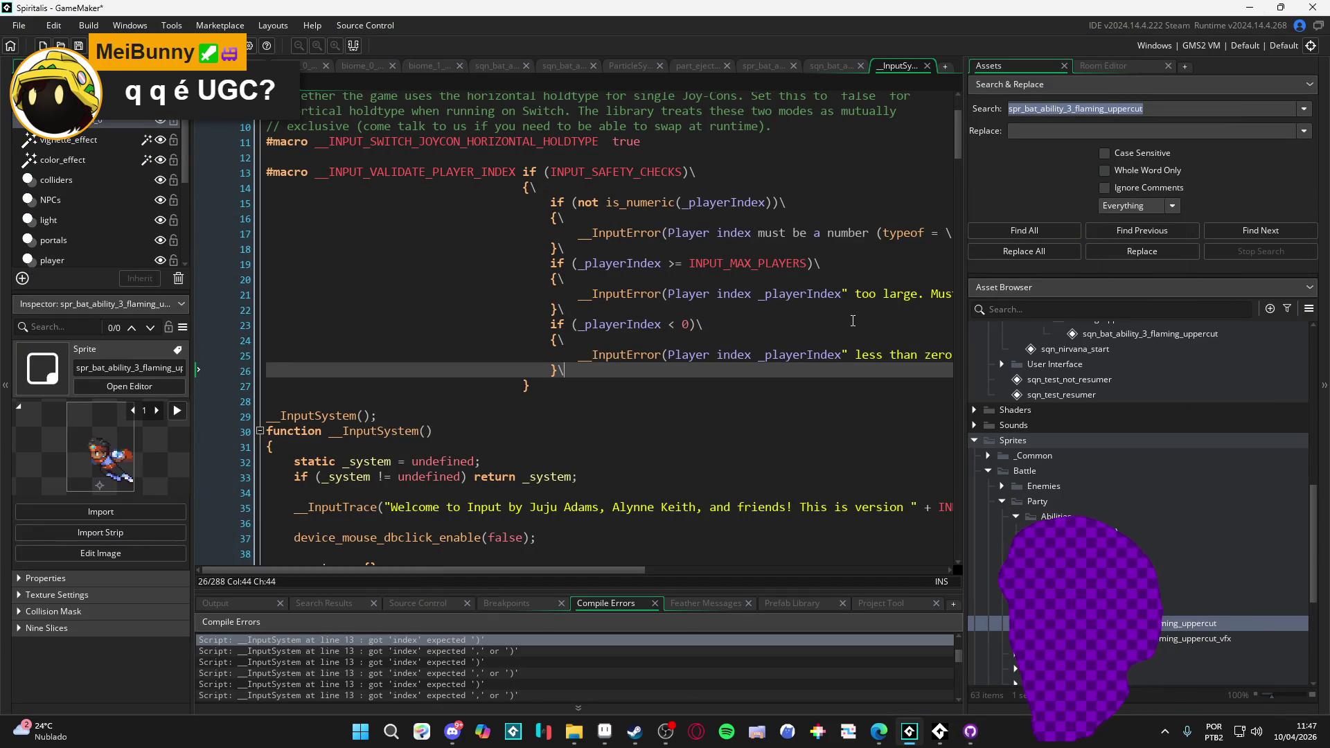
scroll(875, 359, "right", 5)
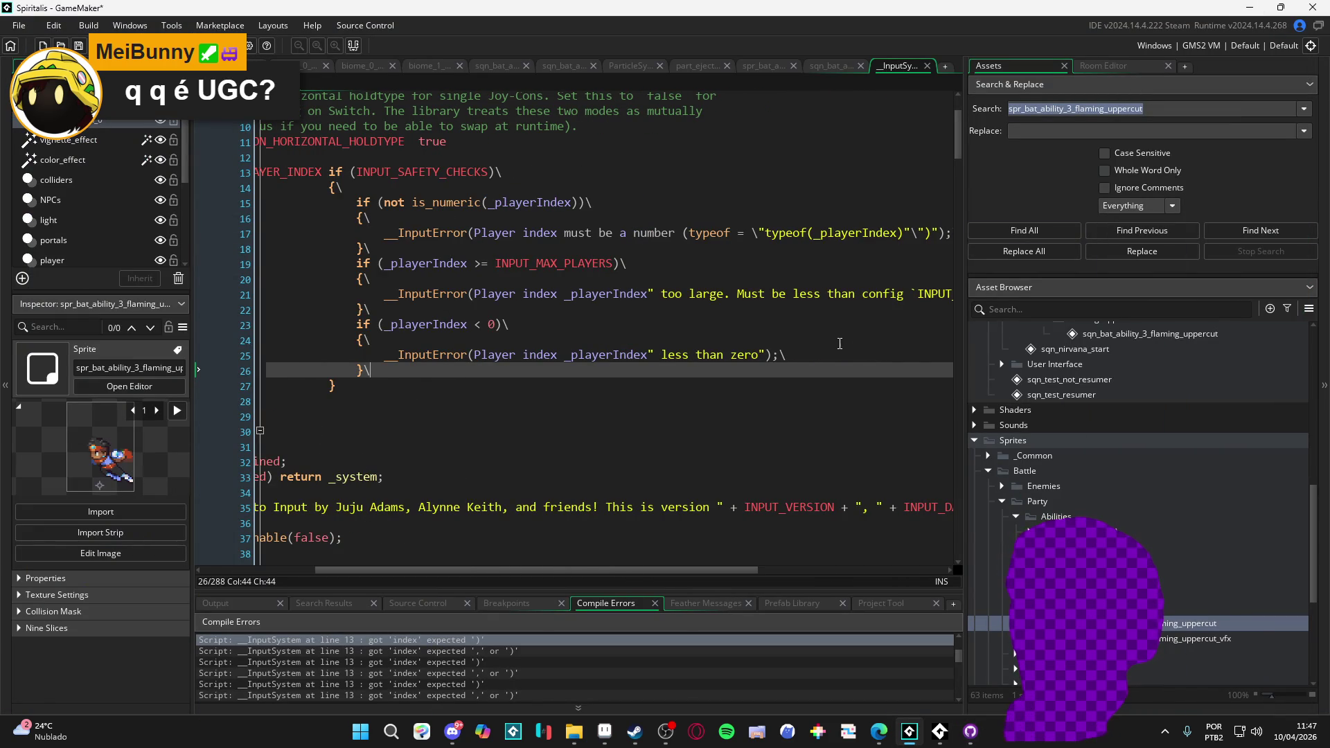
scroll(703, 340, "right", 3)
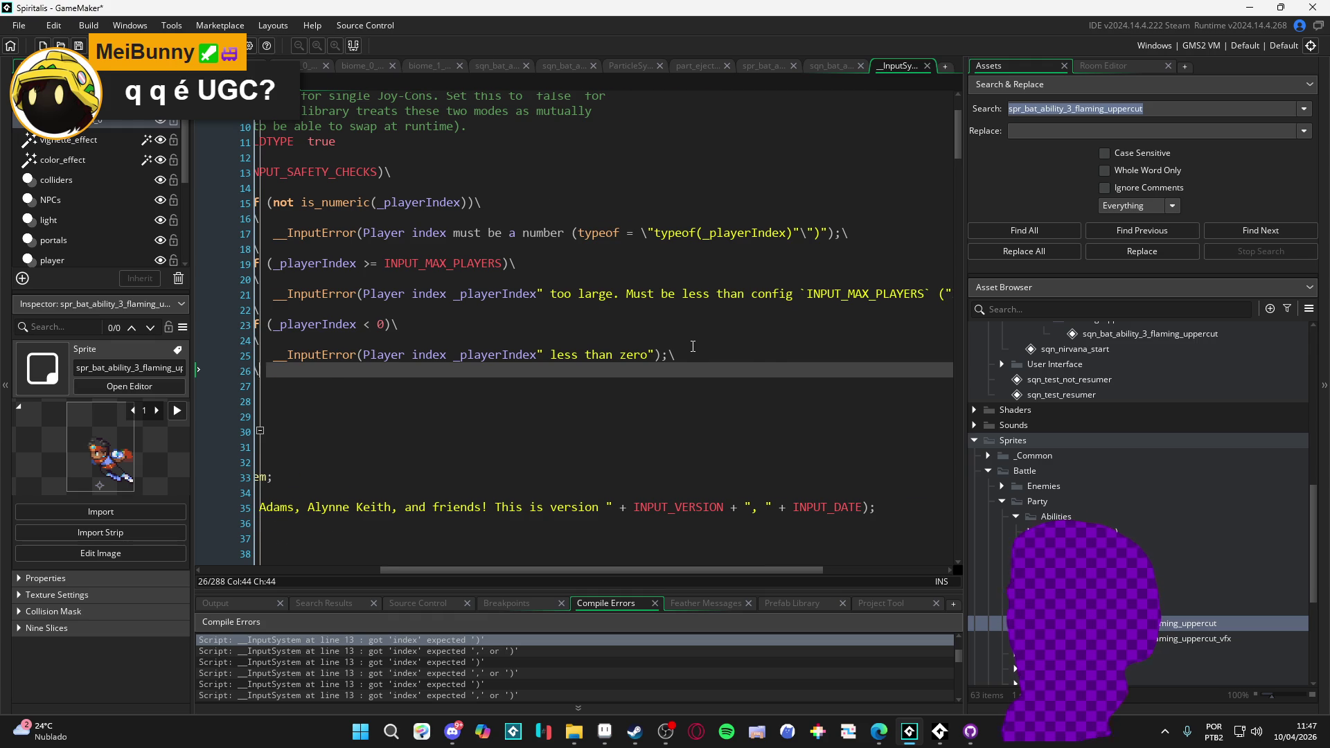
scroll(693, 346, "left", 3)
scroll(693, 346, "left", 2)
key("alt+Tab")
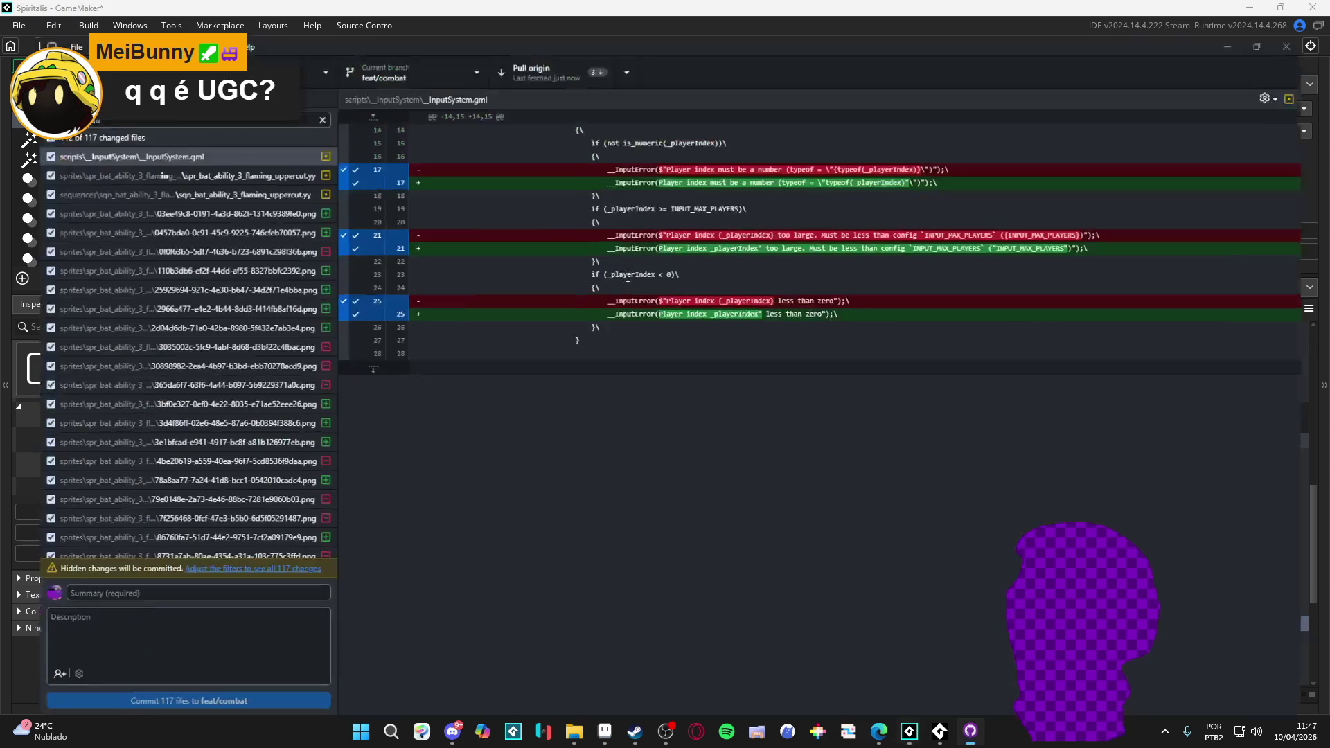
- Discard the changes to __InputSystem.gml in GitHub Desktop
right_click(157, 122)
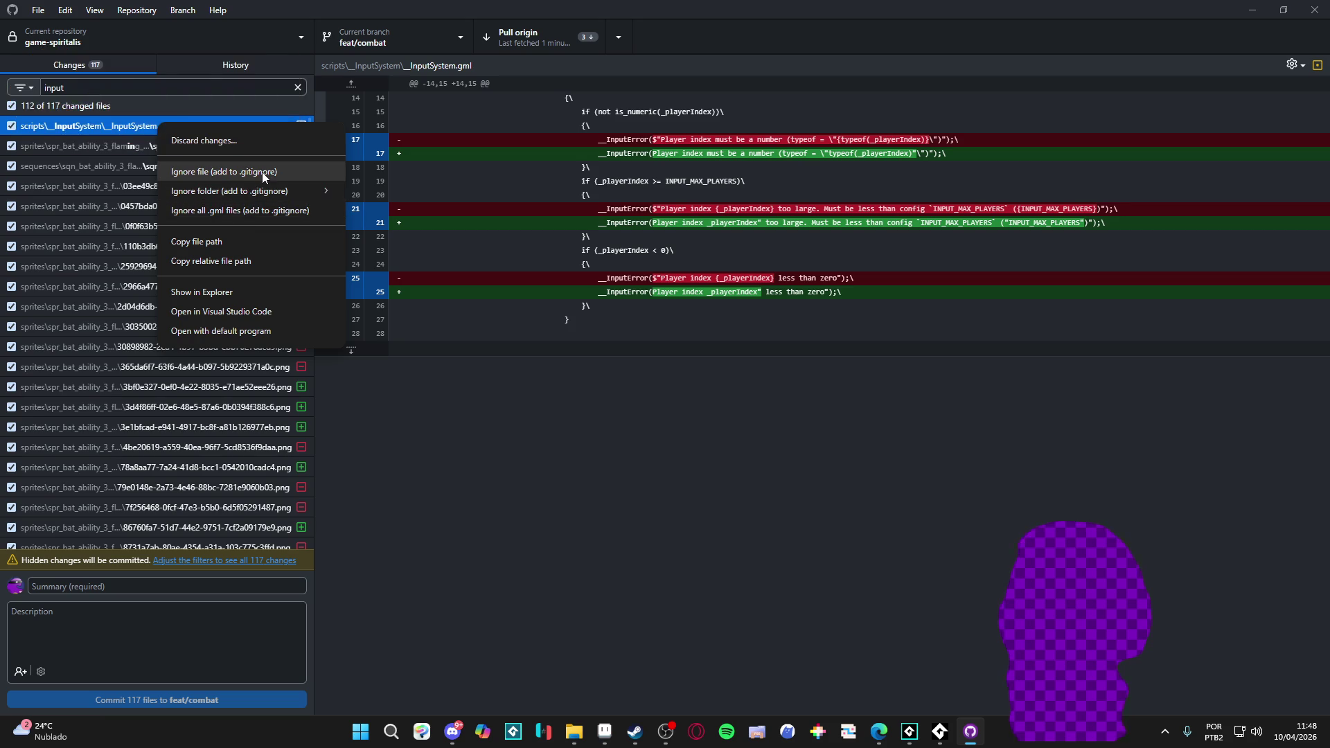
left_click(290, 140)
left_click(671, 429)
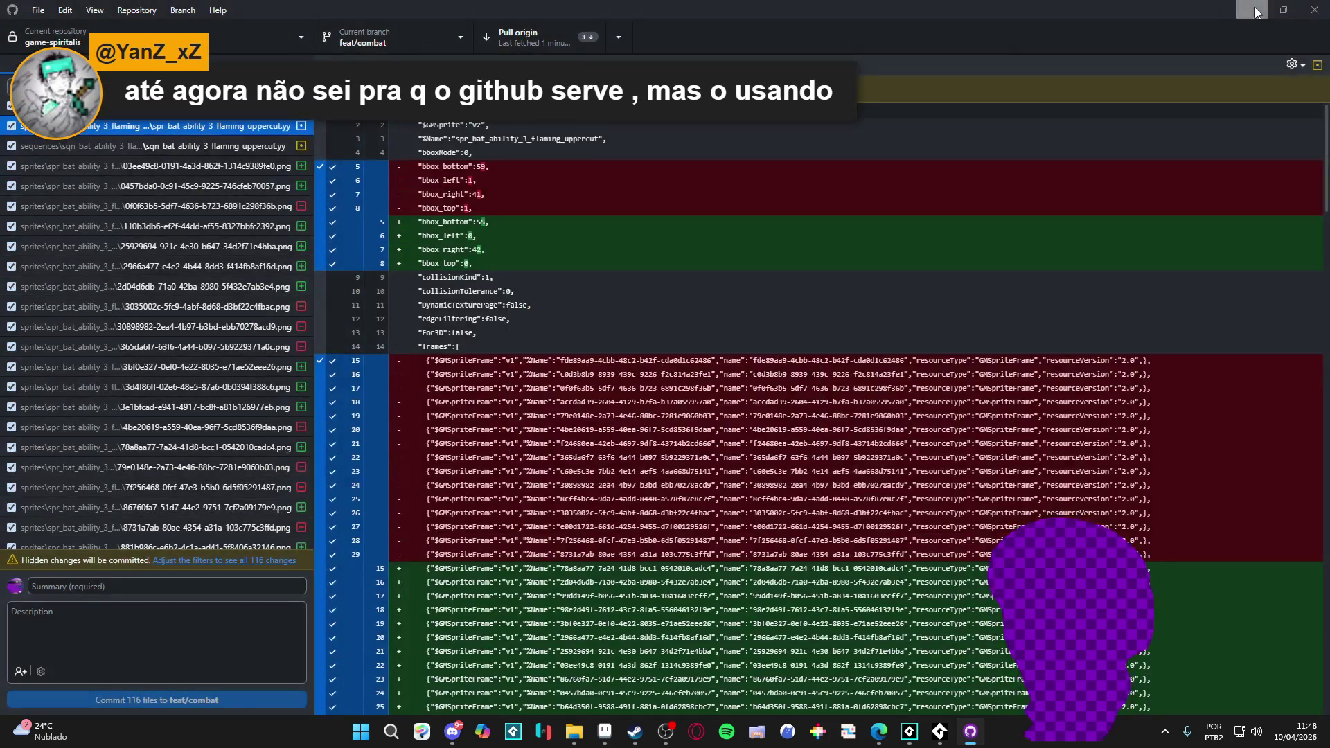
- Reload the project from disk in GameMaker, dismiss the warning, and build and run with F5
left_click(1256, 12)
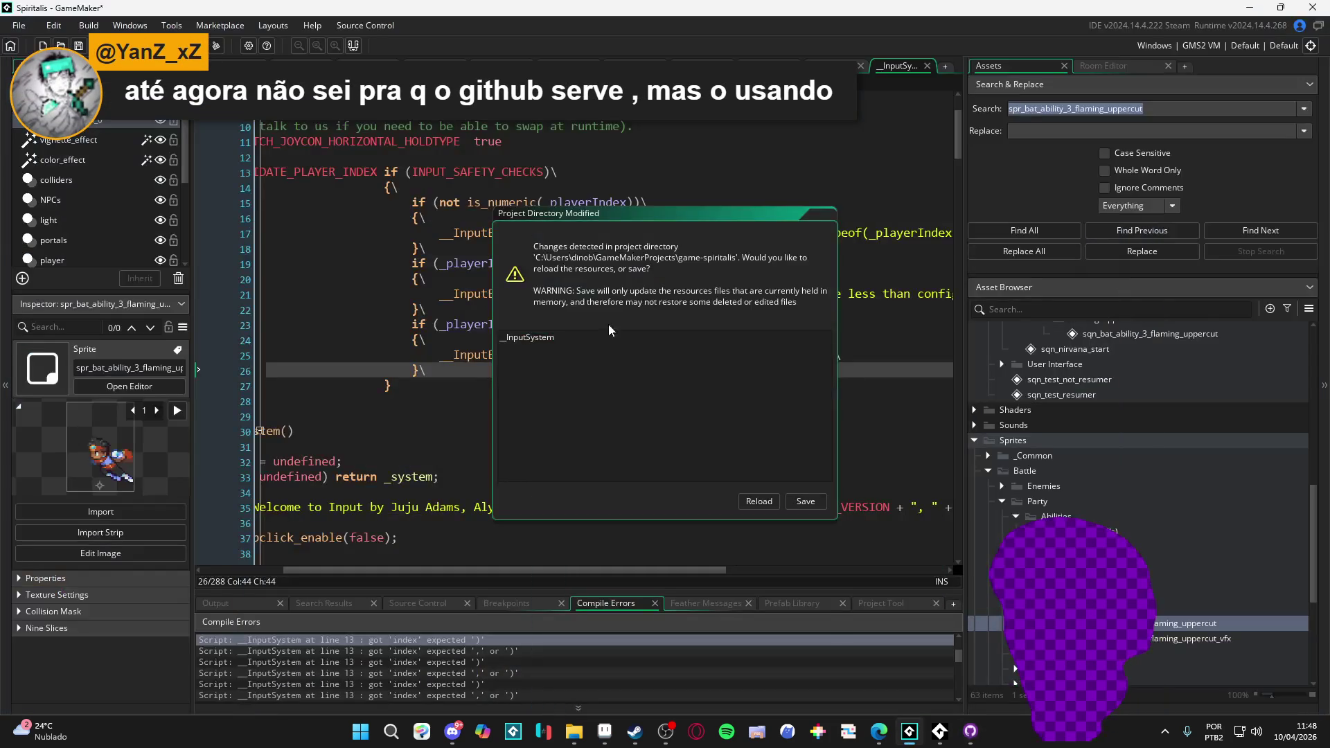
left_click(760, 501)
left_click(804, 498)
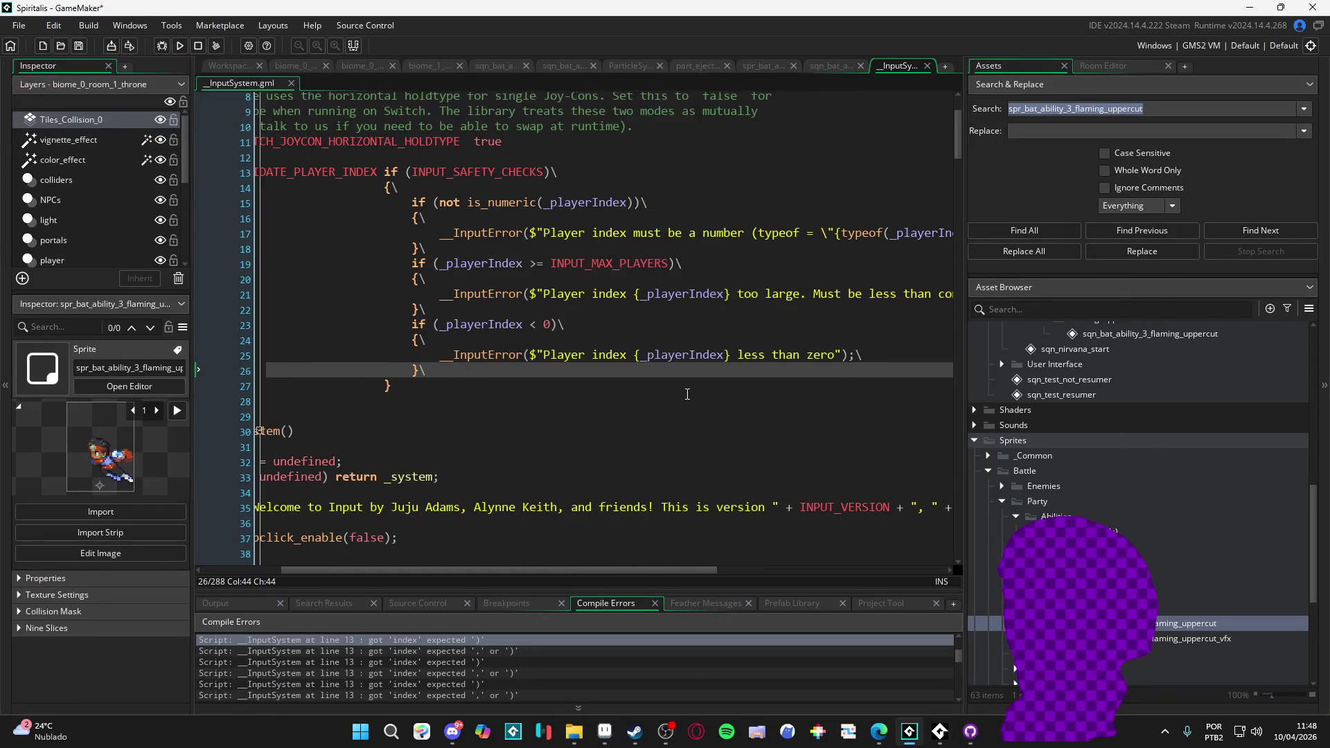
left_click(682, 354)
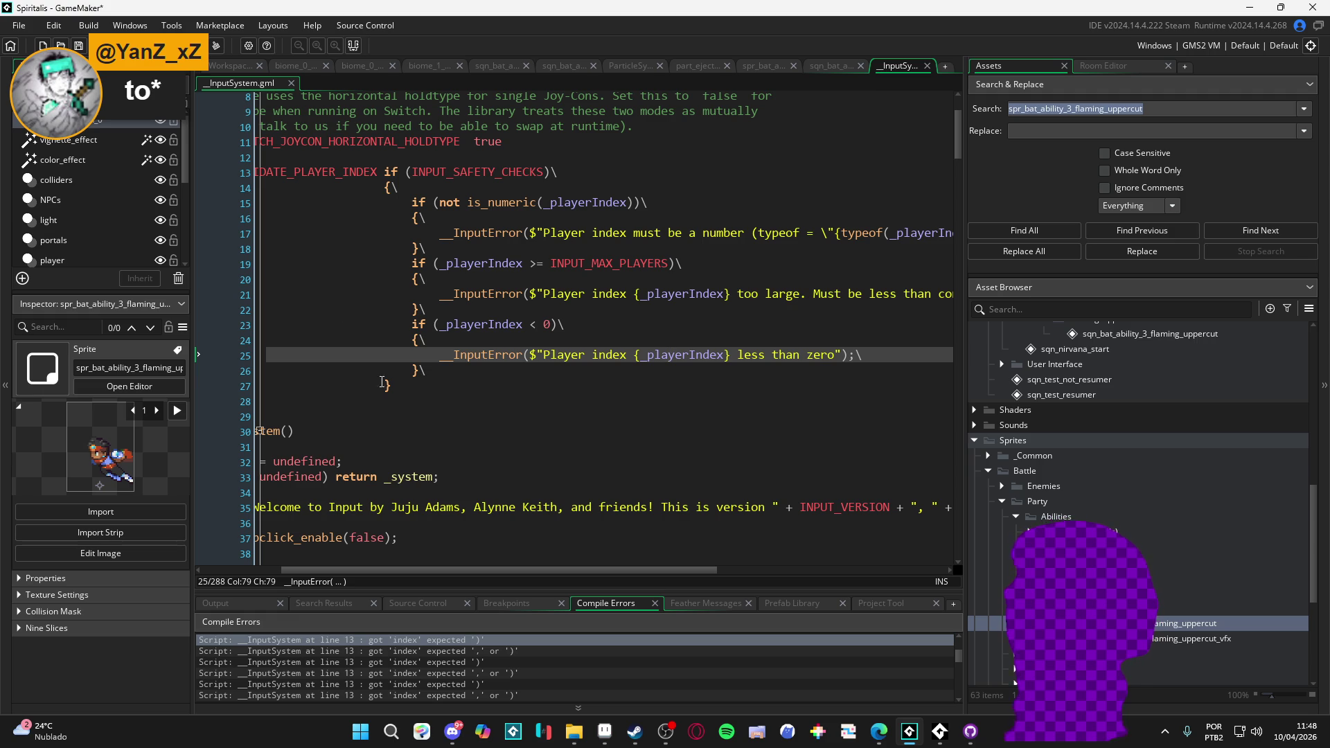
key("F5")
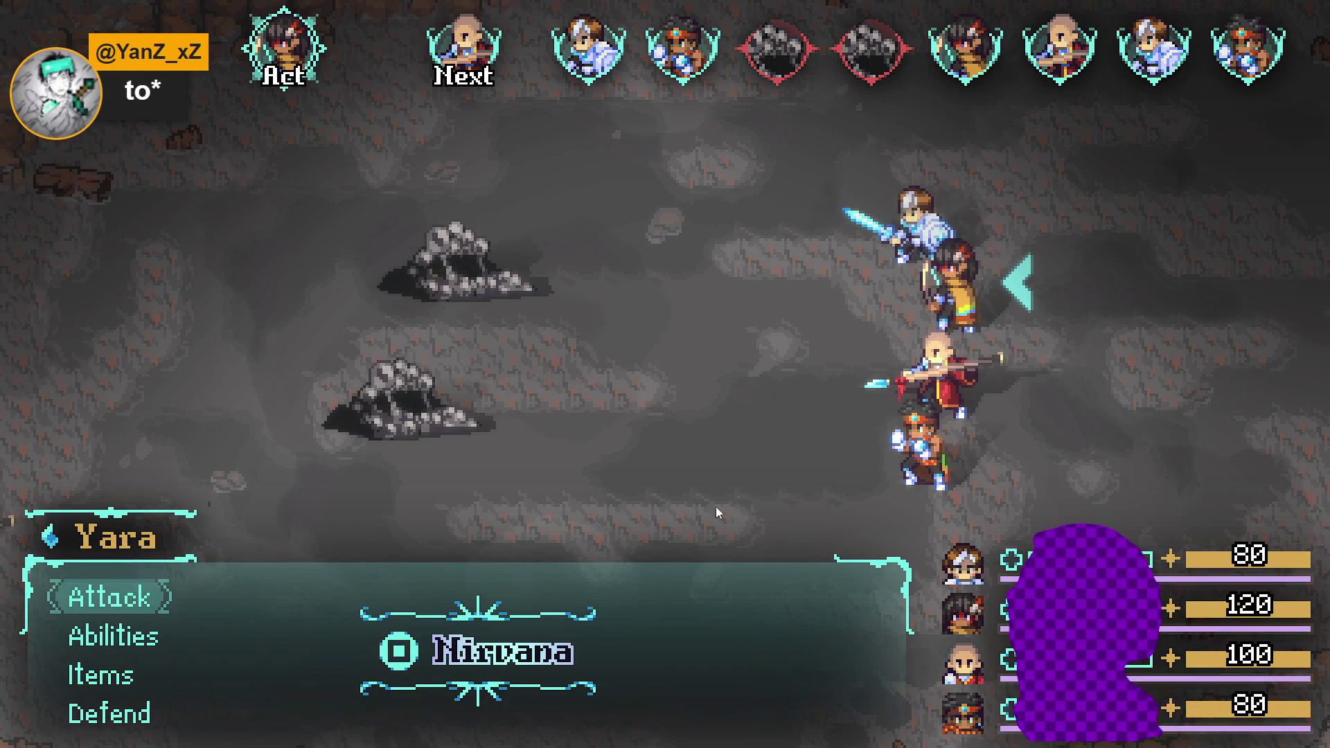
- Browse the battle command options Attack, Abilities, Items and Defend
key("Down")
key("Up")
key("Down")
key("Down")
key("Up")
key("Up")
key("Down")
key("Down")
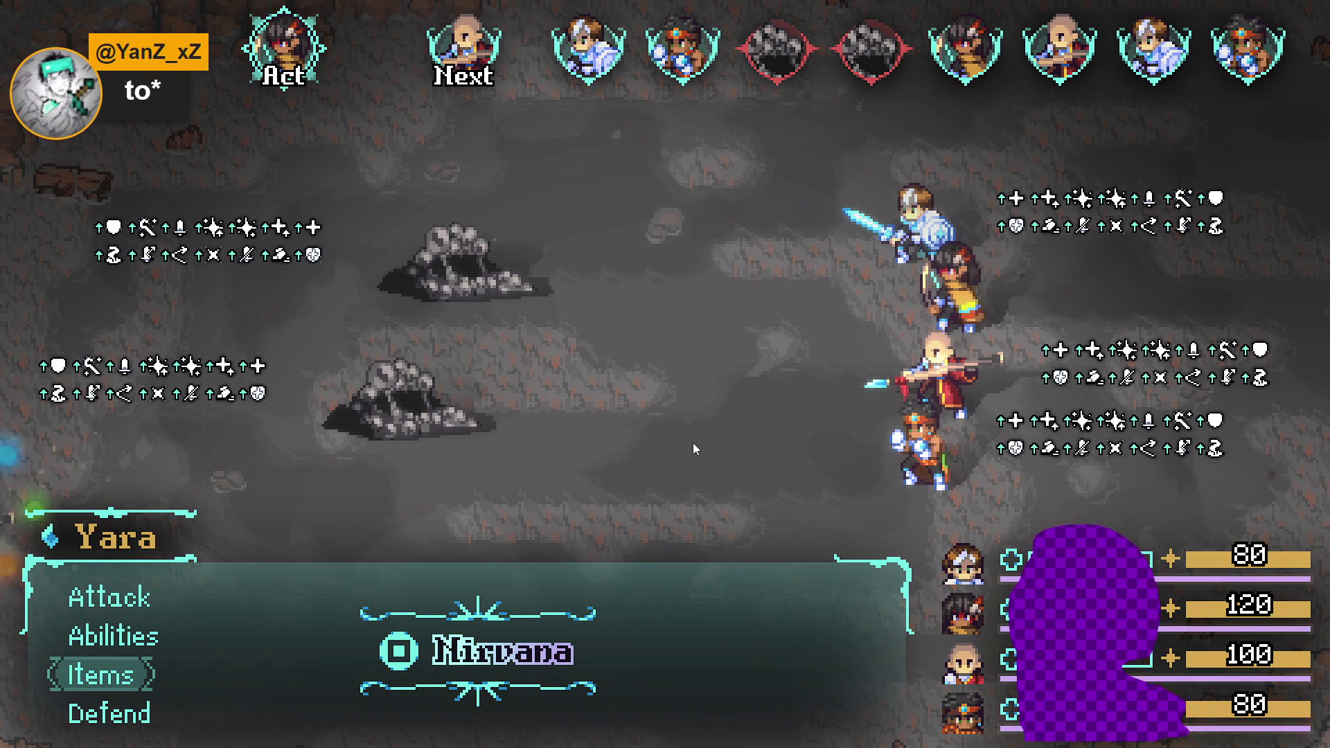
key("Up")
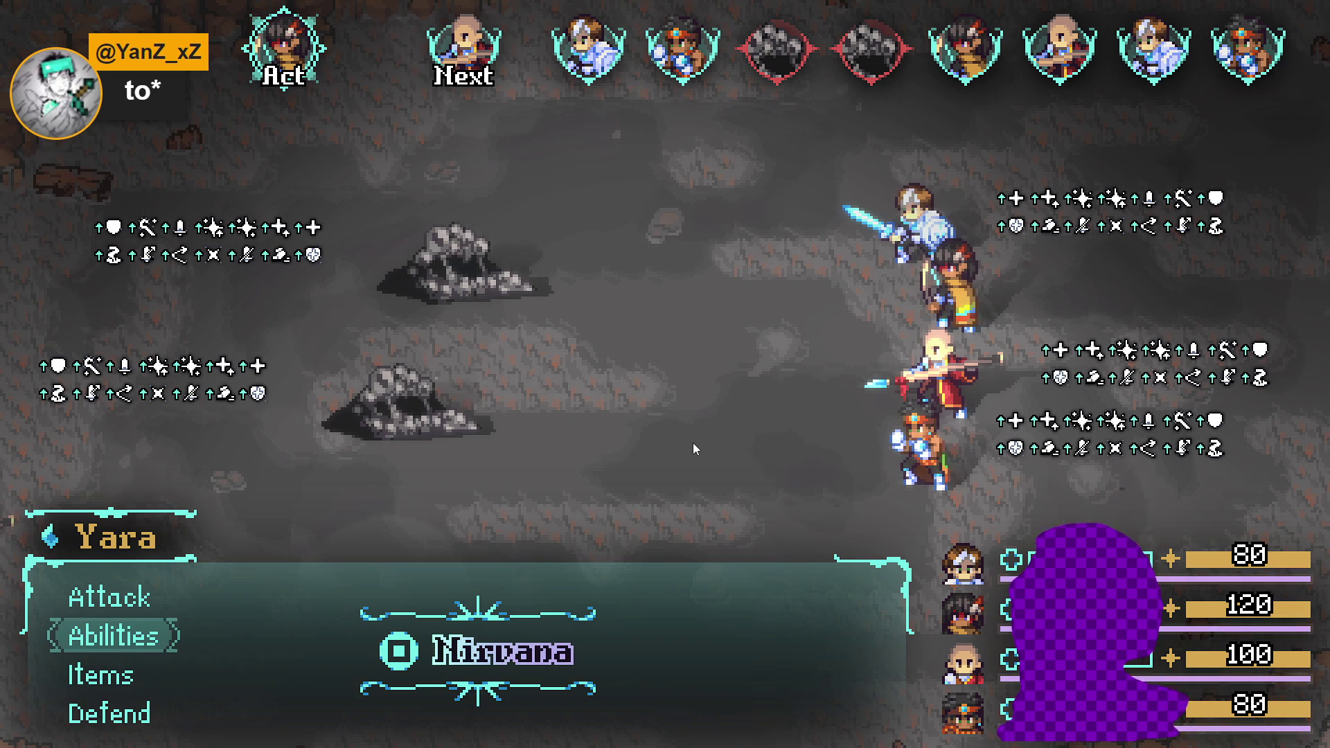
key("Up")
key("Down")
key("Down")
key("Down")
key("Up")
key("Up")
key("Up")
key("Down")
key("Down")
key("Down")
key("Up")
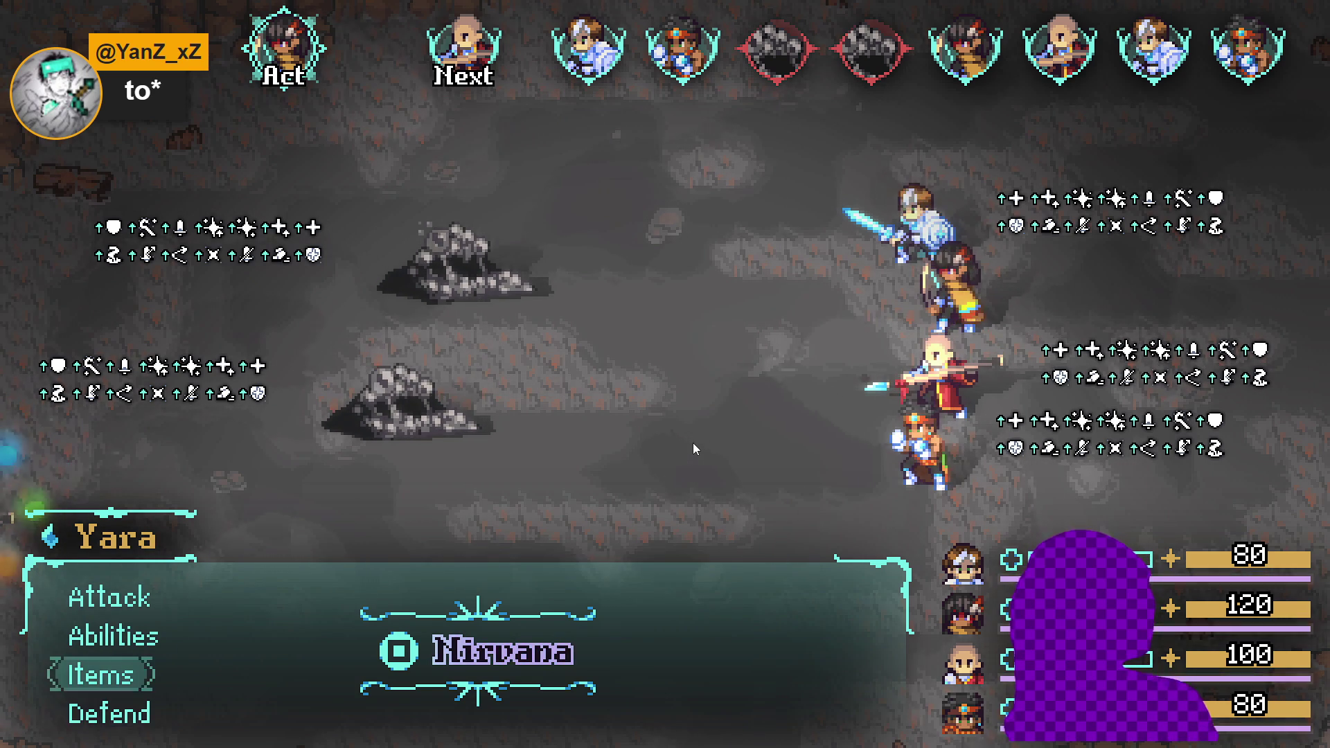
key("Up")
key("Up")
key("Down")
key("Down")
key("Down")
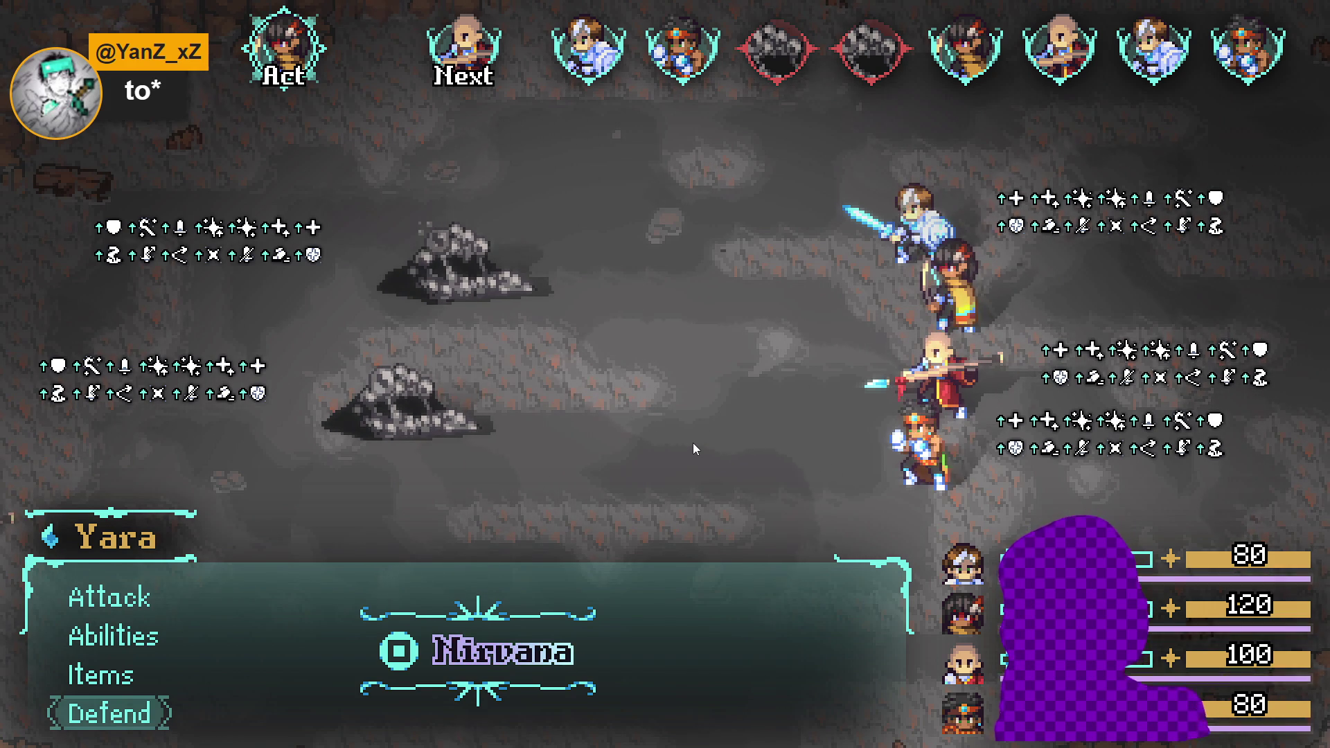
- Choose Defend for Yara, Zhe Wu and the next hero
key("Up")
key("Up")
key("Up")
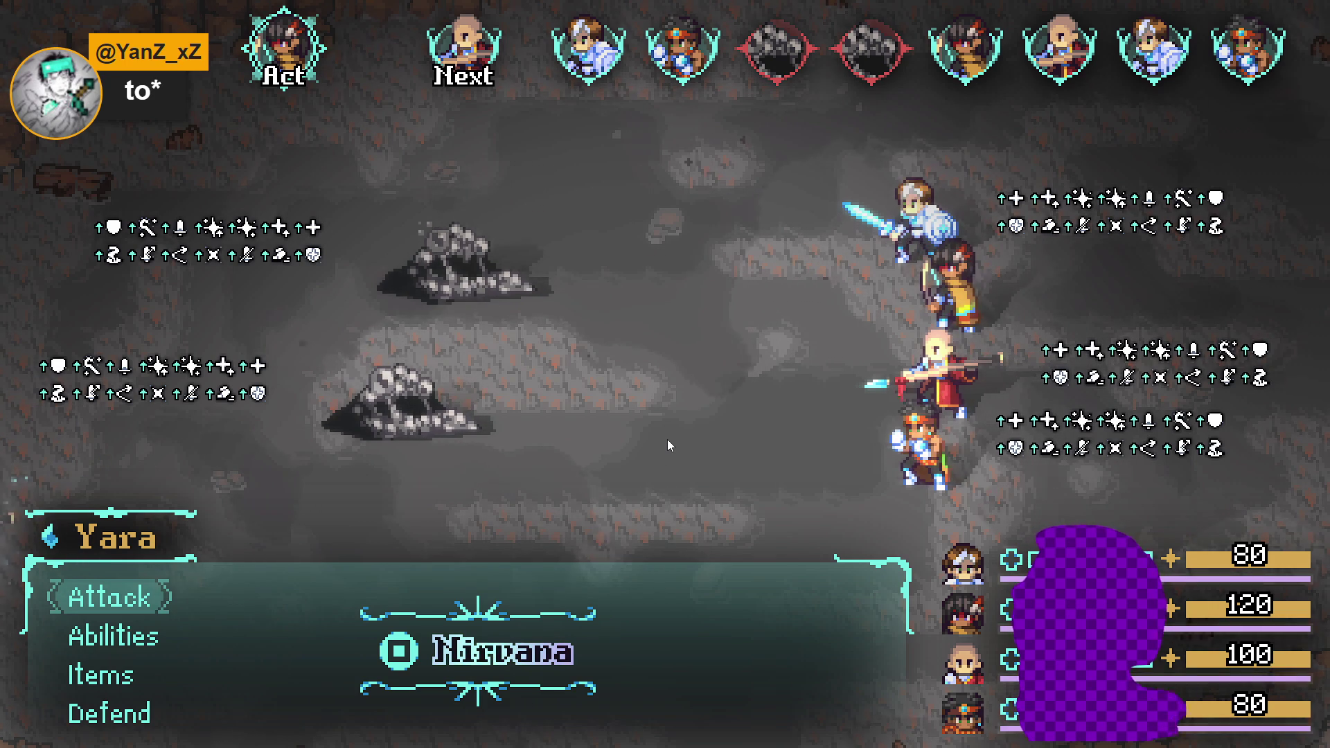
key("Down")
key("Down")
key("Down")
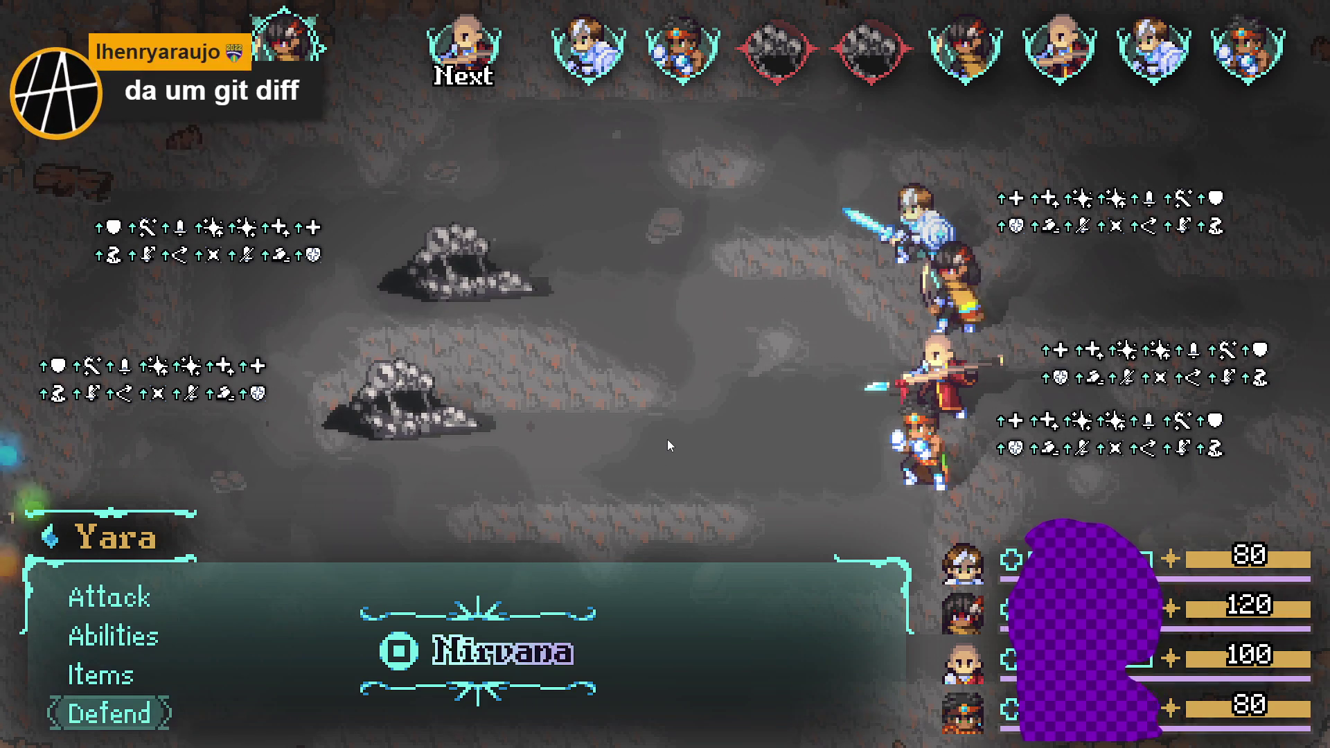
key("Return")
key("Down")
key("Down")
key("Down")
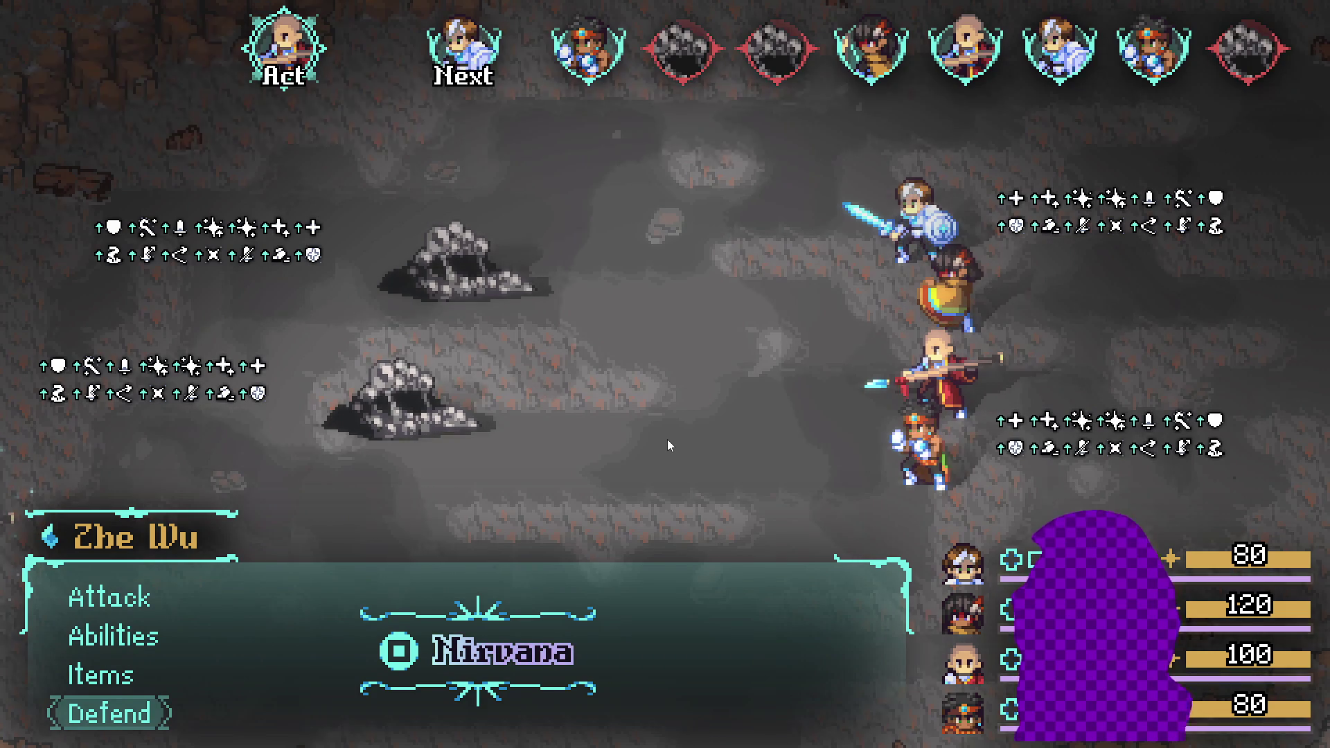
key("Return")
key("Return")
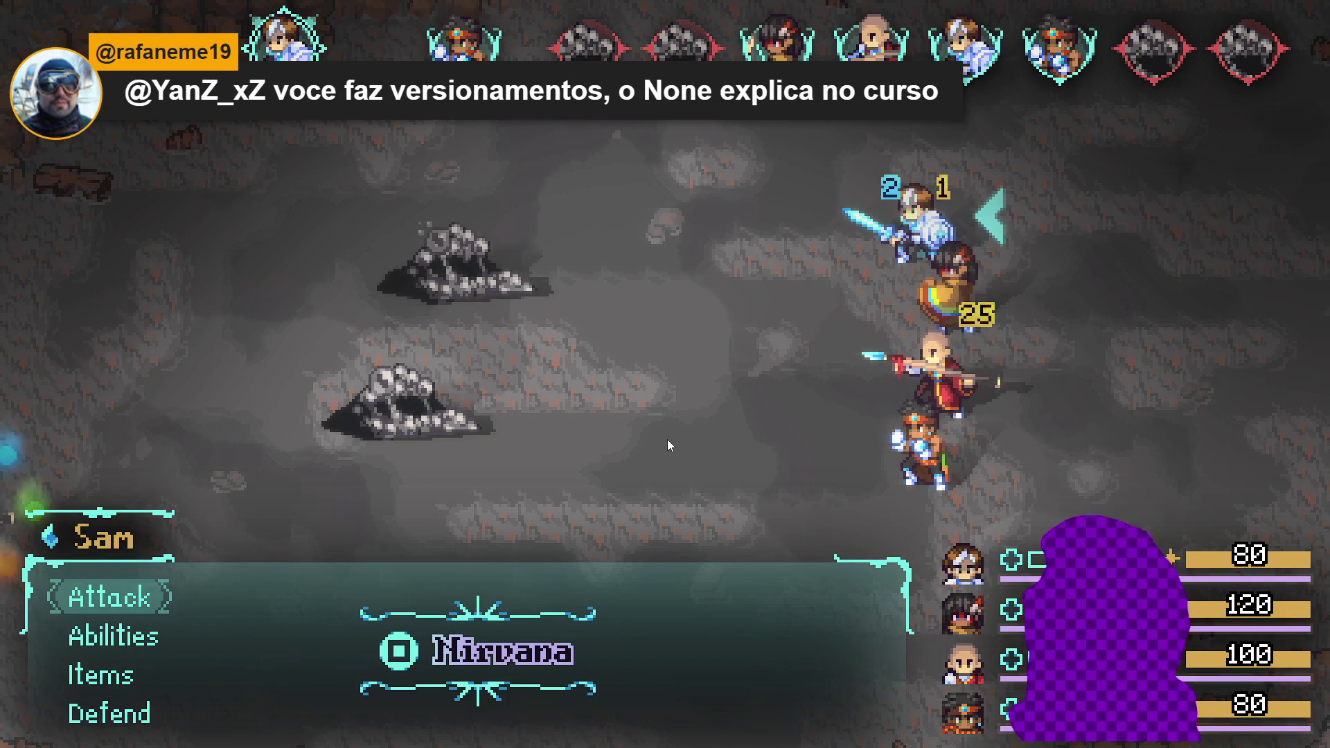
key("Down")
key("Down")
key("Down")
- Use Abilities > Flaming Uppercut on the Sloth Blob
key("Return")
key("Down")
key("Down")
key("Up")
key("Return")
key("Down")
key("Return")
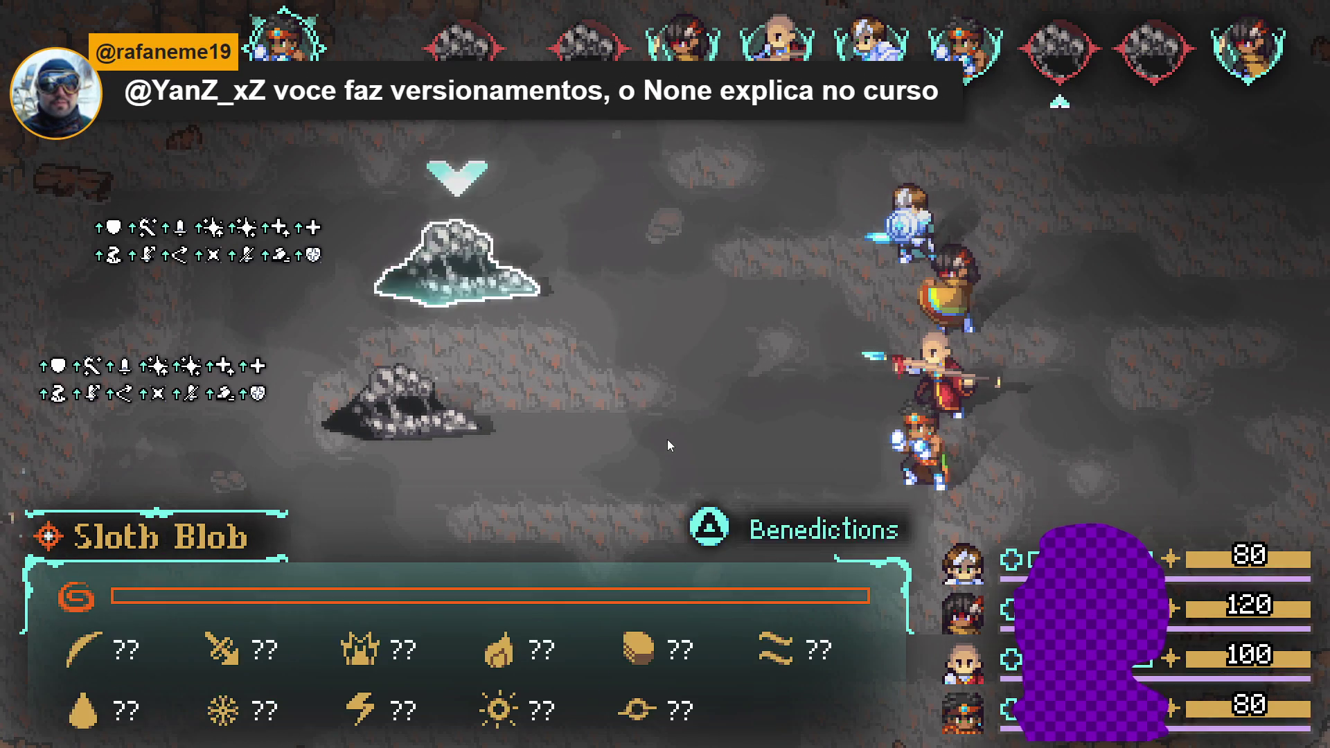
key("Return")
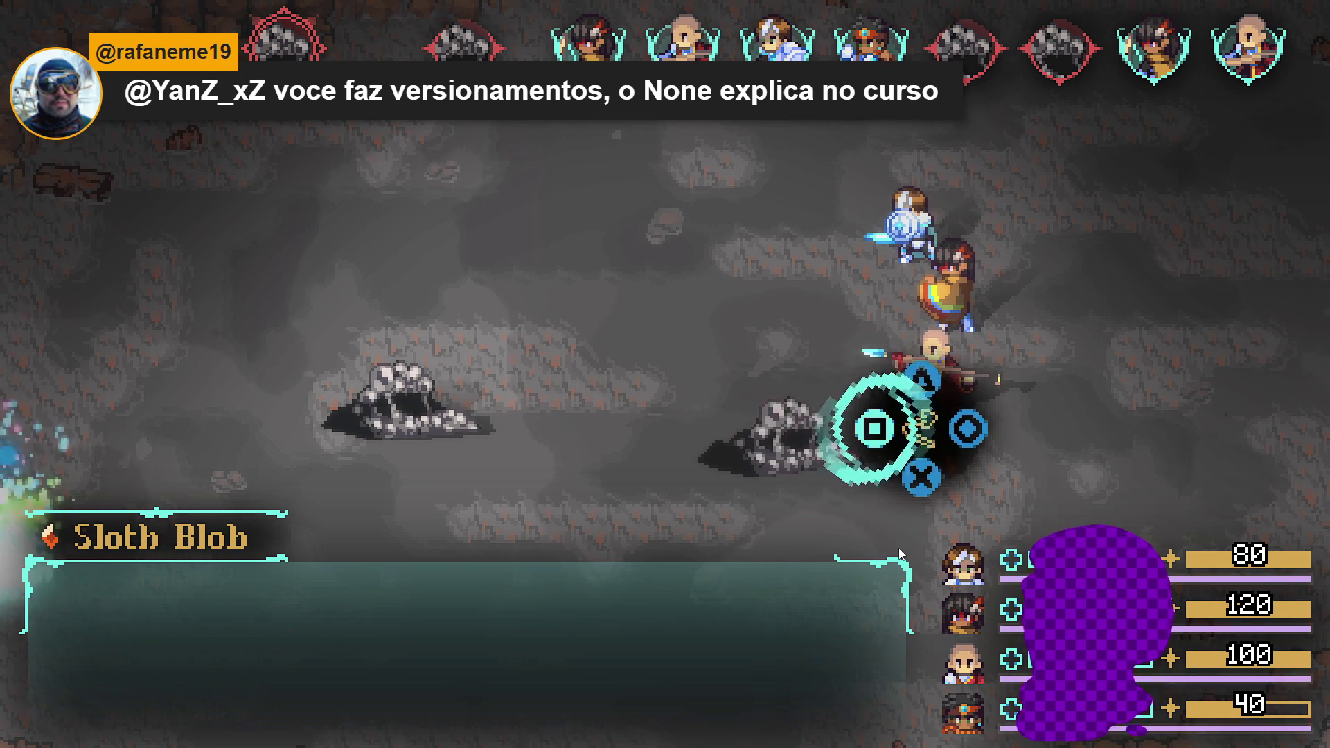
key("Return")
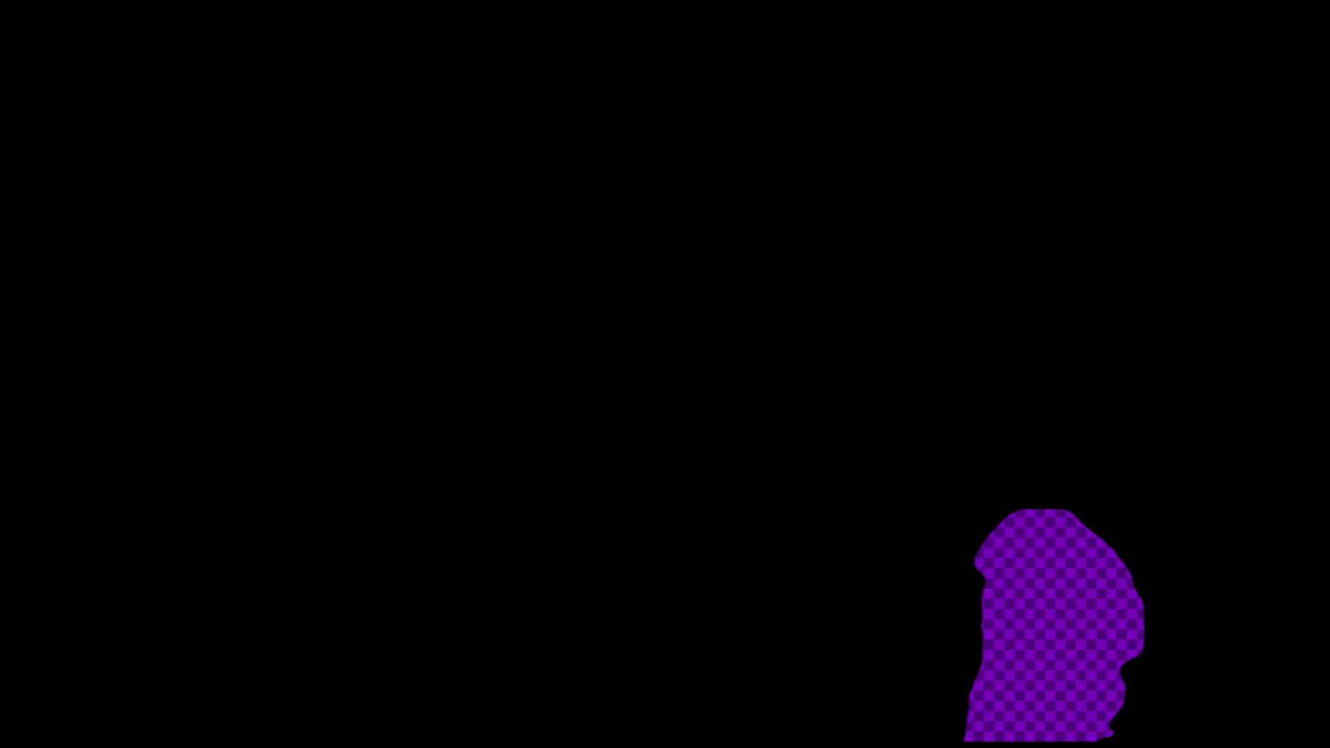
- Preview the changed flaming uppercut sprite frame images in the Changes list
scroll(217, 279, "down", 10)
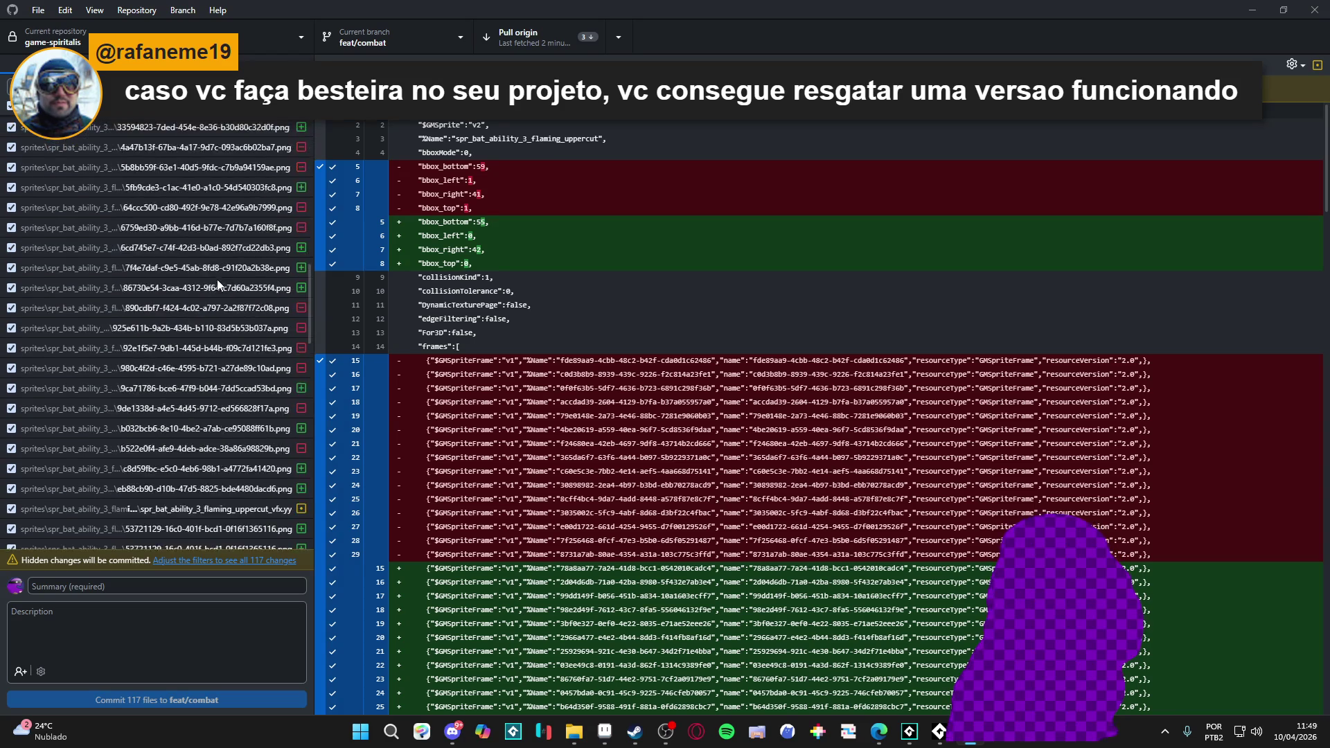
left_click(202, 414)
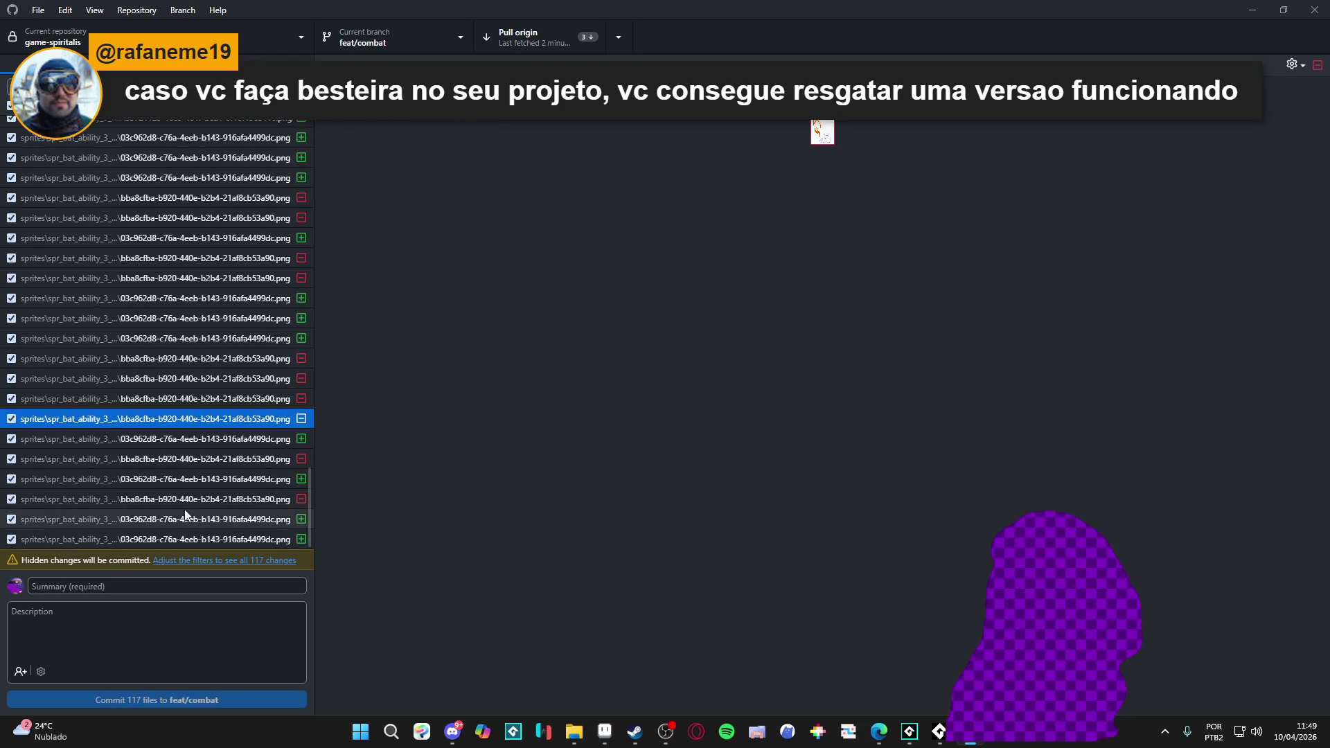
left_click(185, 519)
scroll(184, 509, "up", 3)
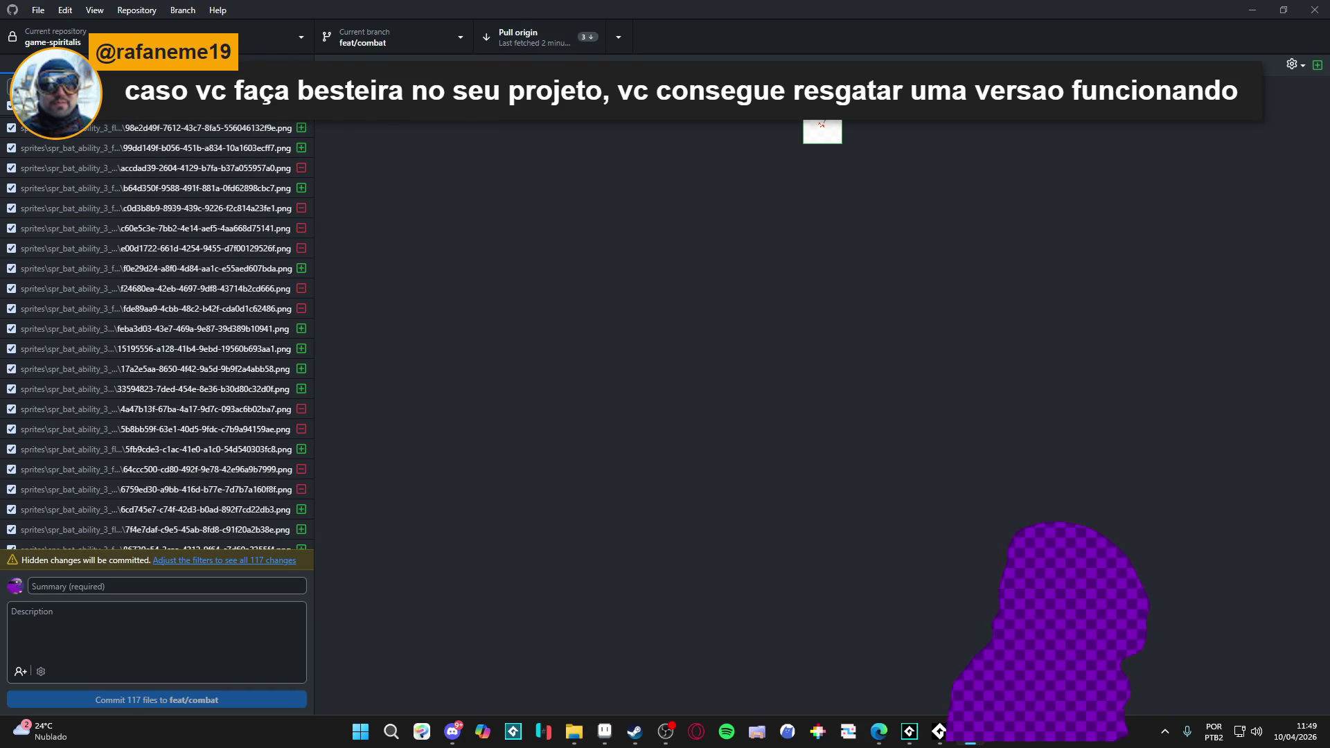
scroll(132, 206, "up", 7)
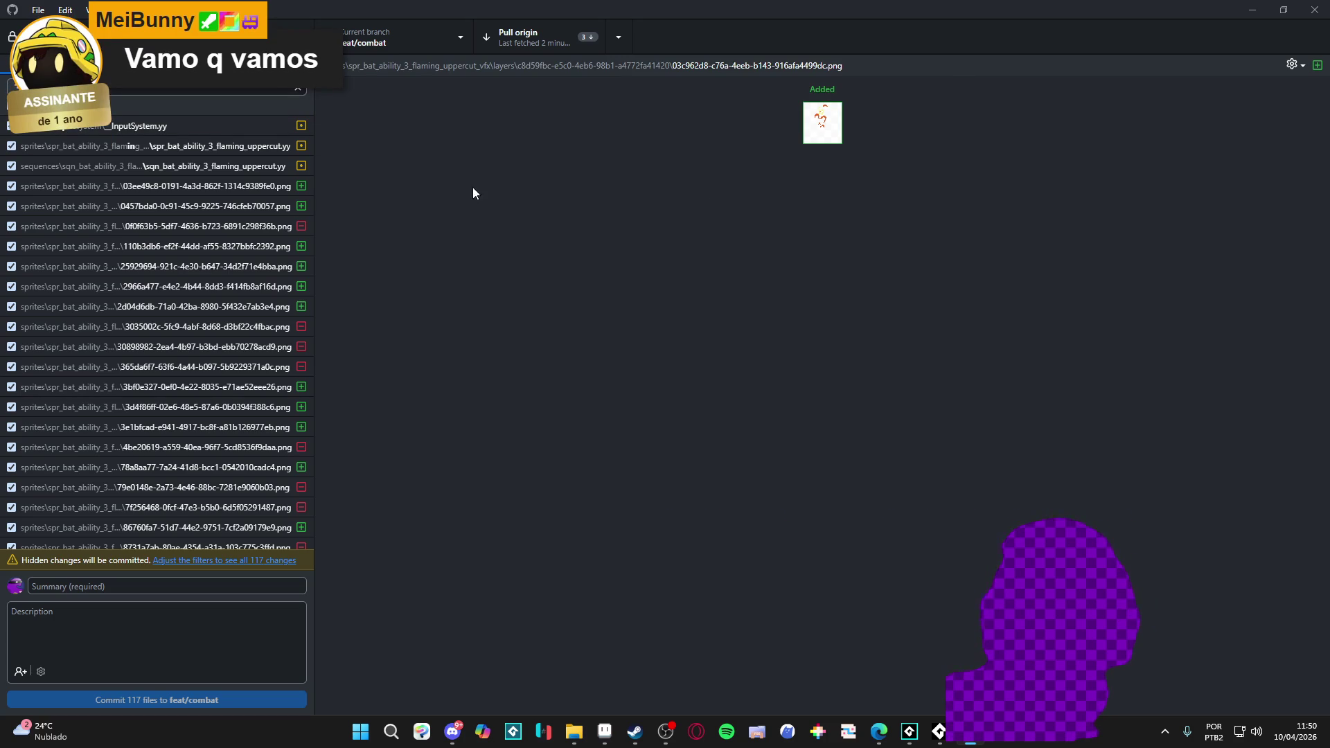
scroll(173, 250, "down", 20)
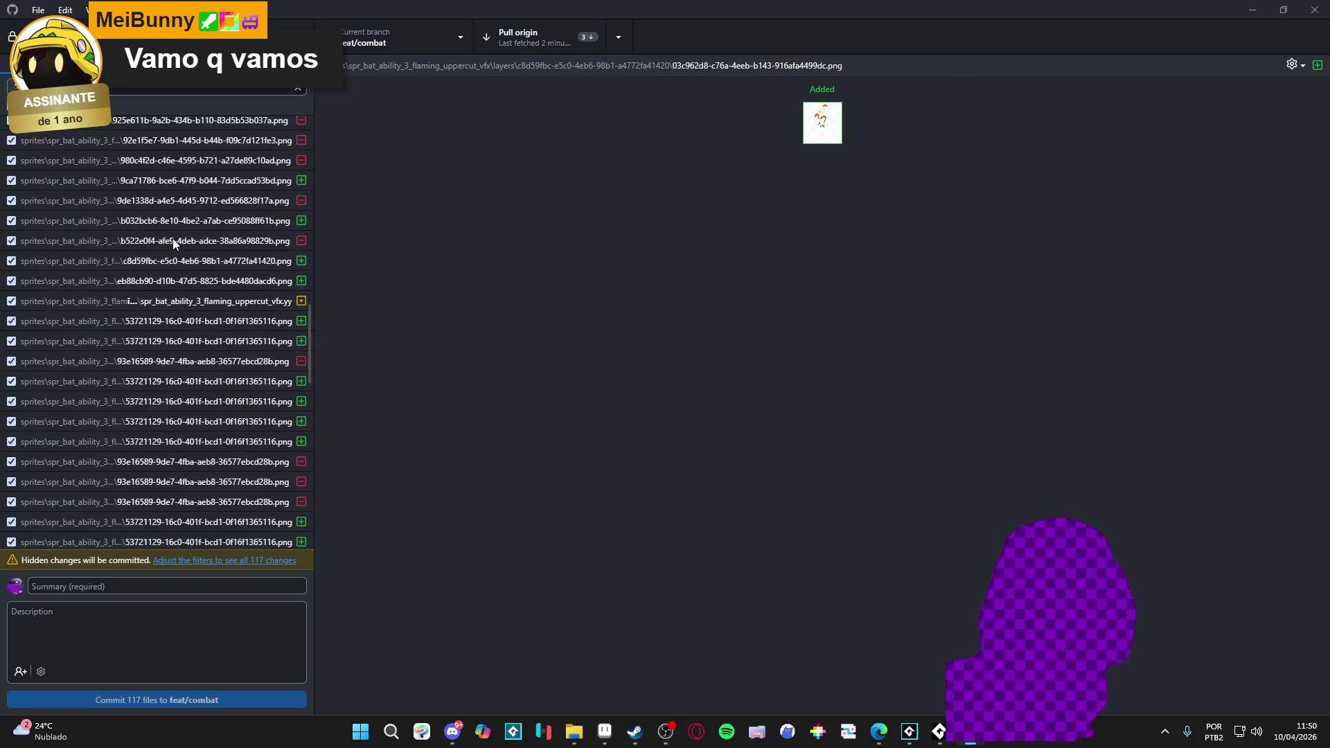
scroll(188, 260, "up", 20)
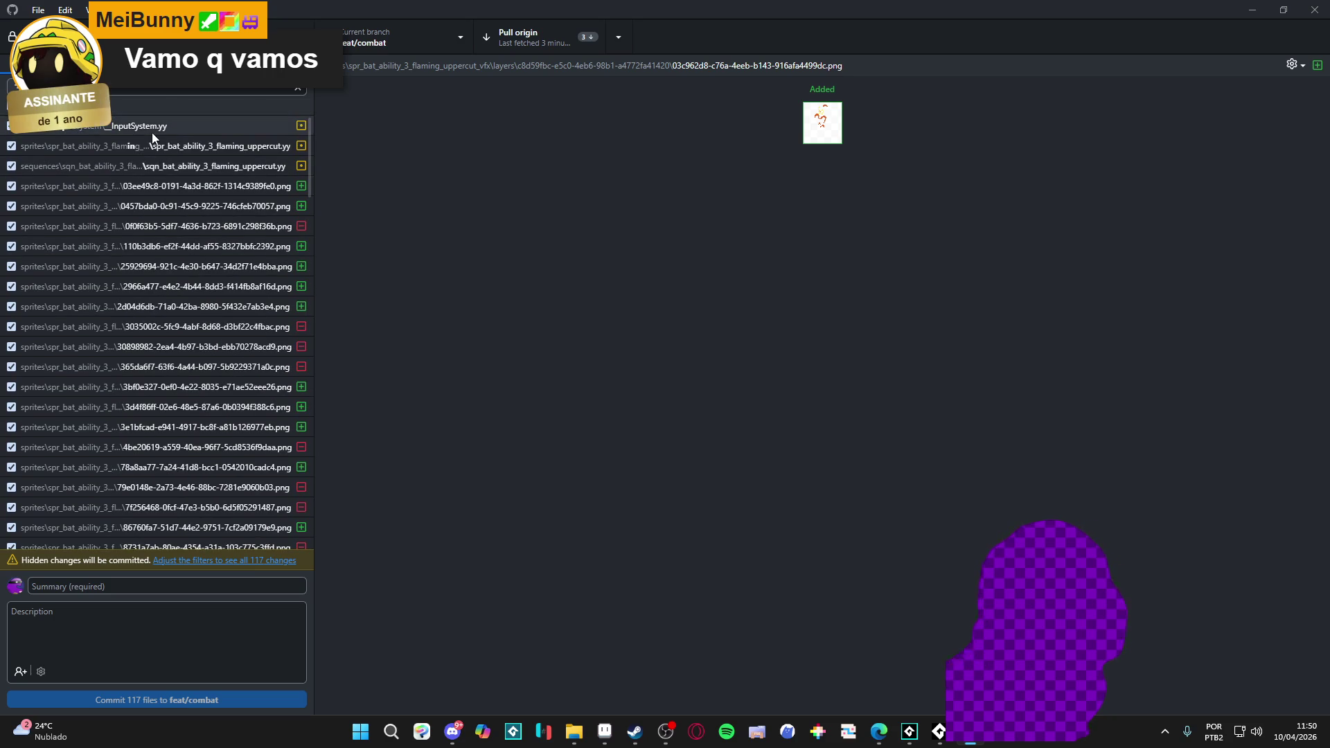
- View the _InputSystem.yy changes, briefly comparing the uppercut sprite file
left_click(167, 126)
left_click(161, 147)
left_click(159, 126)
- Discard the _InputSystem.yy changes and reload the project from disk in GameMaker
right_click(156, 126)
left_click(181, 142)
left_click(671, 428)
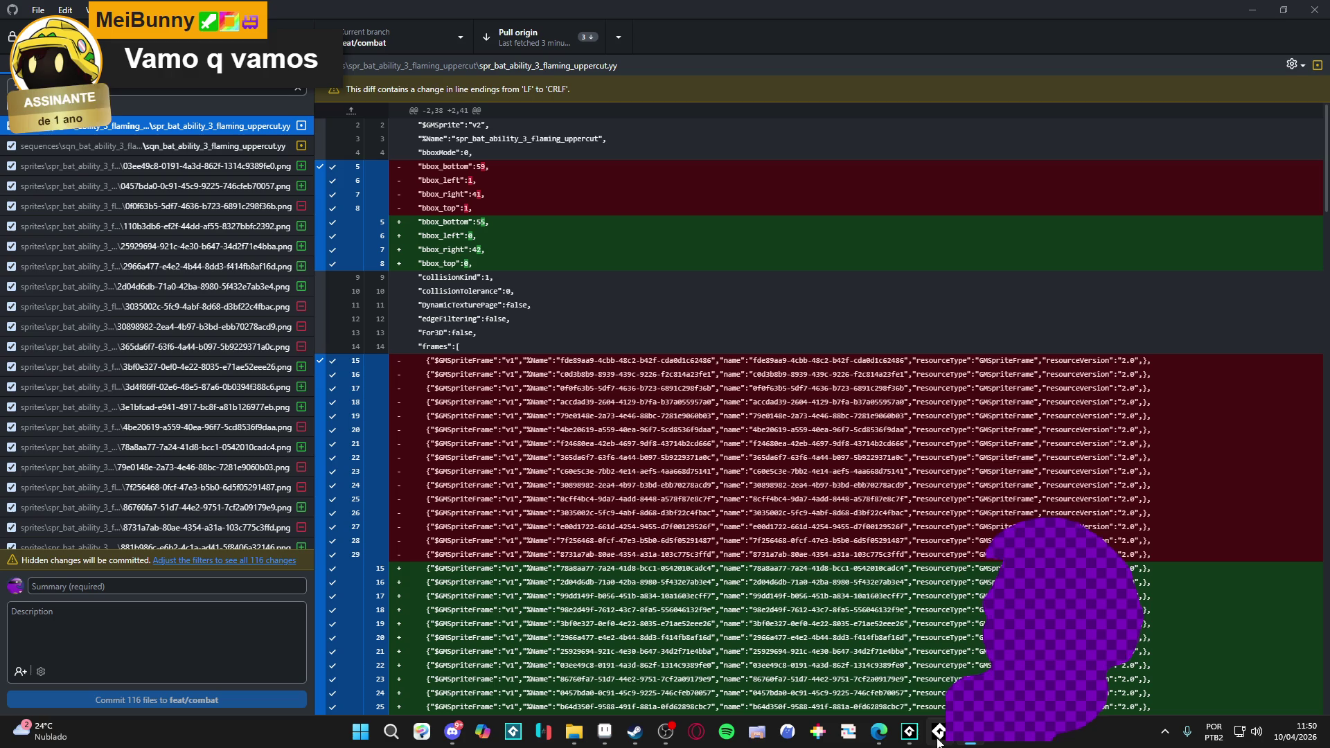
left_click(920, 739)
left_click(760, 501)
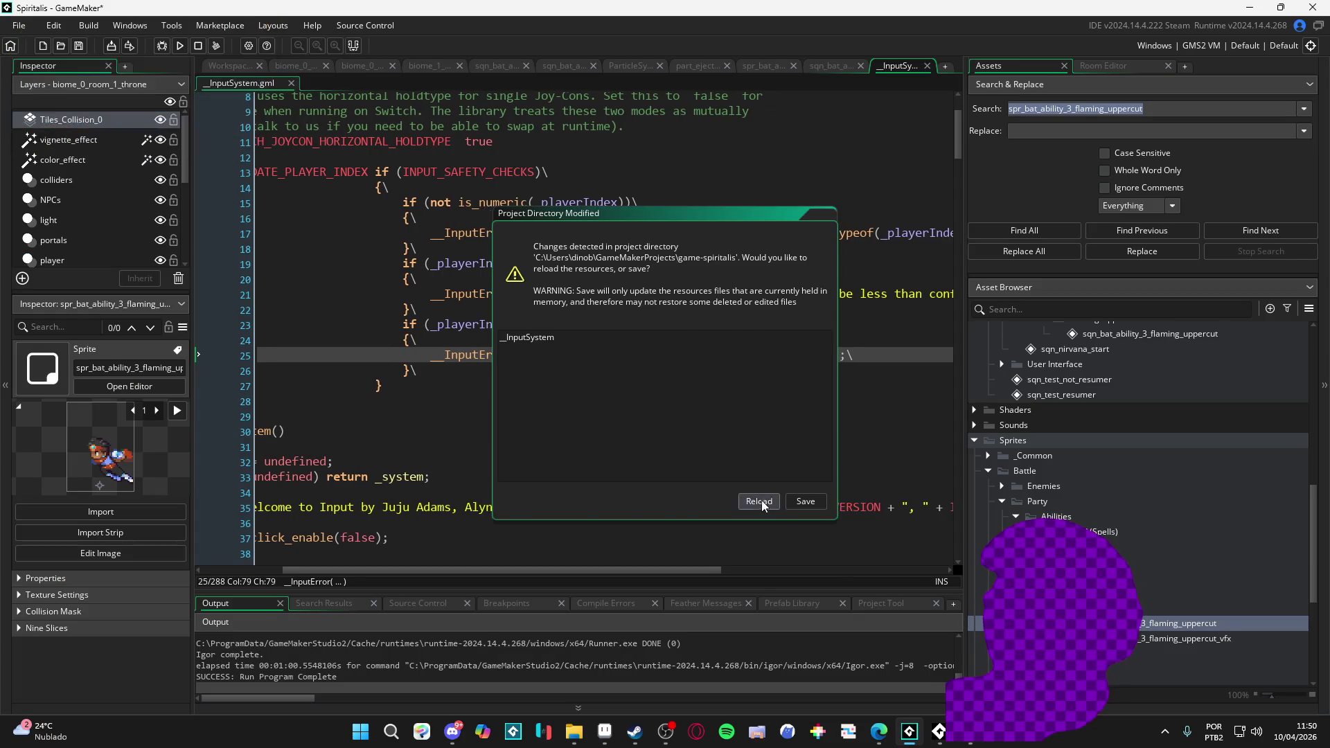
- Review the uppercut sequence, sprite and PNG diffs, ending on the first changed file
key("alt+Tab")
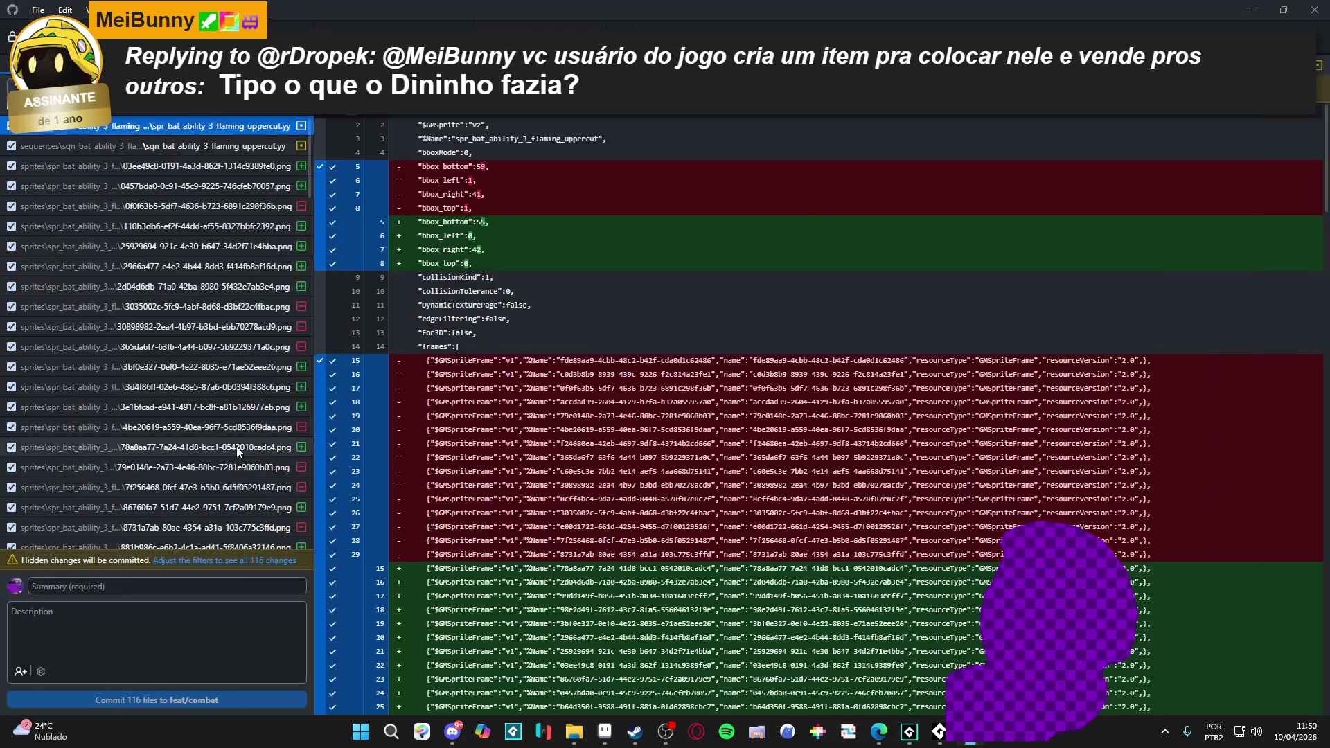
left_click(148, 146)
key("Up")
scroll(161, 165, "down", 5)
scroll(164, 173, "down", 10)
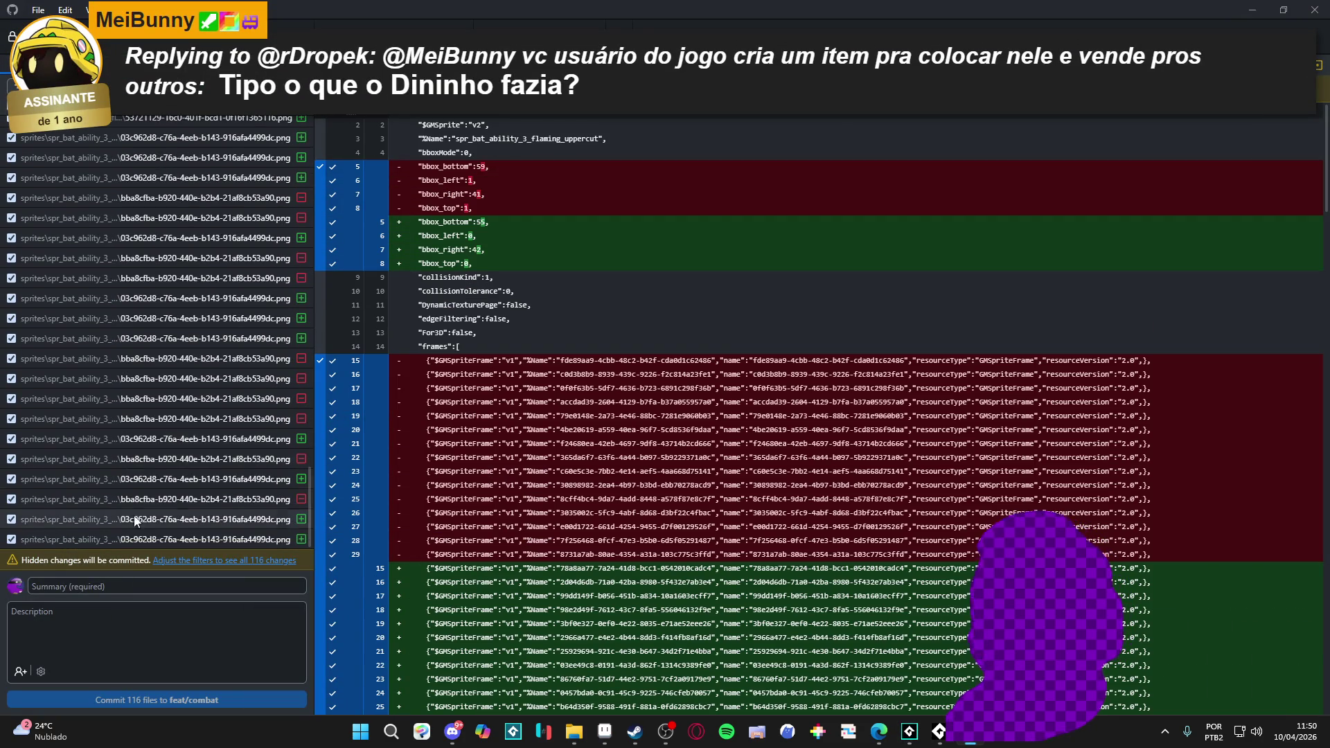
left_click(118, 540)
left_click(111, 518)
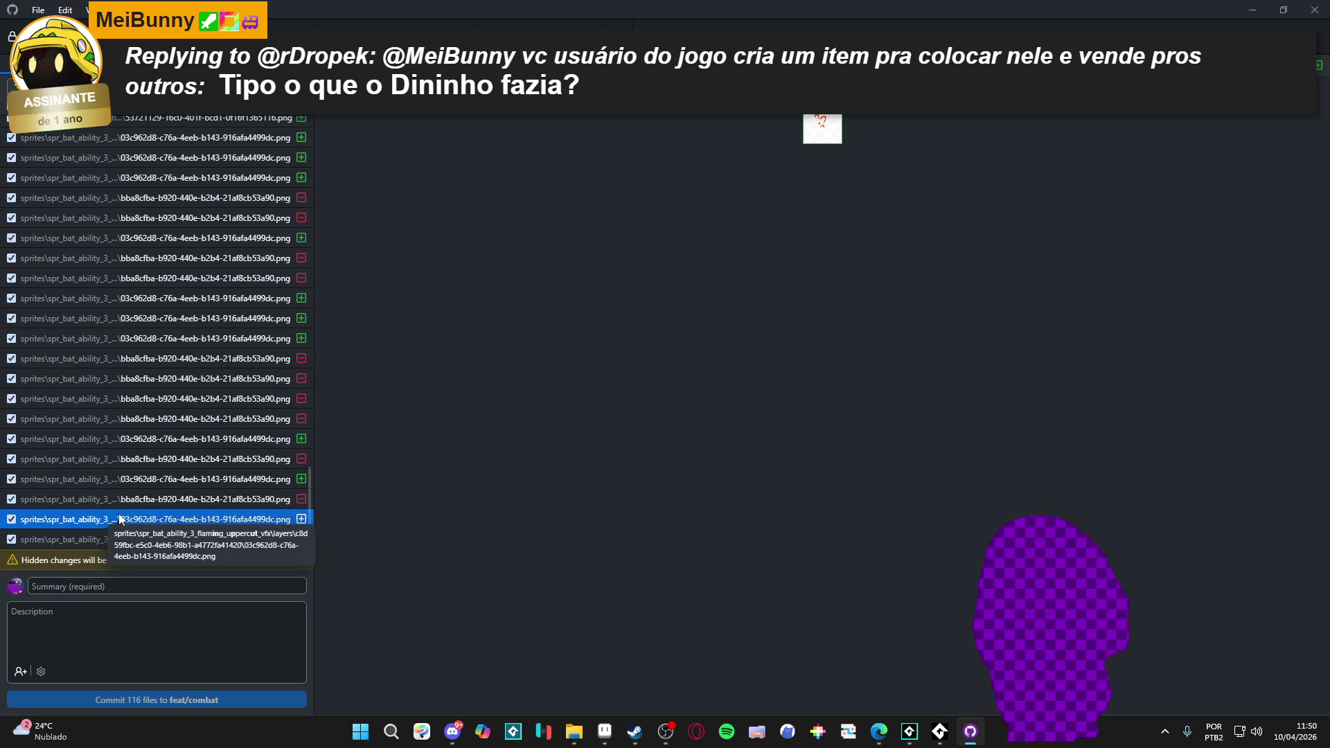
key("Up")
key("Up")
key("Up")
key("Up")
key("Up")
key("Up")
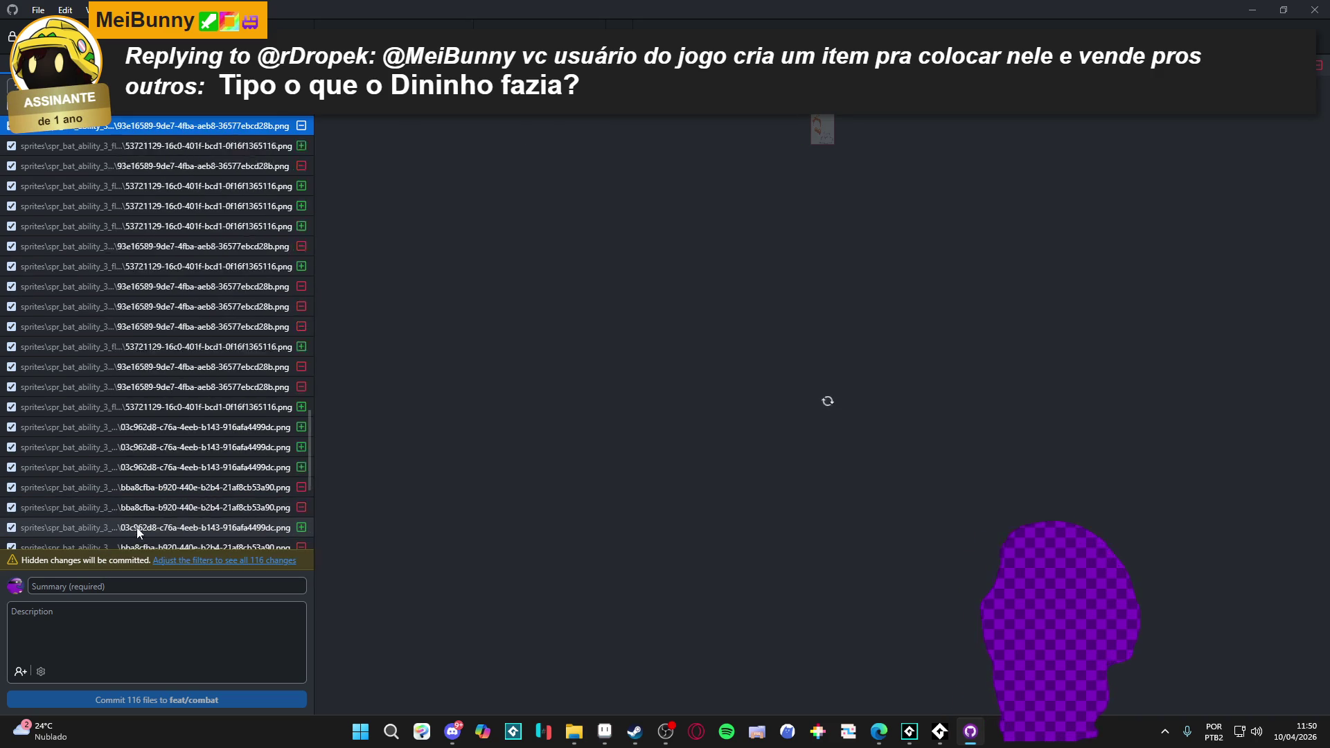
left_click(909, 735)
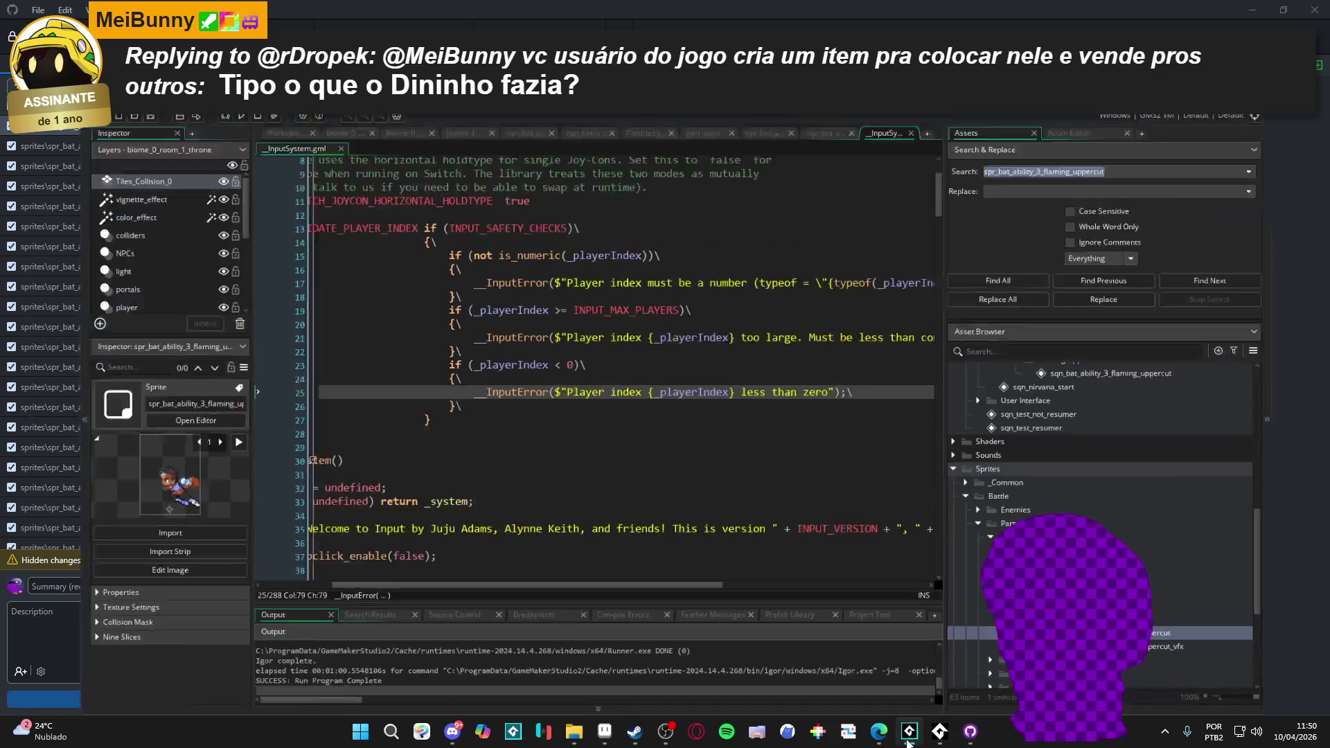
- Preview the spr_bat_ability_3_flaming_uppercut animation and inspect the sequence's part_remaning_flares track
double_click(1182, 623)
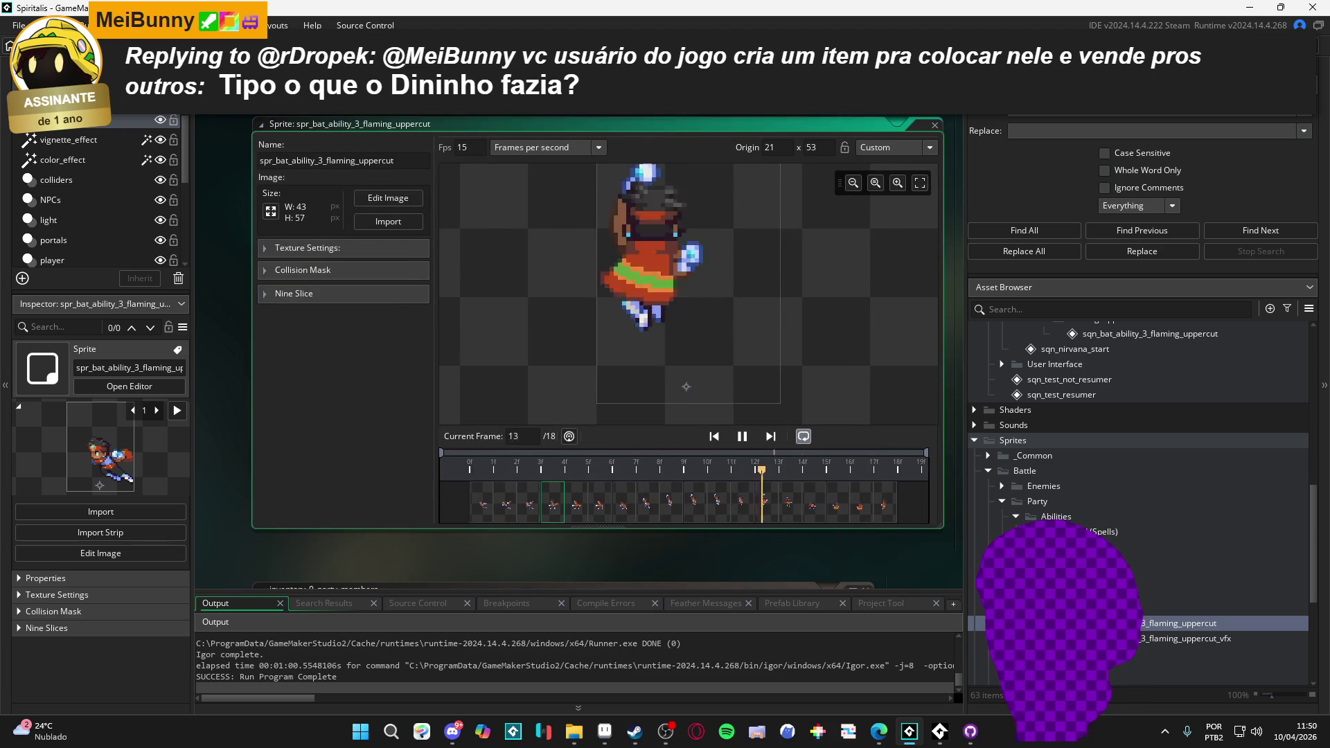
key("ctrl+w")
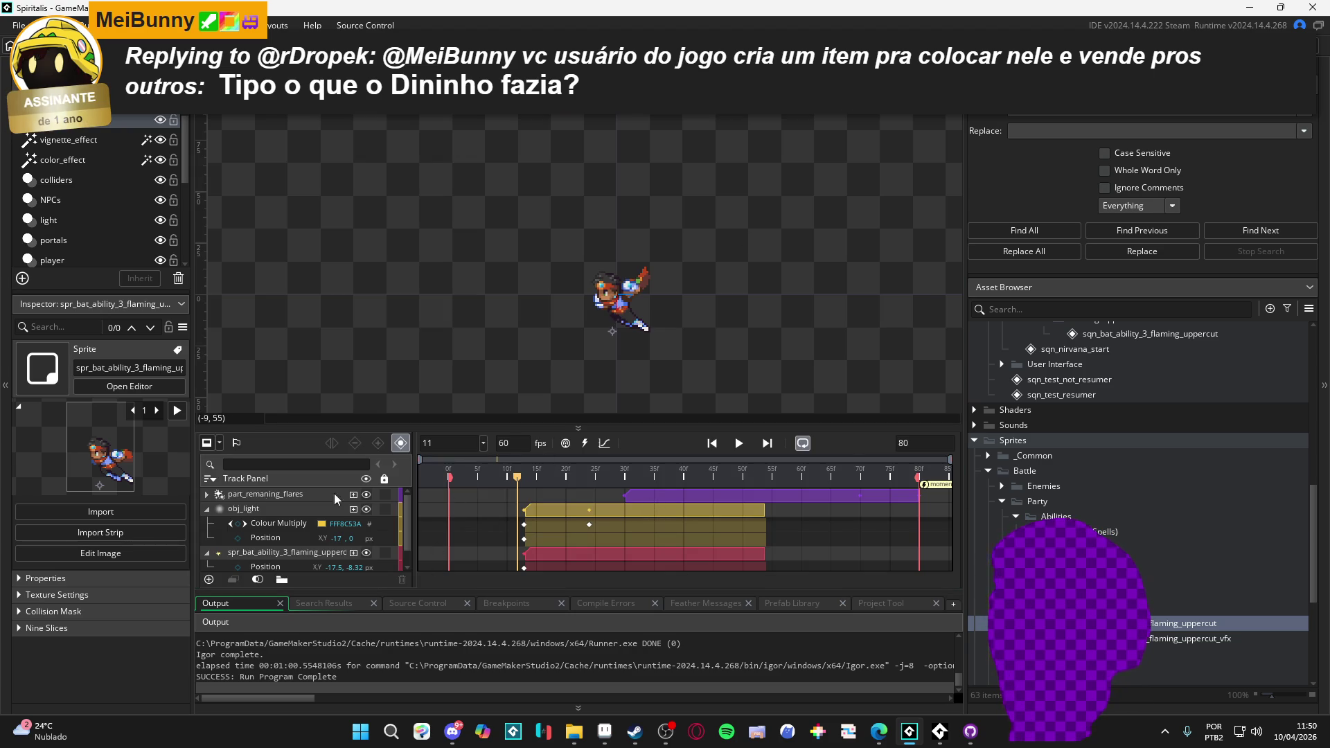
left_click(650, 496)
scroll(418, 511, "down", 1)
left_click(419, 510)
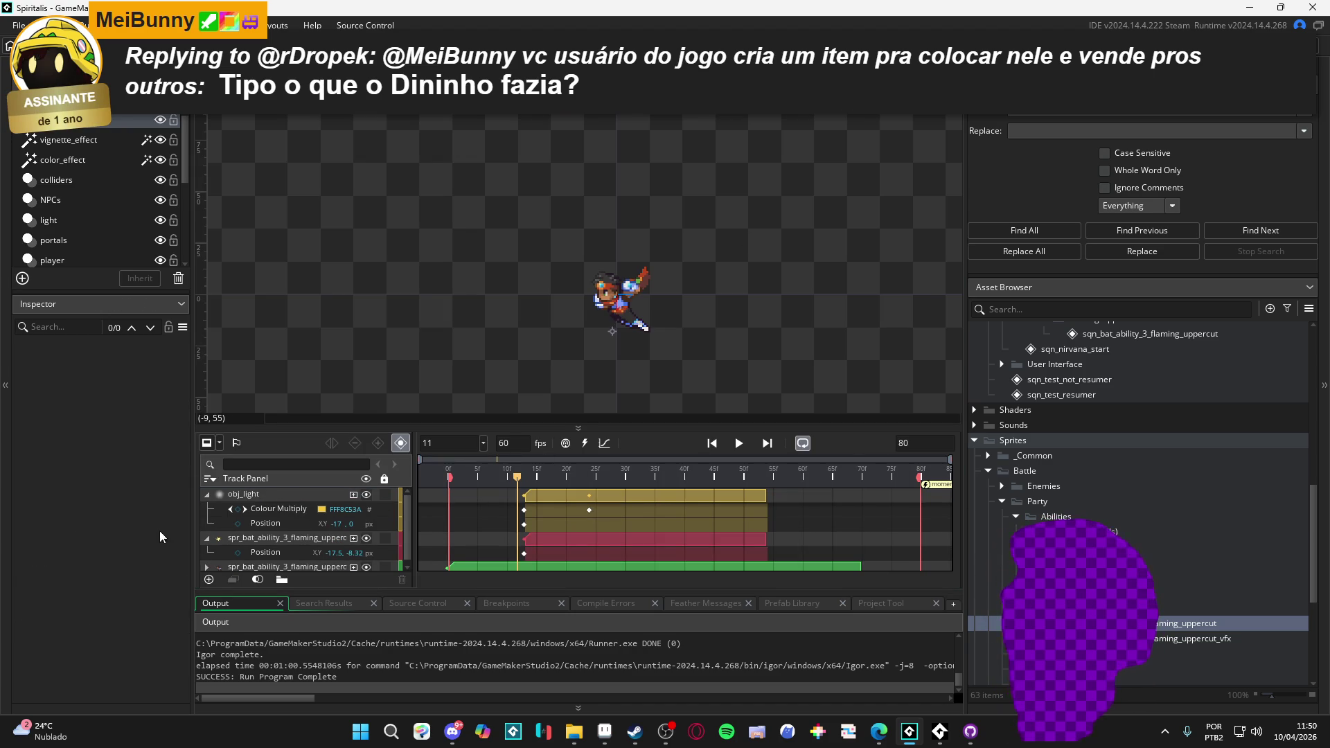
left_click(166, 25)
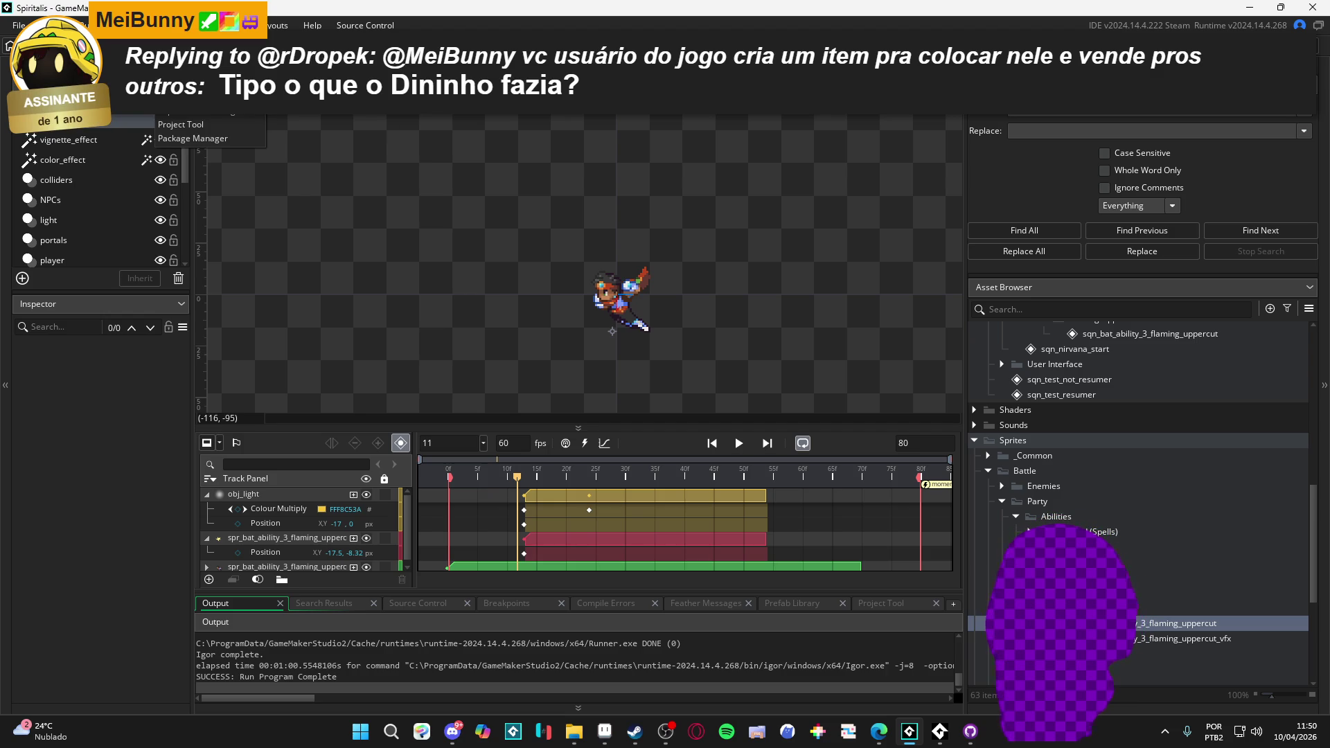
- Start a new package with Publisher, Display name and Package ID all 'themba_uppercut_'
left_click(192, 138)
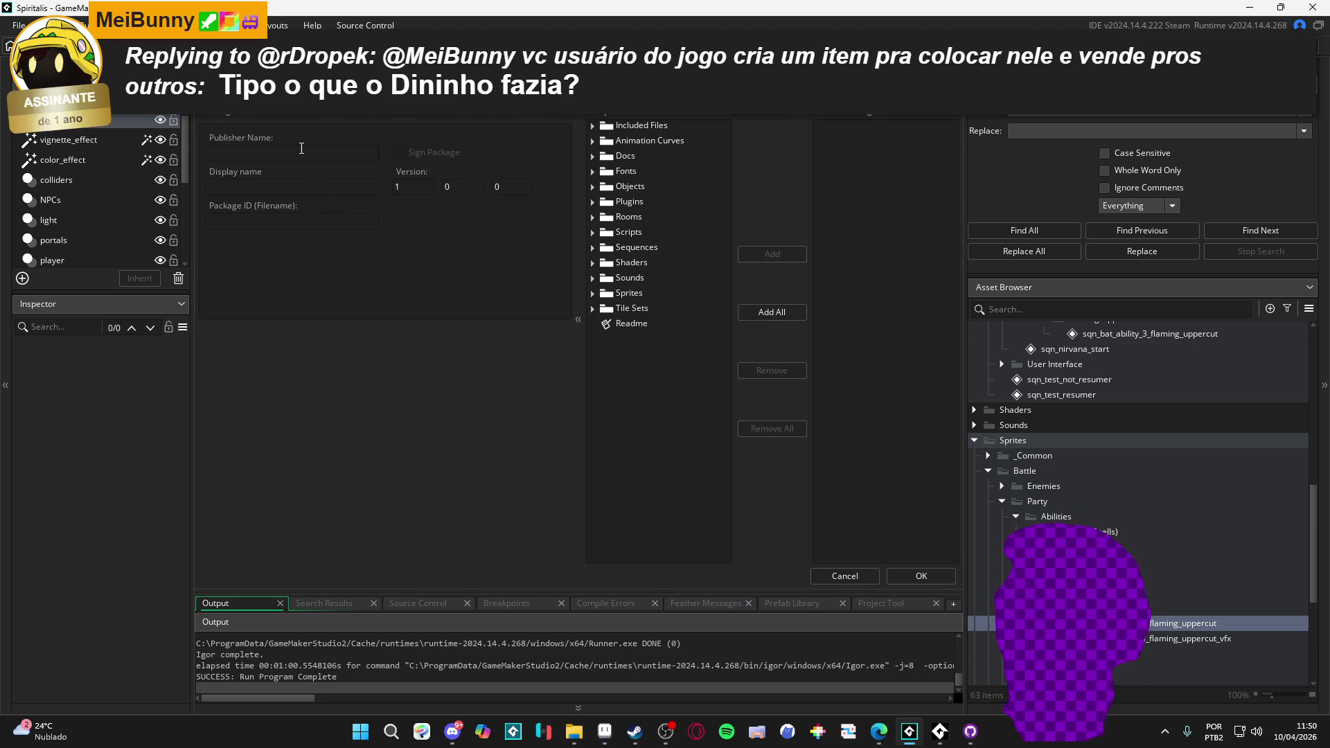
type("themba_u")
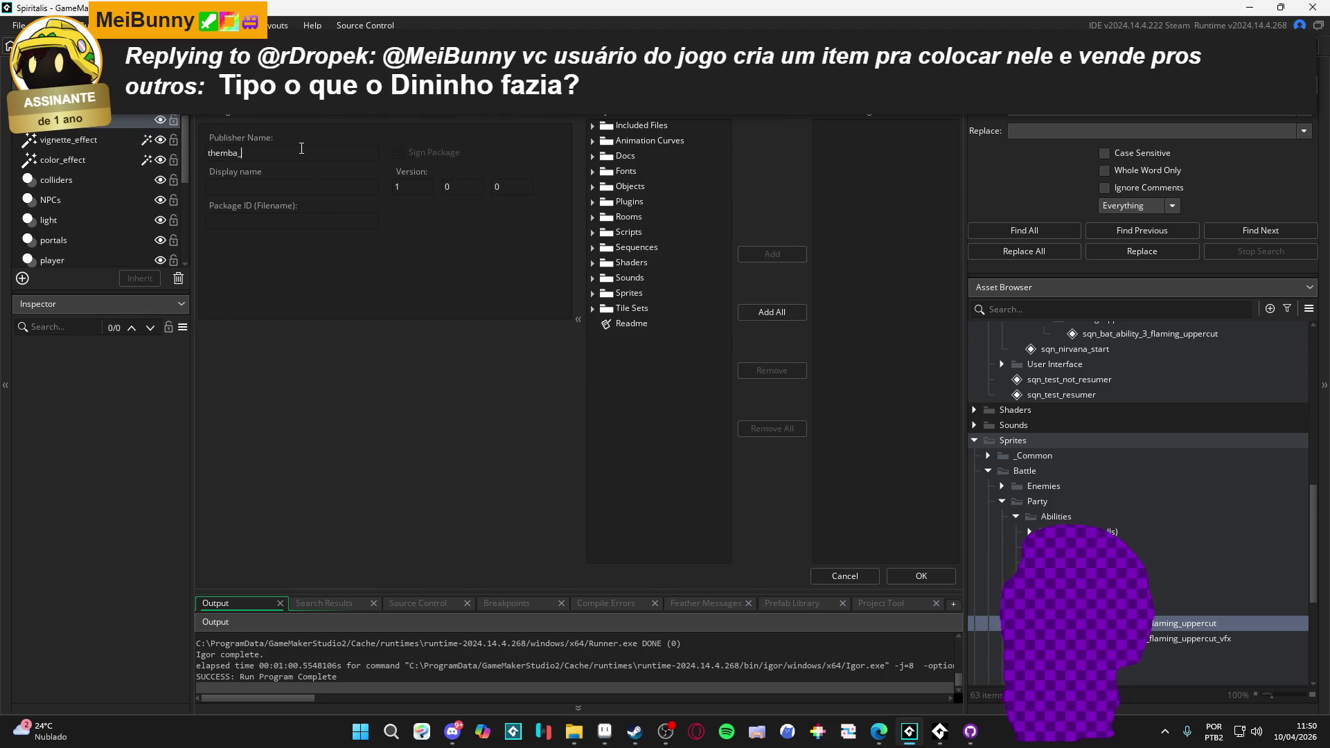
type("ppercut_")
key("ctrl+a")
key("ctrl+c")
left_click(359, 186)
key("ctrl+v")
left_click(336, 220)
key("ctrl+v")
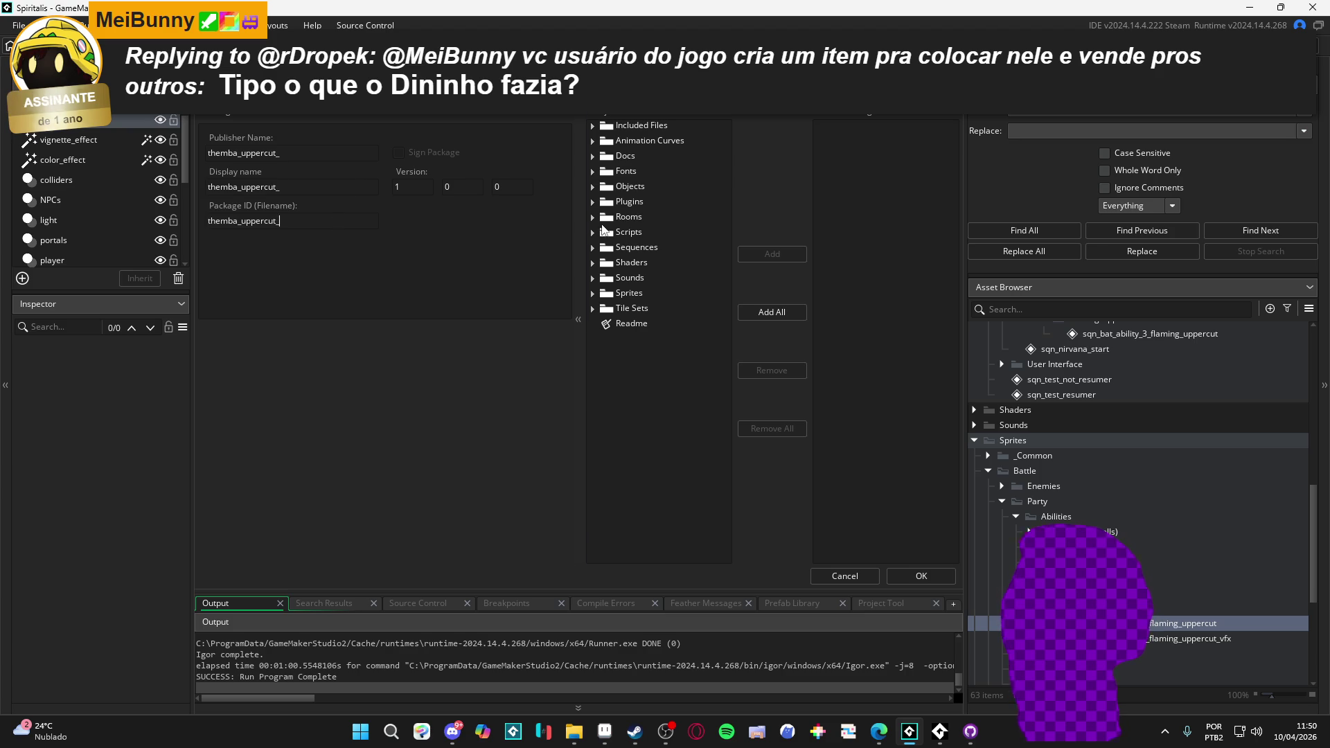
- Add the flaming uppercut sequence from Sequences > Battle > Party > Abilities > Char 3
double_click(613, 248)
double_click(621, 262)
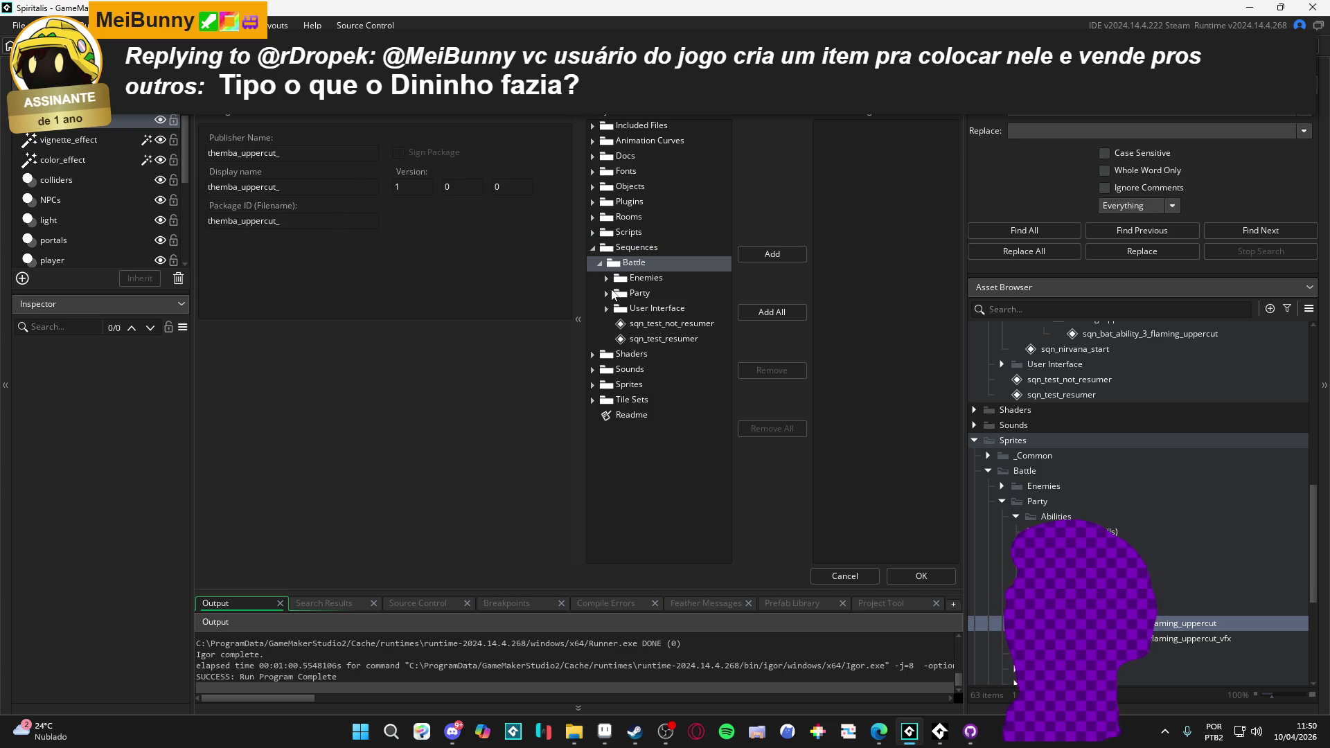
double_click(613, 294)
double_click(621, 309)
double_click(622, 371)
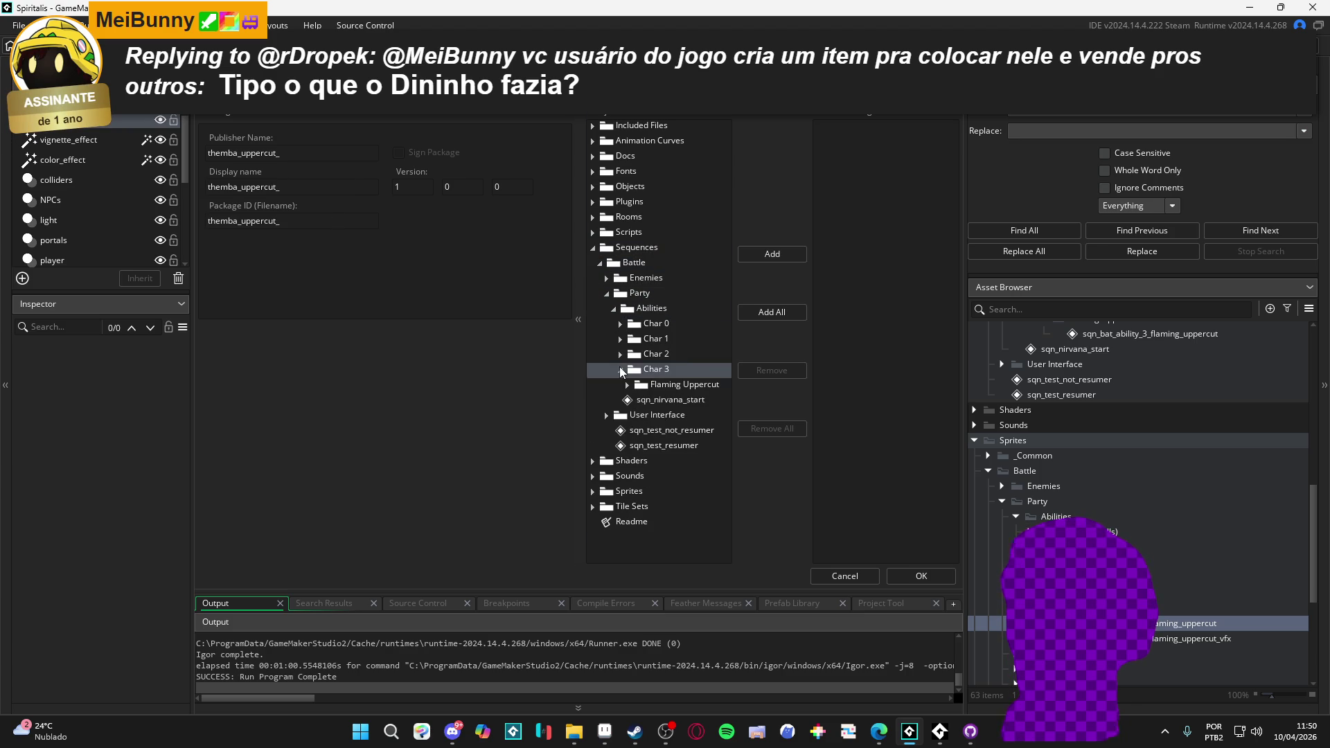
double_click(639, 387)
left_click(677, 402)
left_click(789, 254)
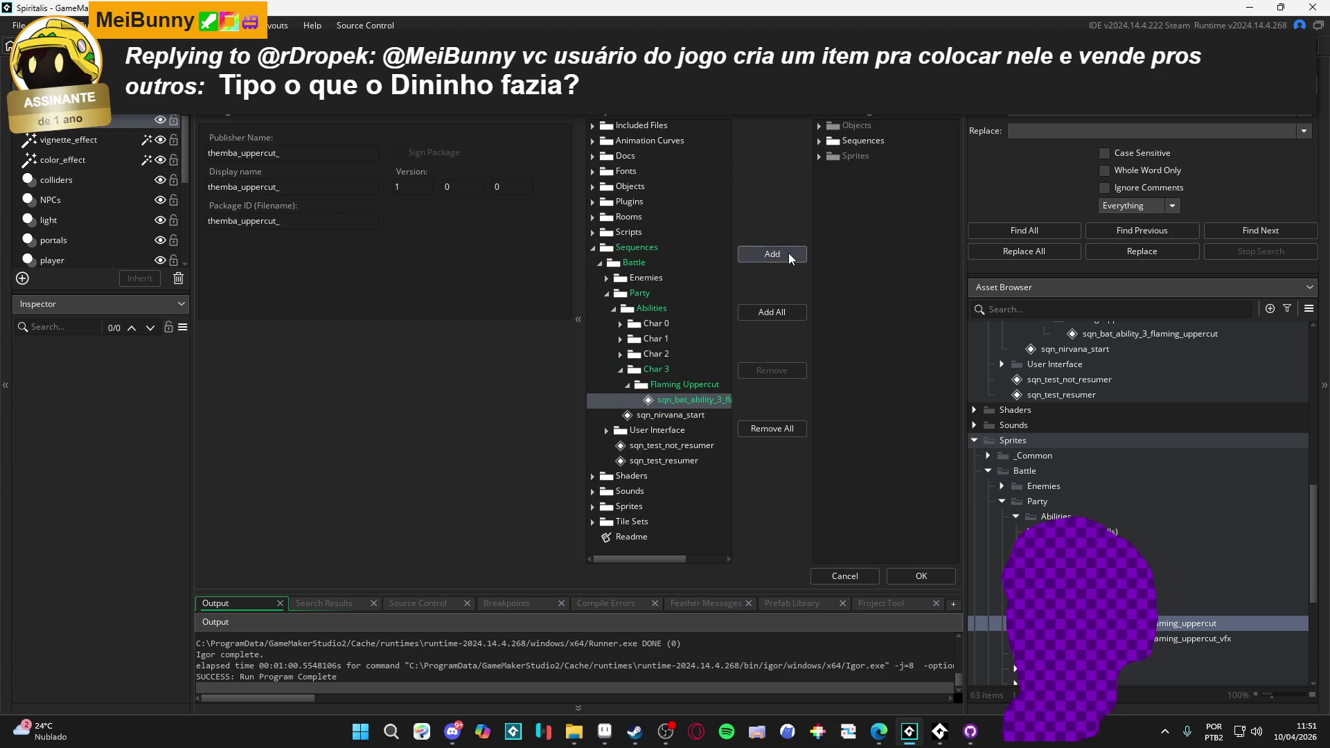
- Save themba_uppercut_.yymps in the themba/uppercut folder and reveal it in File Explorer
left_click(926, 578)
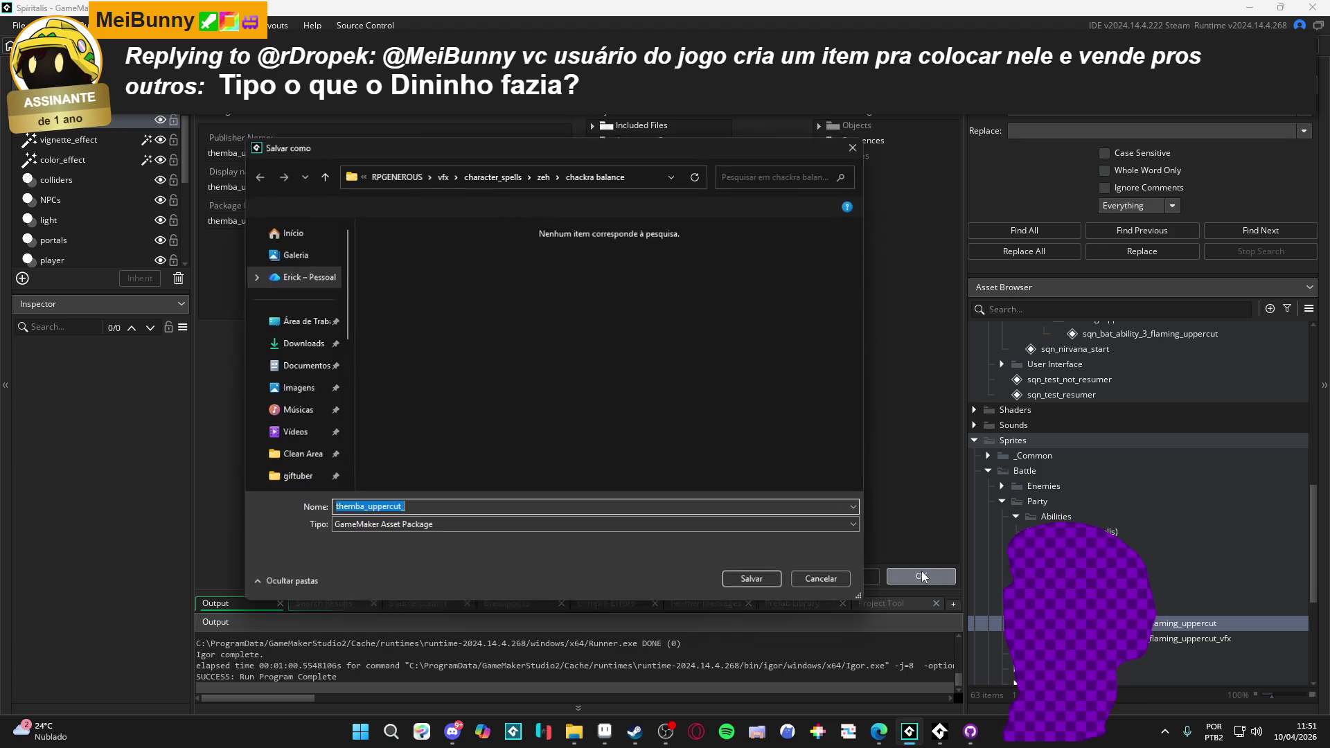
left_click(507, 177)
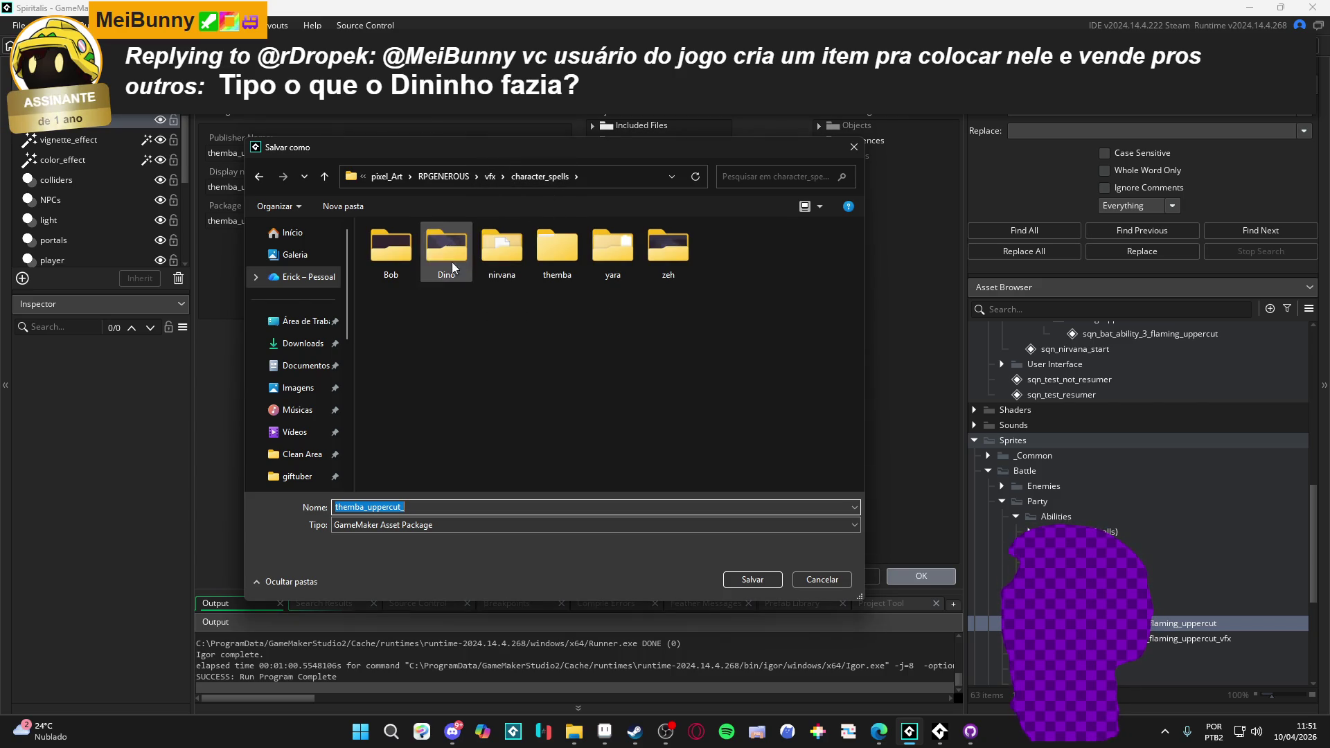
double_click(557, 250)
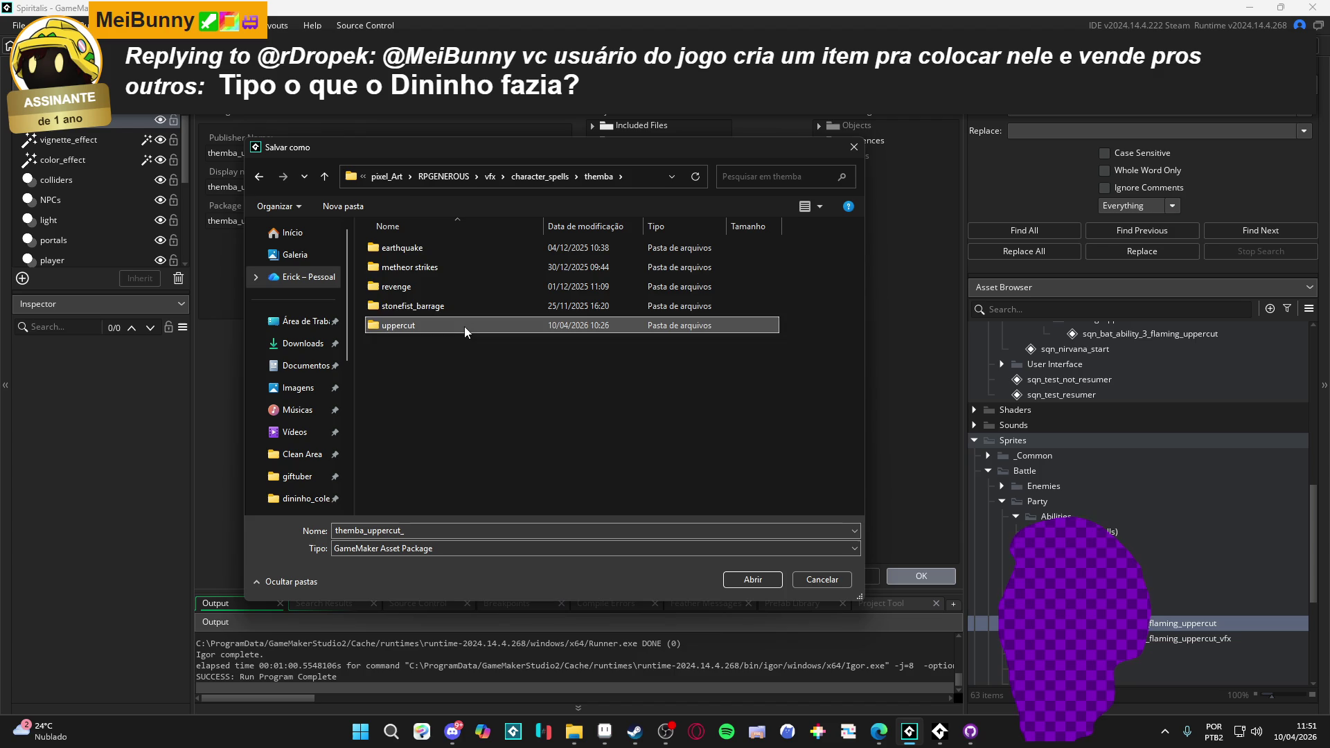
double_click(463, 325)
left_click(777, 583)
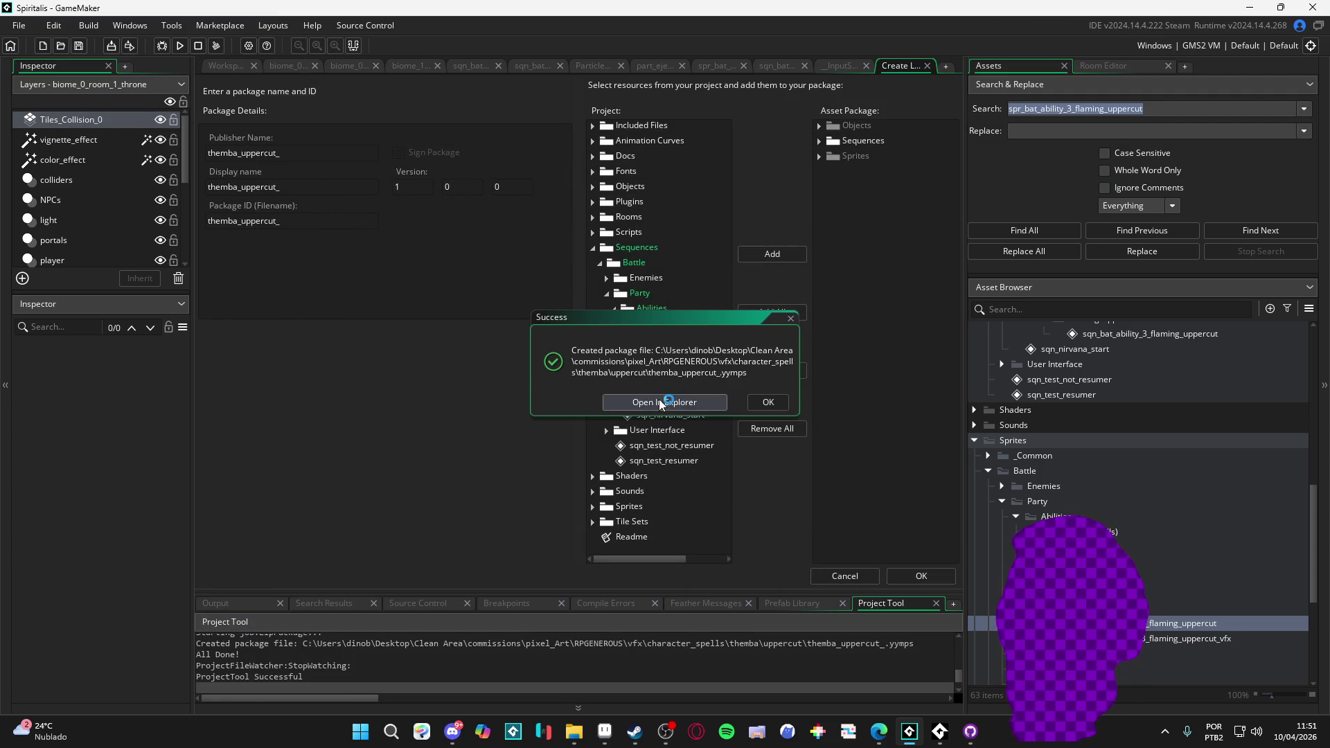
left_click(652, 403)
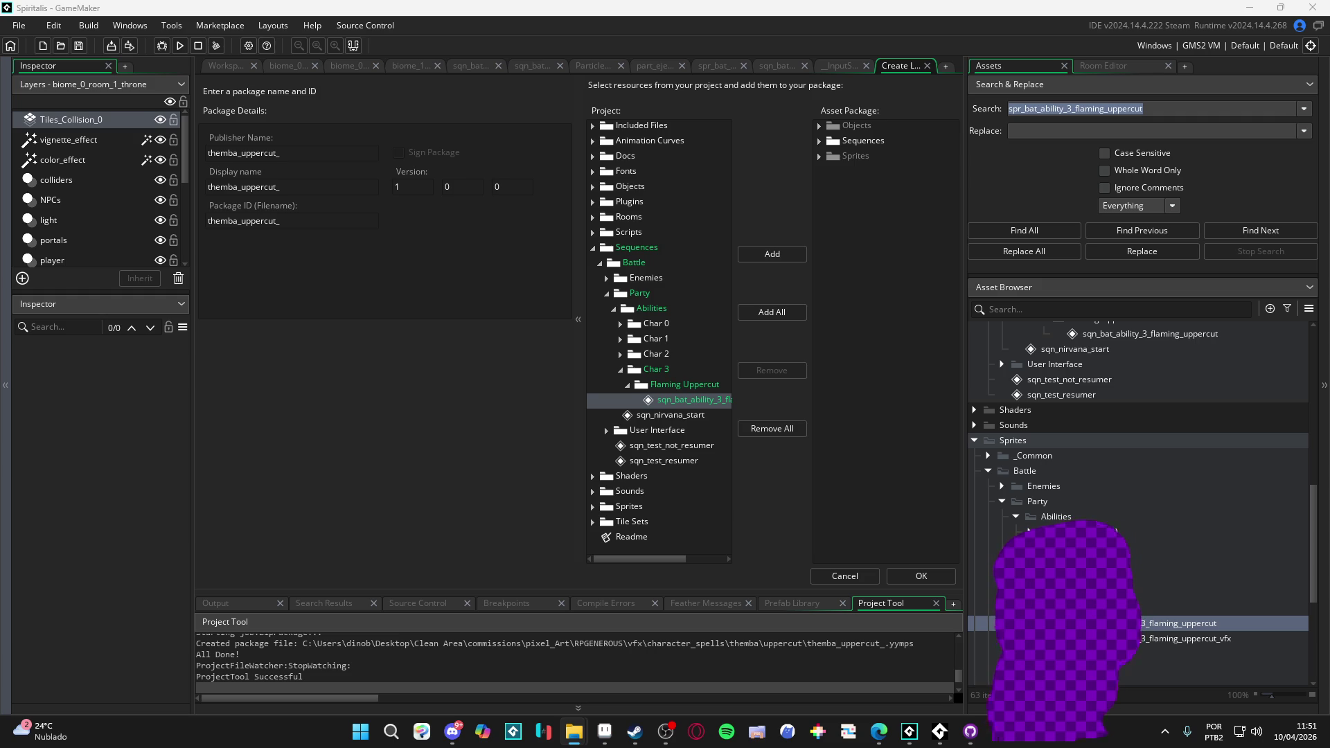
key("alt+Tab")
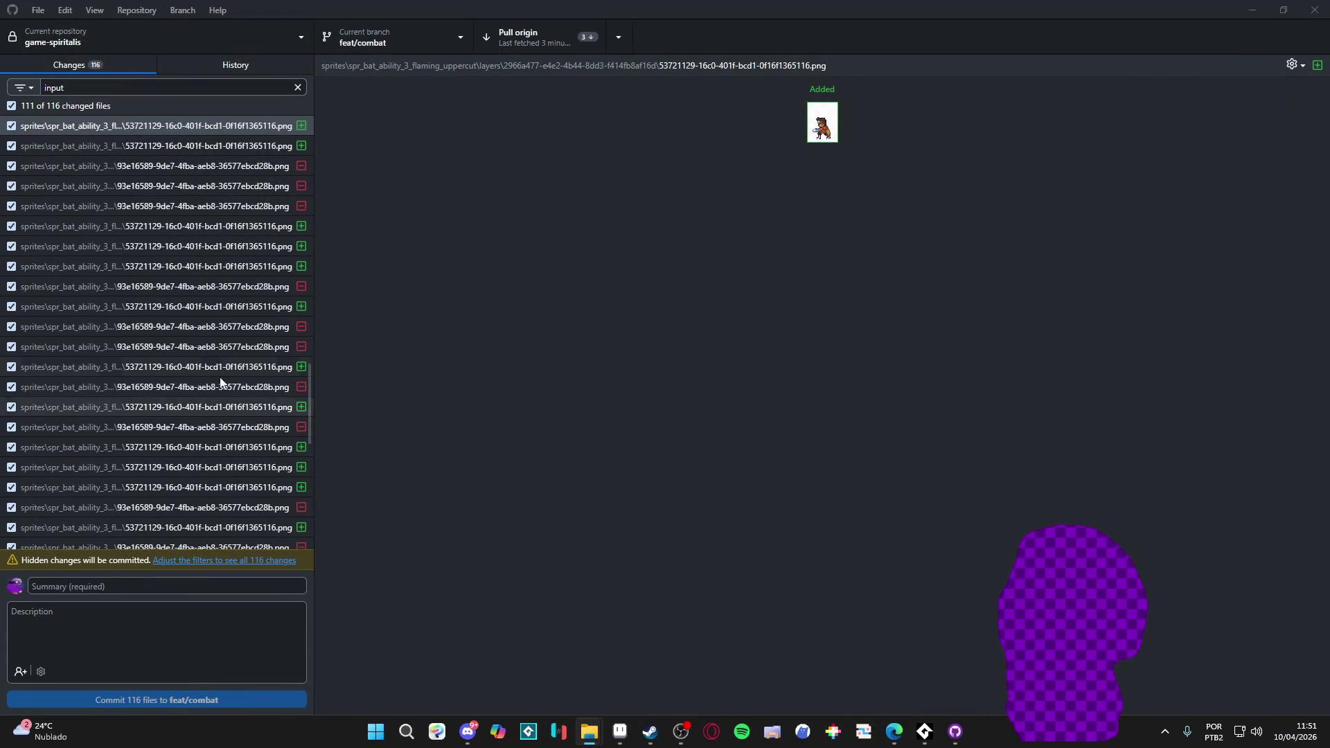
scroll(215, 424, "up", 15)
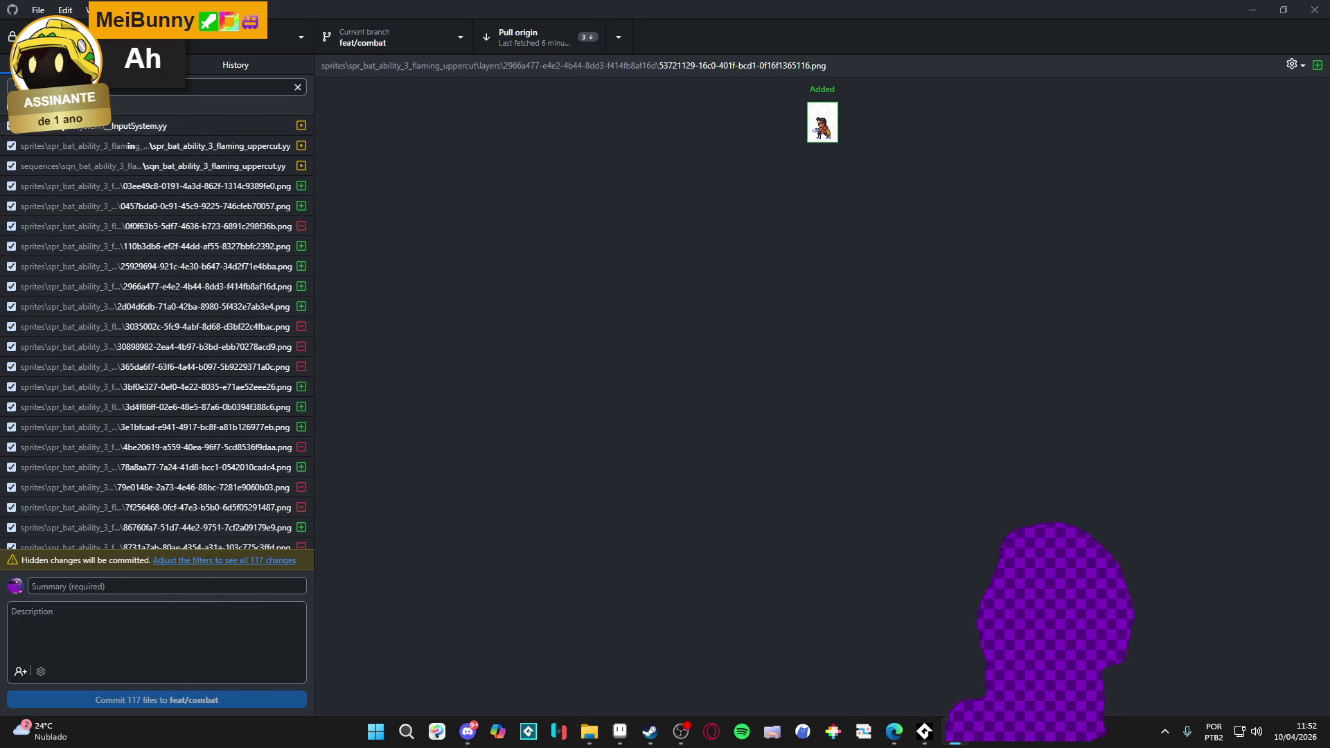
right_click(120, 40)
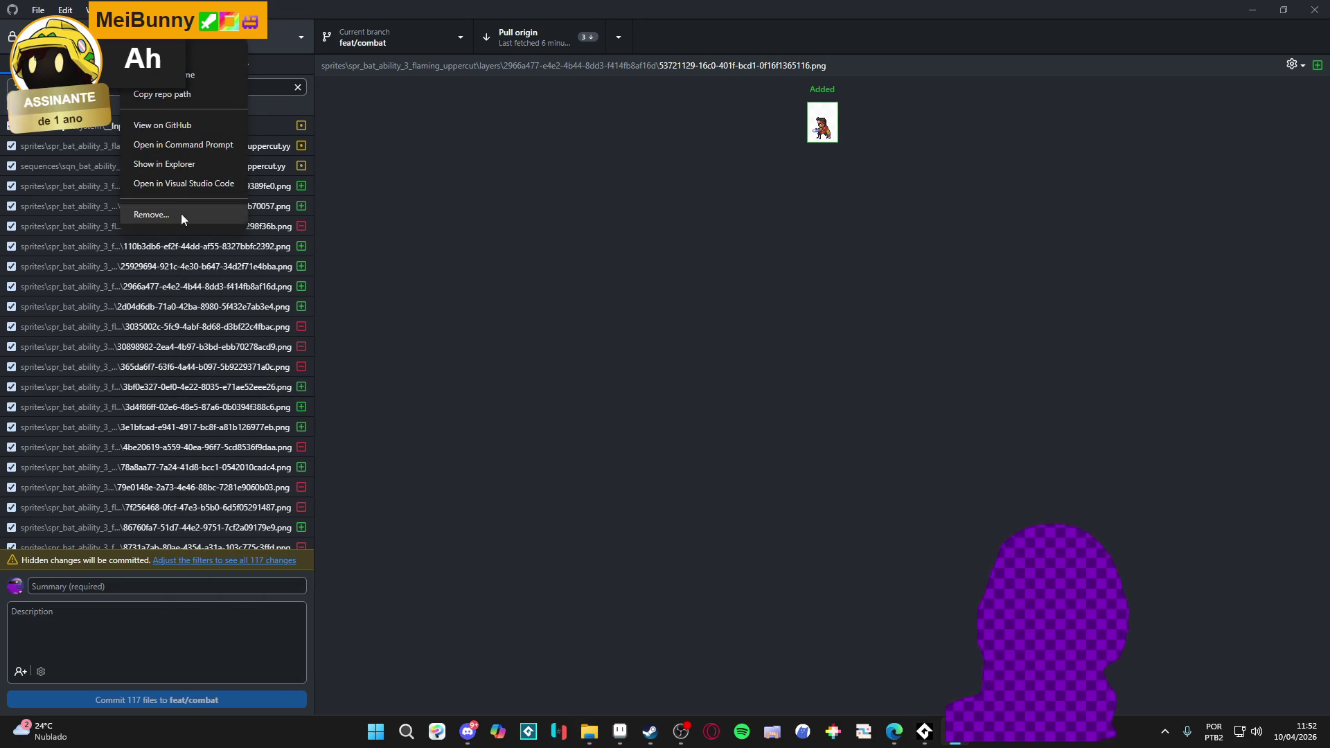
- Discard all 117 changed files in the game-spiritalis repository
left_click(229, 94)
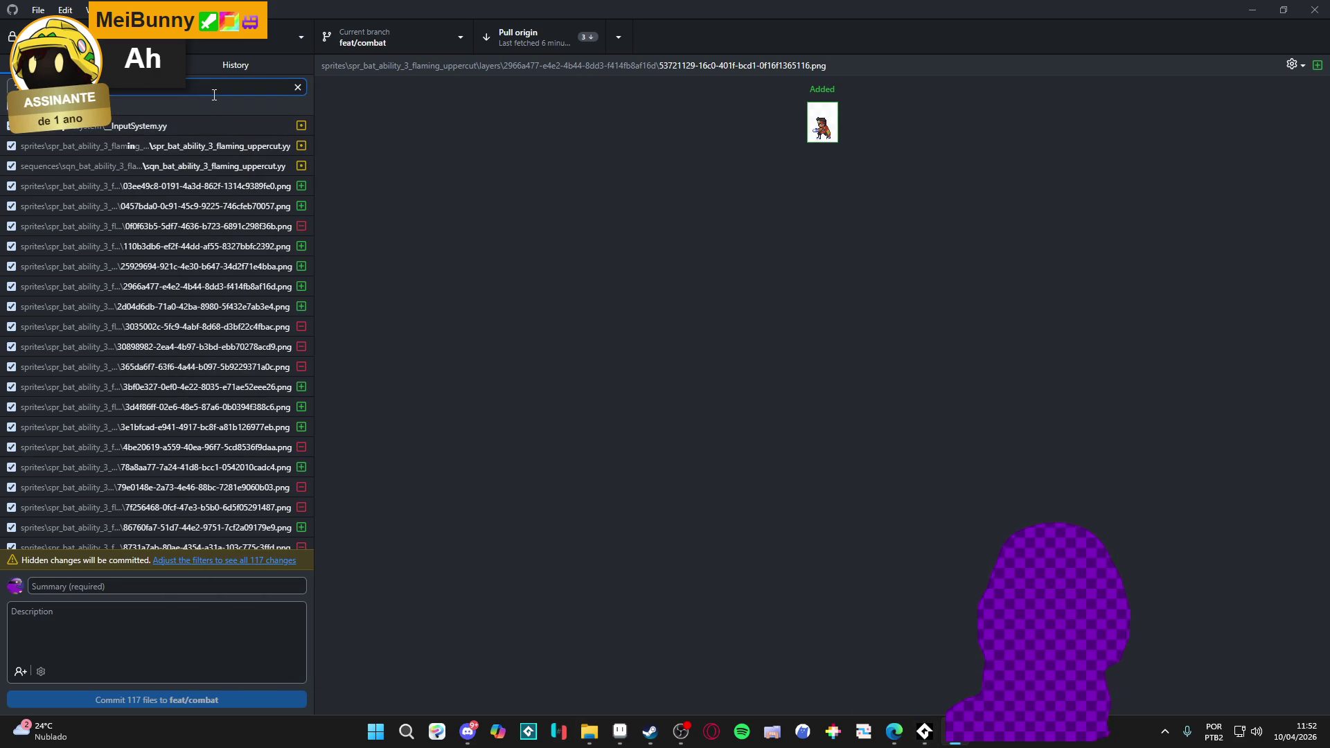
right_click(190, 110)
left_click(229, 130)
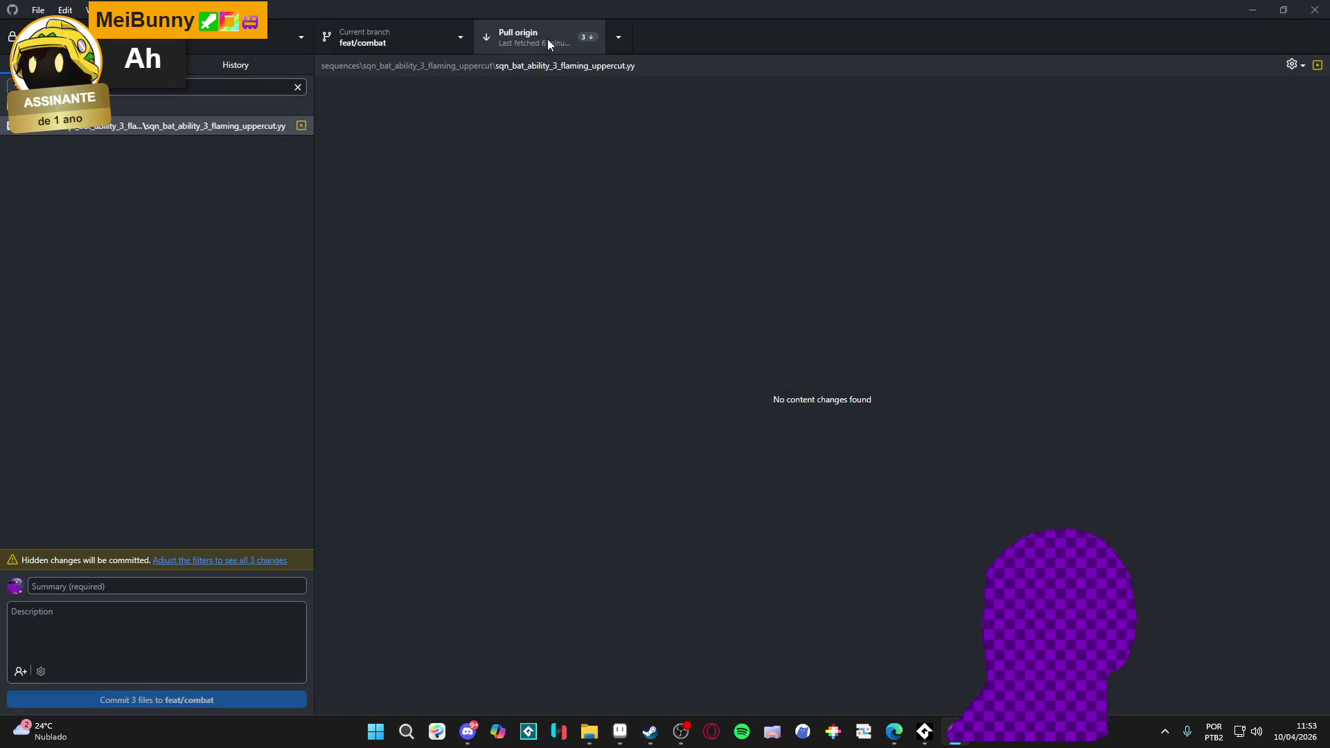
left_click(547, 39)
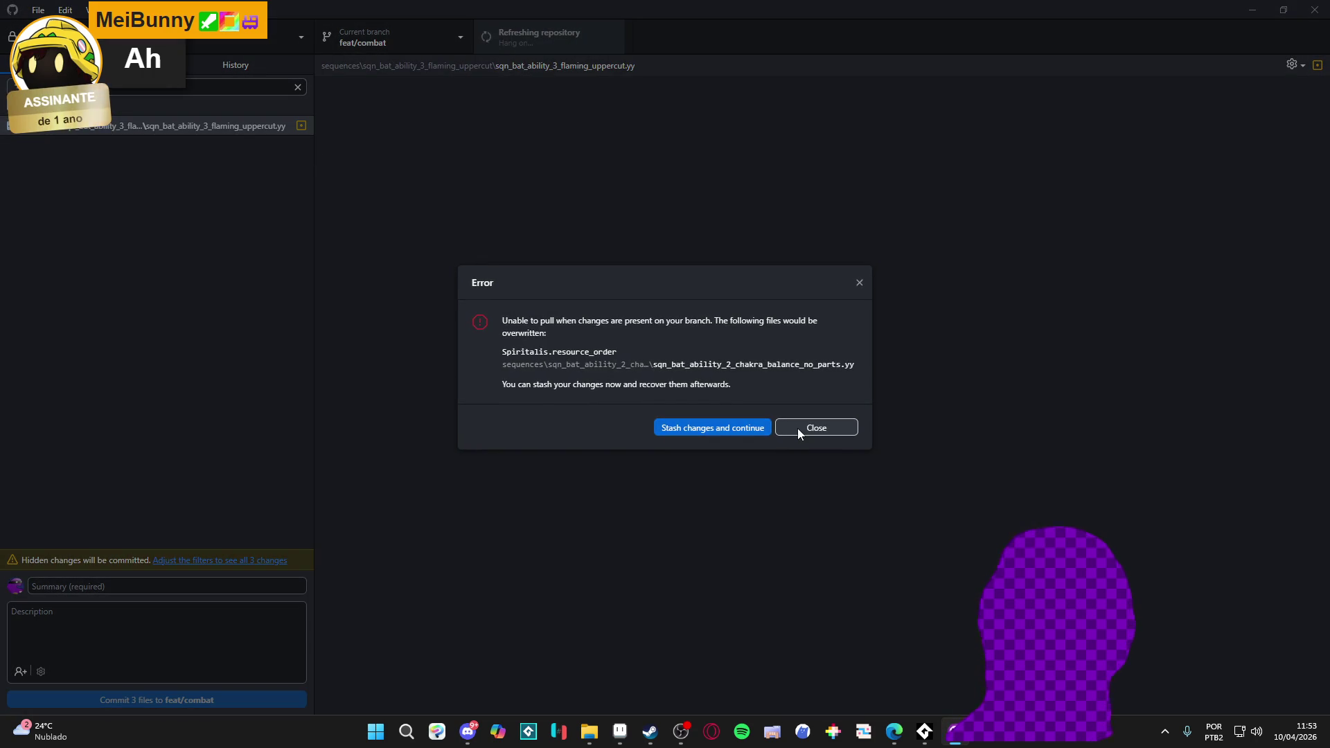
- Dismiss the failed pull message and discard the remaining sequence file's changes
left_click(797, 428)
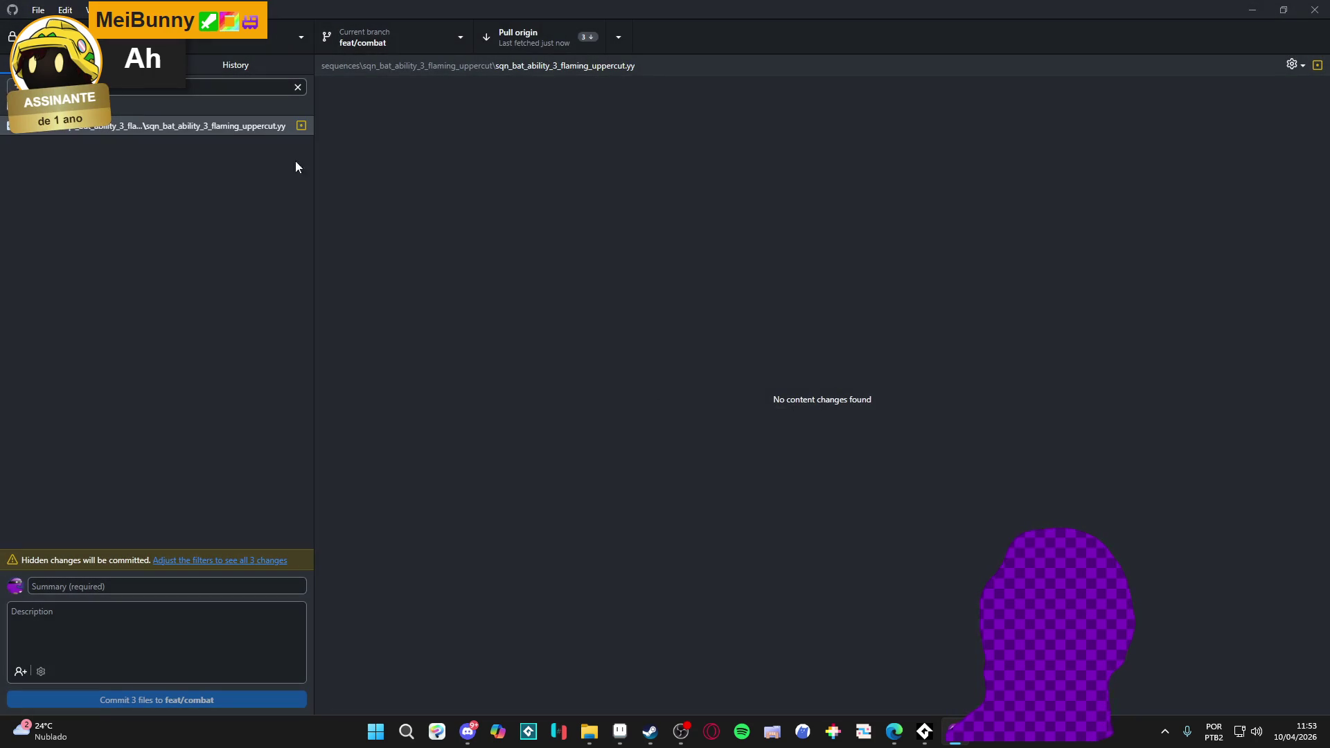
left_click(202, 123)
right_click(195, 127)
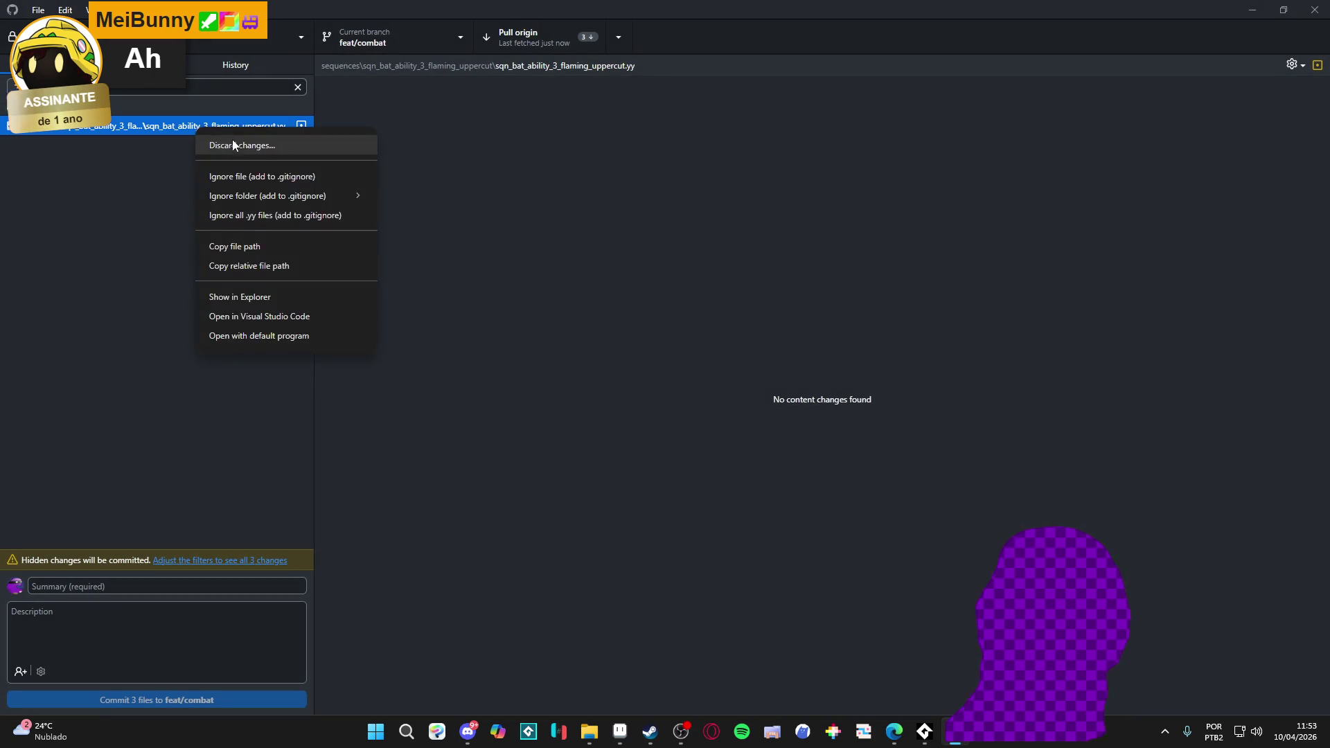
left_click(232, 145)
left_click(709, 431)
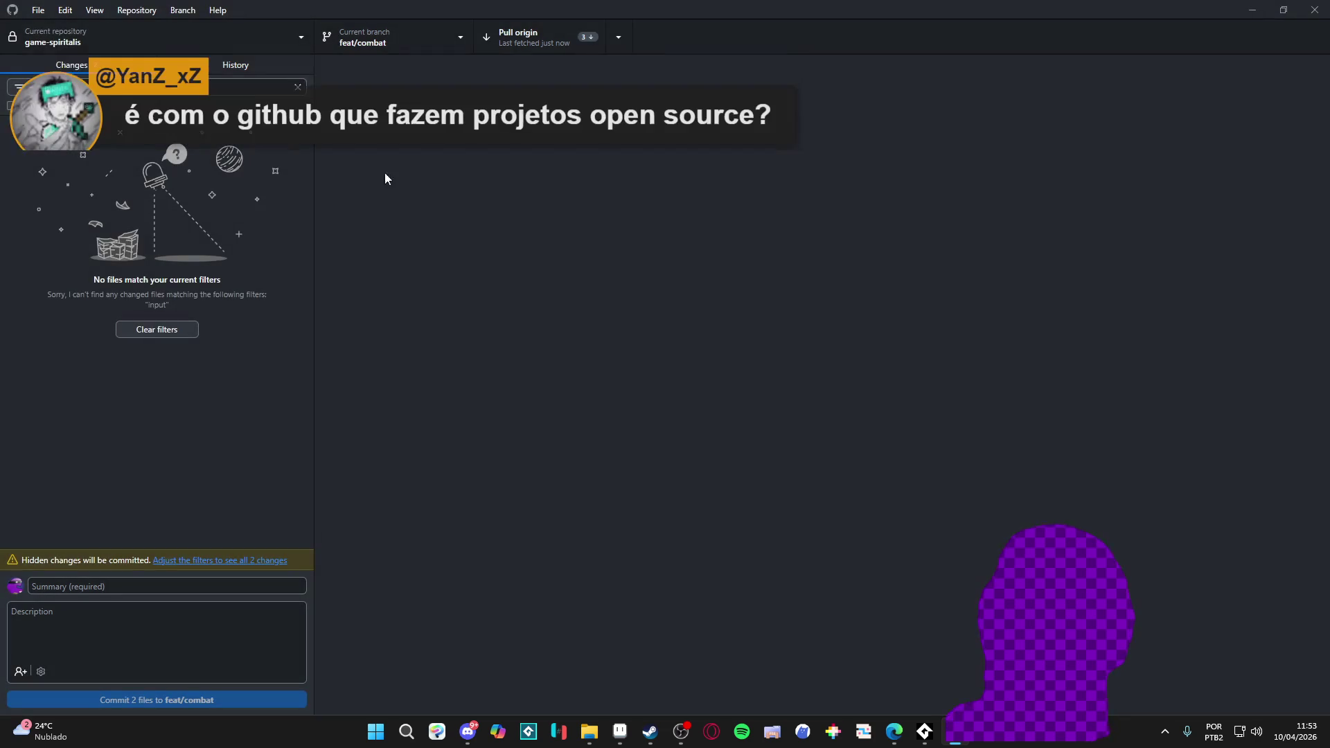
- Attempt a pull from origin, dismiss the pull error, and glance at the commit history
left_click(563, 44)
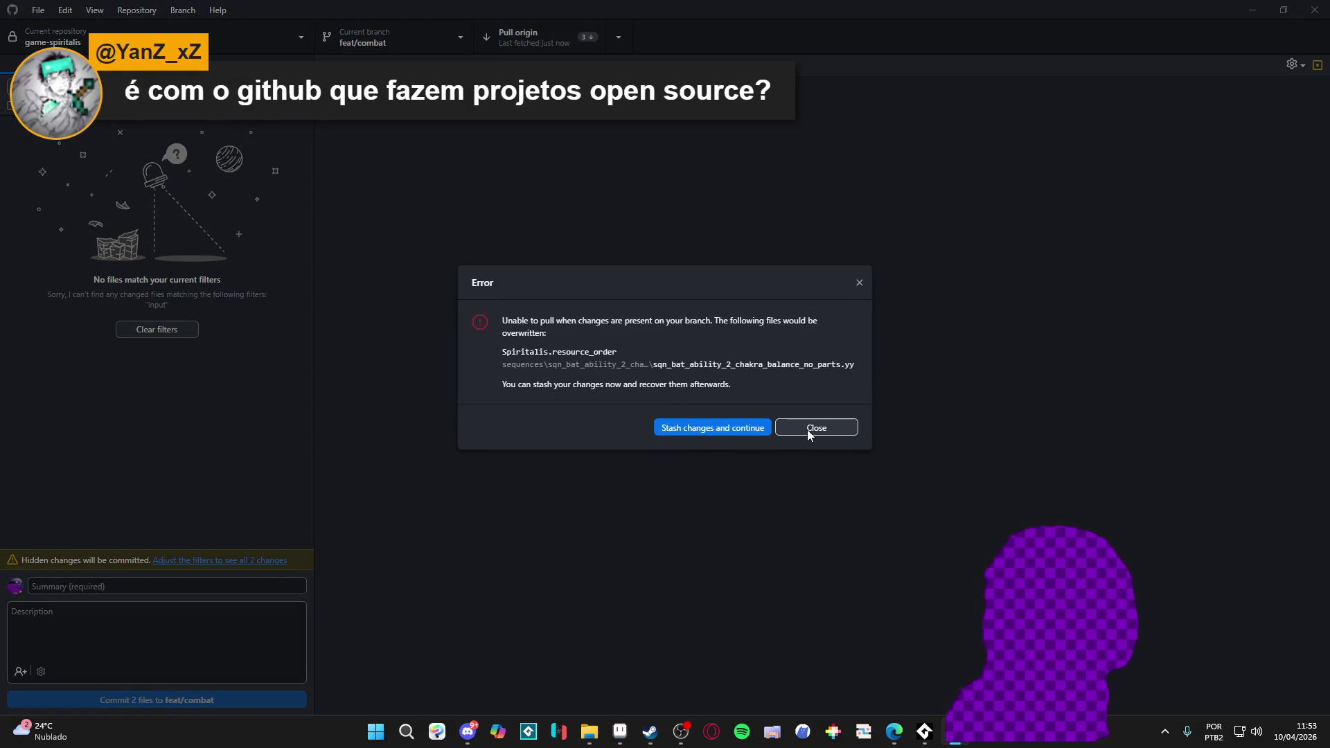
left_click(818, 428)
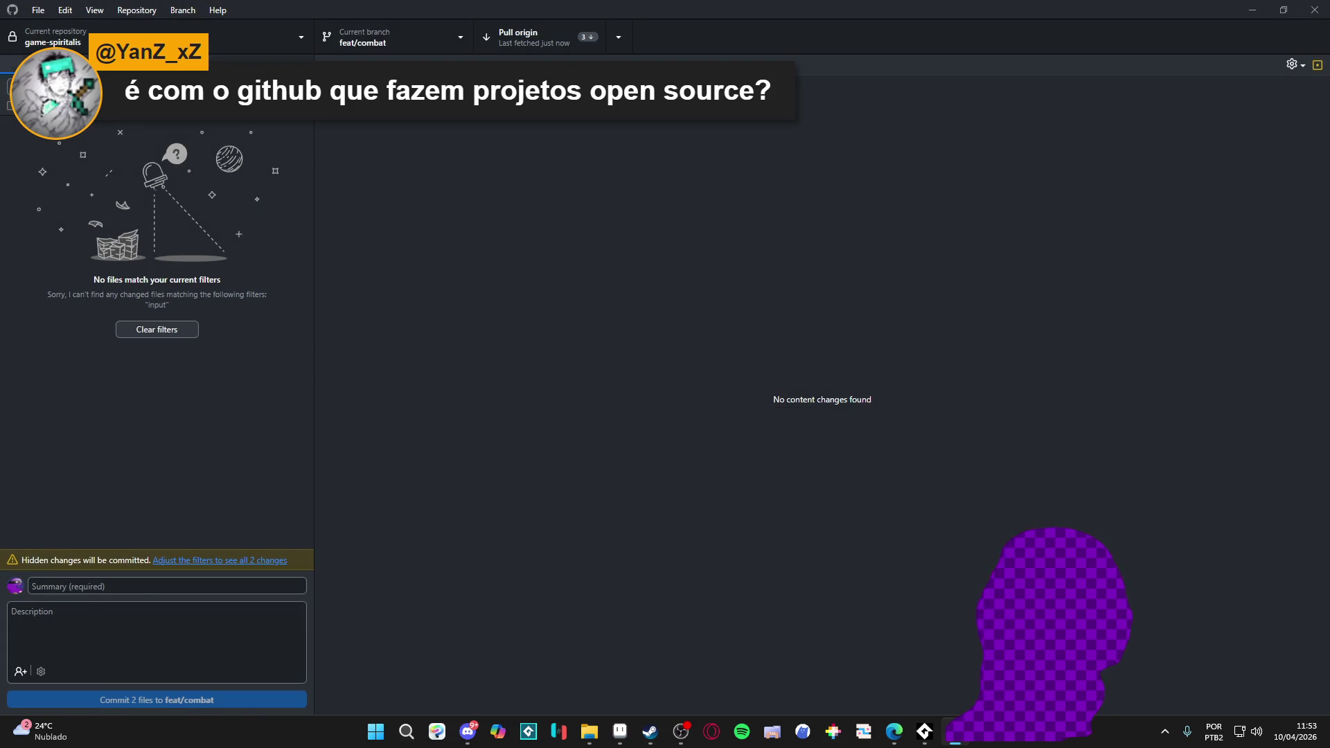
left_click(232, 67)
left_click(119, 66)
- Clear the file filter and discard all remaining uncommitted changes
left_click(10, 105)
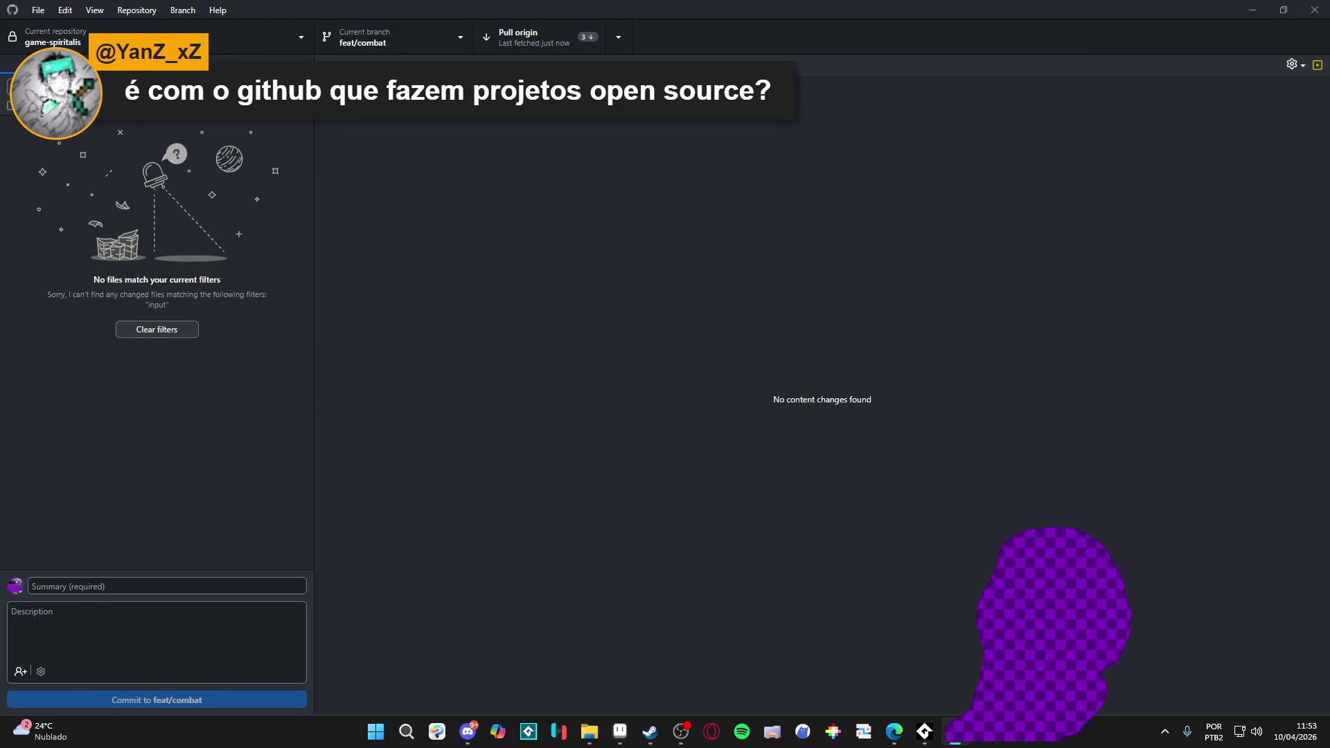
key("Escape")
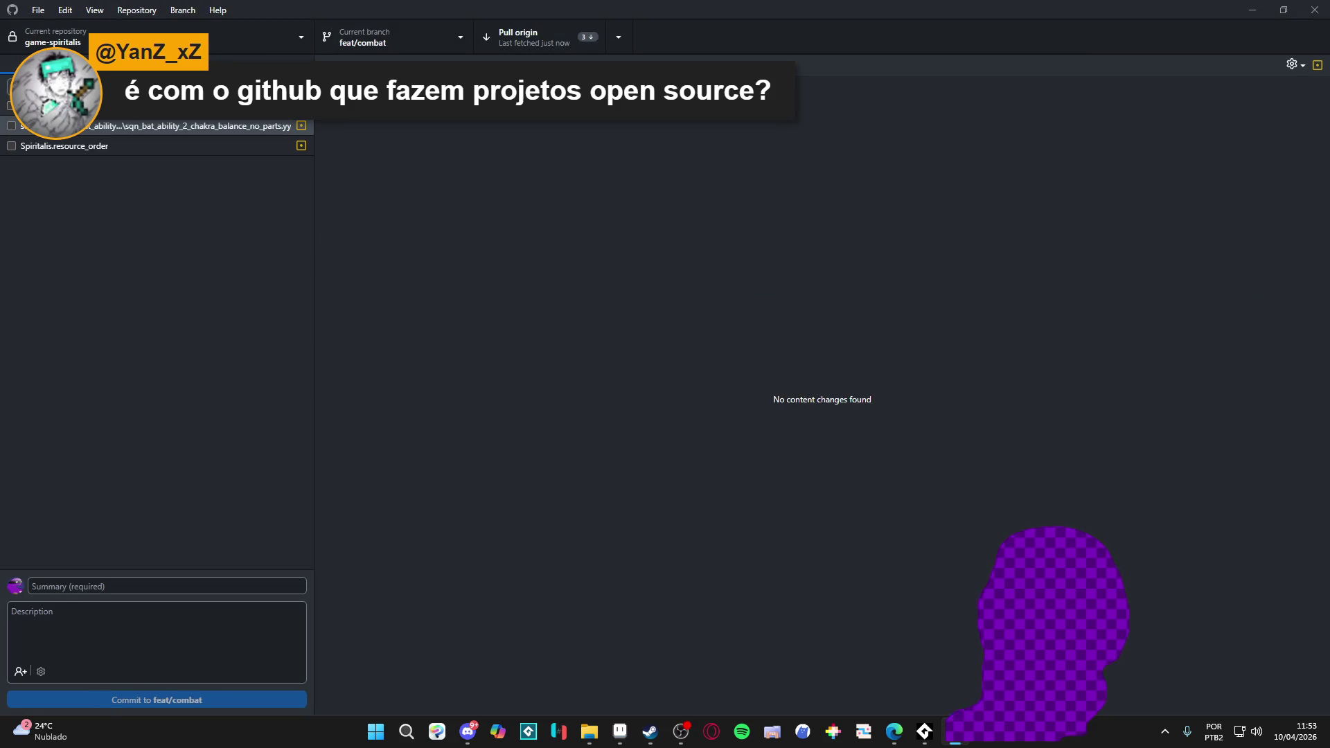
right_click(104, 110)
left_click(139, 127)
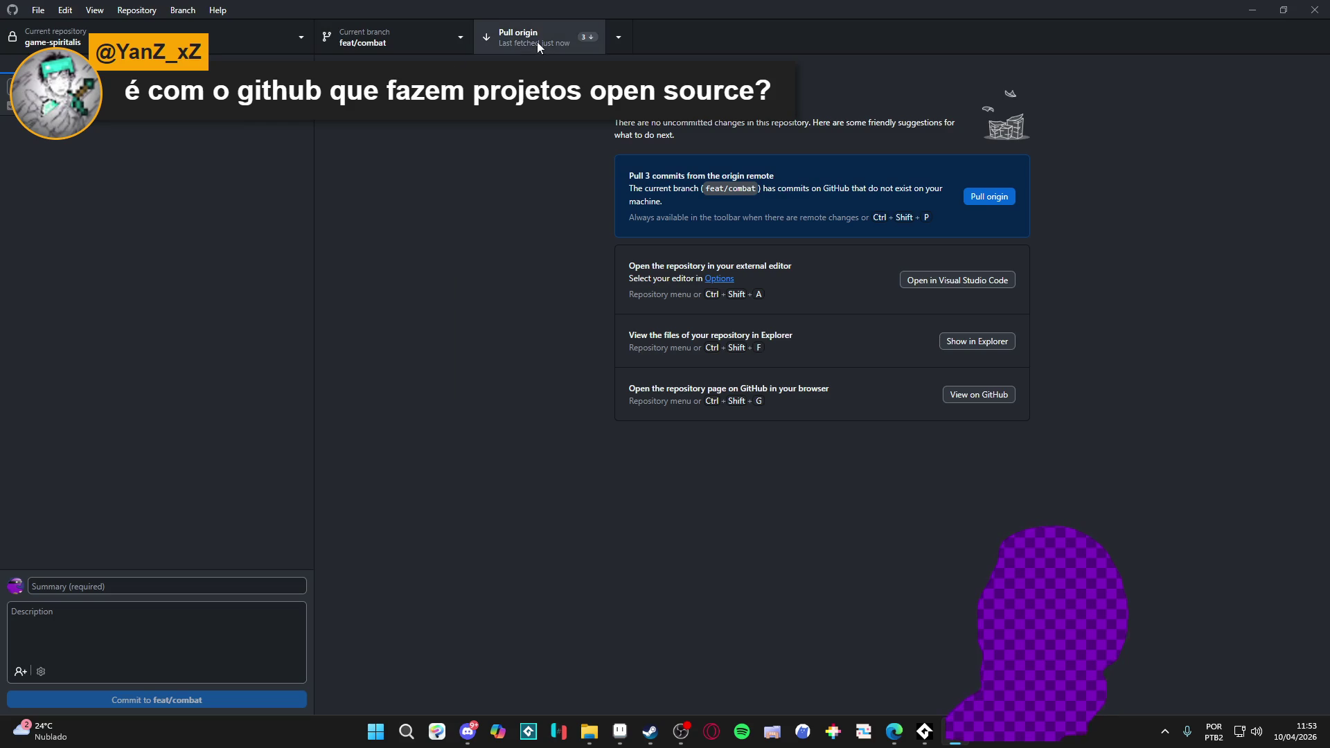
- Pull the three incoming commits from origin and open the newest commit's changed files
left_click(536, 46)
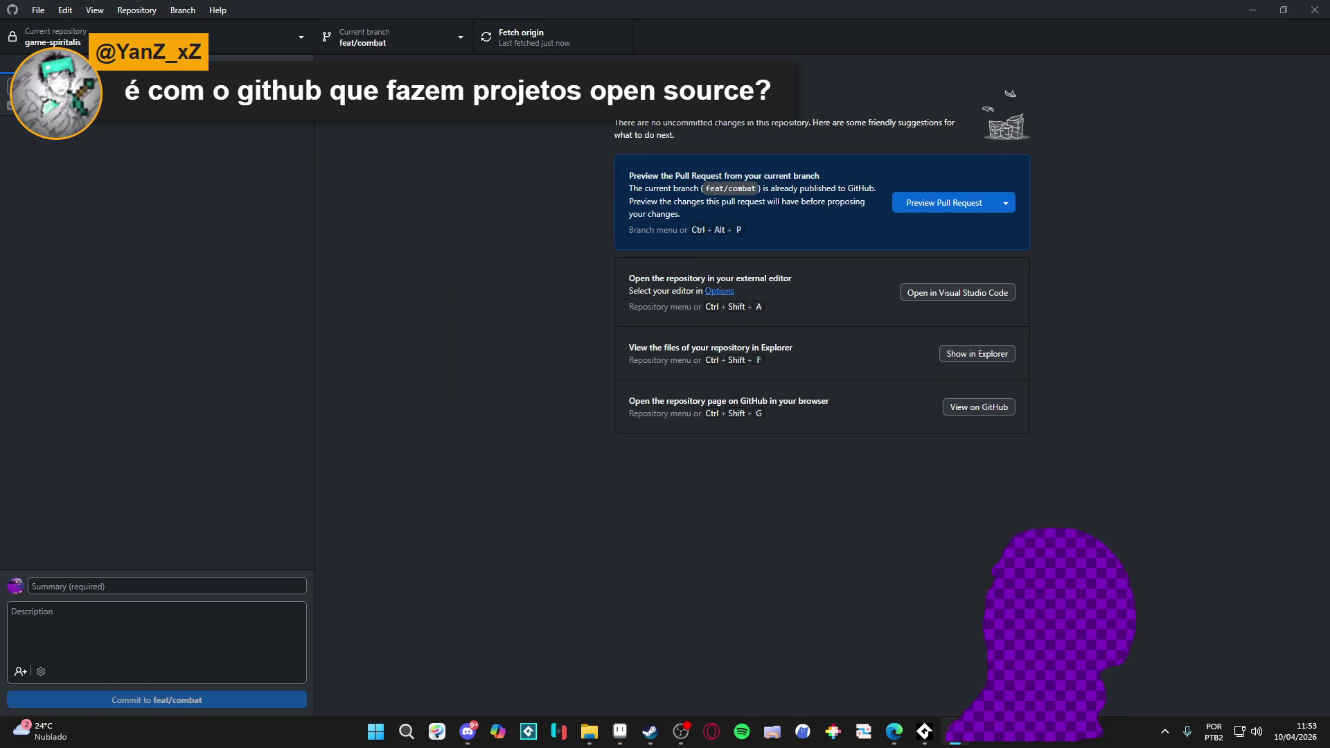
left_click(235, 66)
left_click(208, 125)
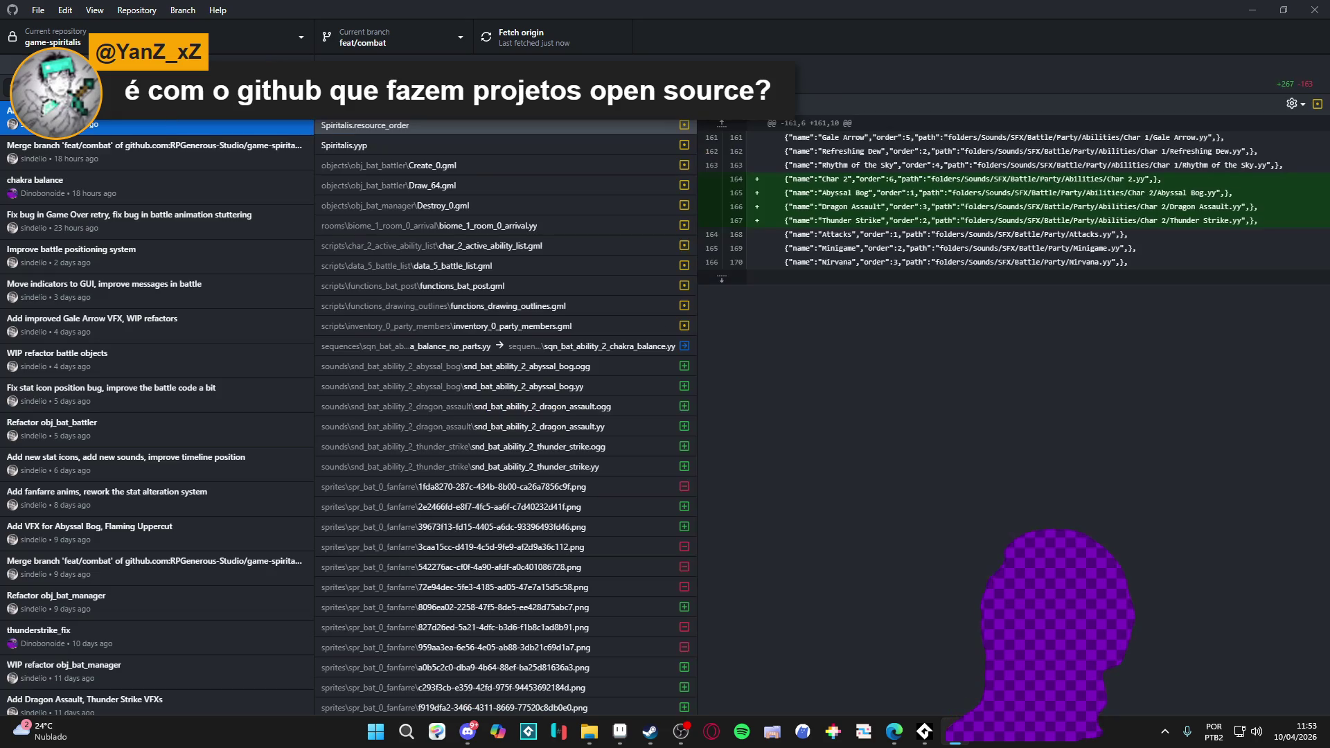
- Toggle between Changes and History with Ctrl+1/Ctrl+2 to review the latest commit's diff
key("ctrl+1")
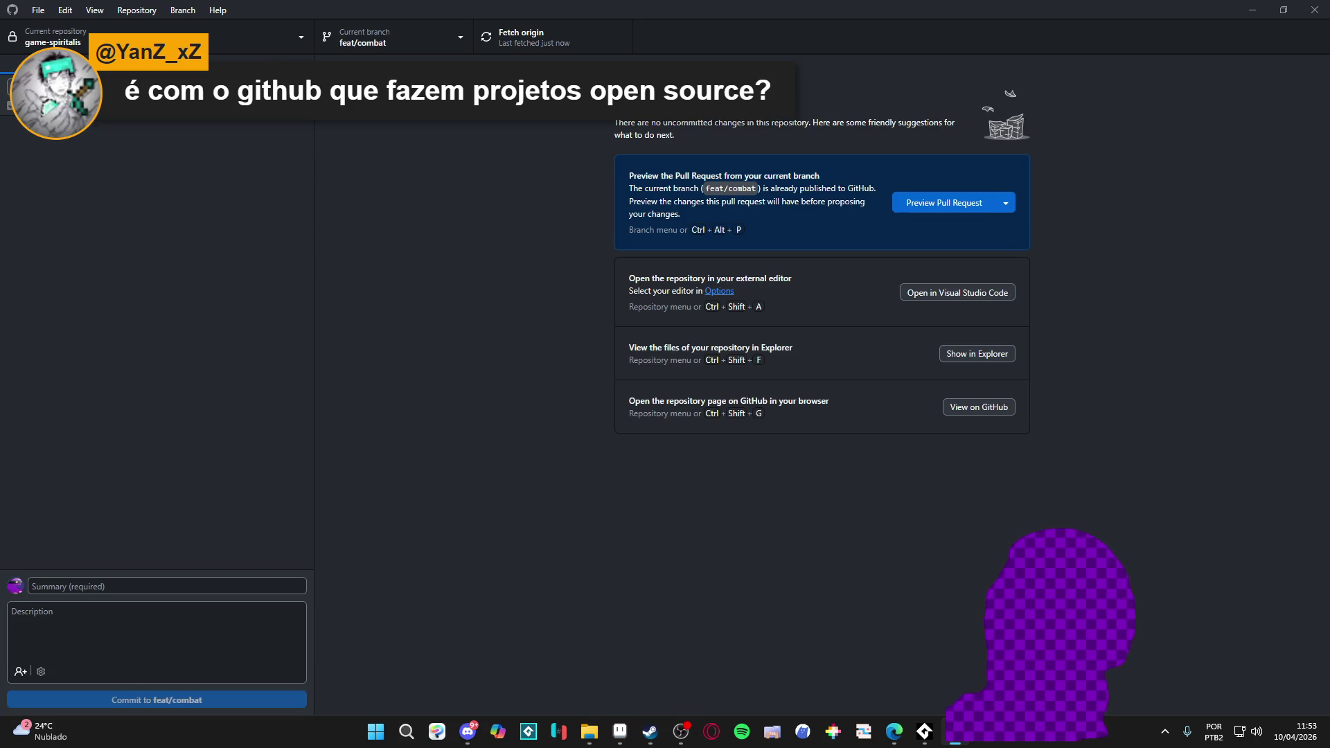
key("ctrl+2")
key("ctrl+1")
key("ctrl+2")
key("ctrl+1")
key("ctrl+2")
key("ctrl+2")
key("ctrl+1")
key("ctrl+2")
key("ctrl+1")
key("ctrl+2")
key("ctrl+1")
key("ctrl+2")
key("ctrl+1")
key("ctrl+2")
key("ctrl+1")
key("ctrl+2")
key("ctrl+1")
key("ctrl+2")
- Flip between the History and Changes tabs, viewing the latest commit's diff, ending on Changes
left_click(122, 68)
left_click(173, 73)
left_click(128, 73)
left_click(163, 65)
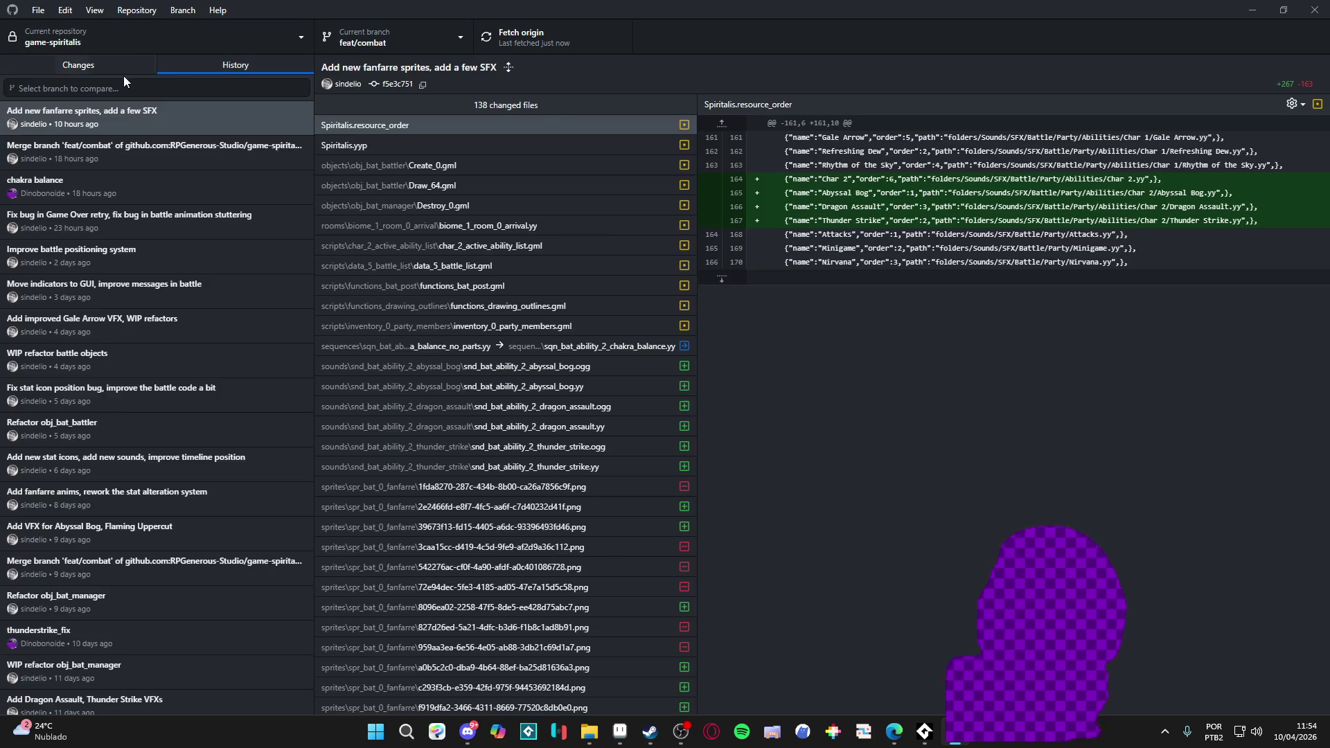
left_click(148, 72)
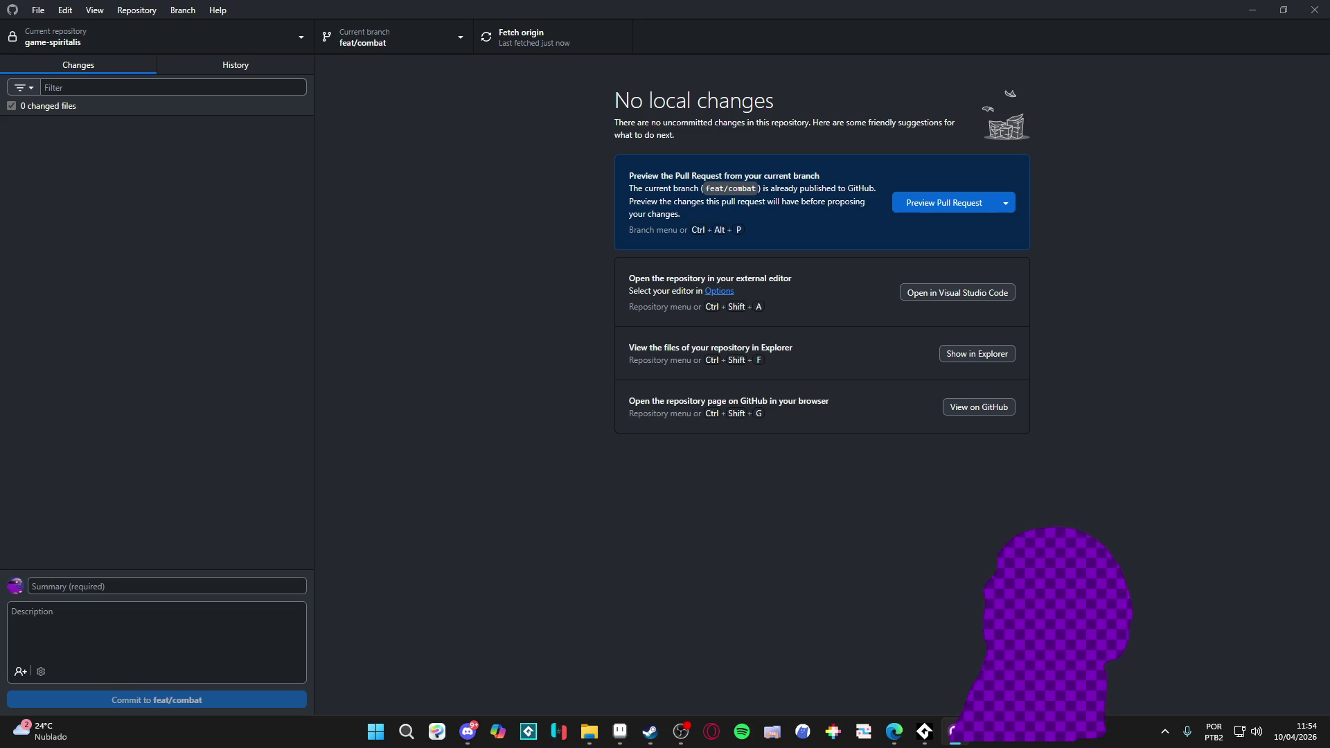
left_click(224, 71)
left_click(138, 72)
left_click(158, 68)
left_click(154, 69)
left_click(164, 68)
left_click(131, 61)
left_click(179, 68)
left_click(135, 60)
left_click(160, 71)
left_click(138, 72)
left_click(270, 67)
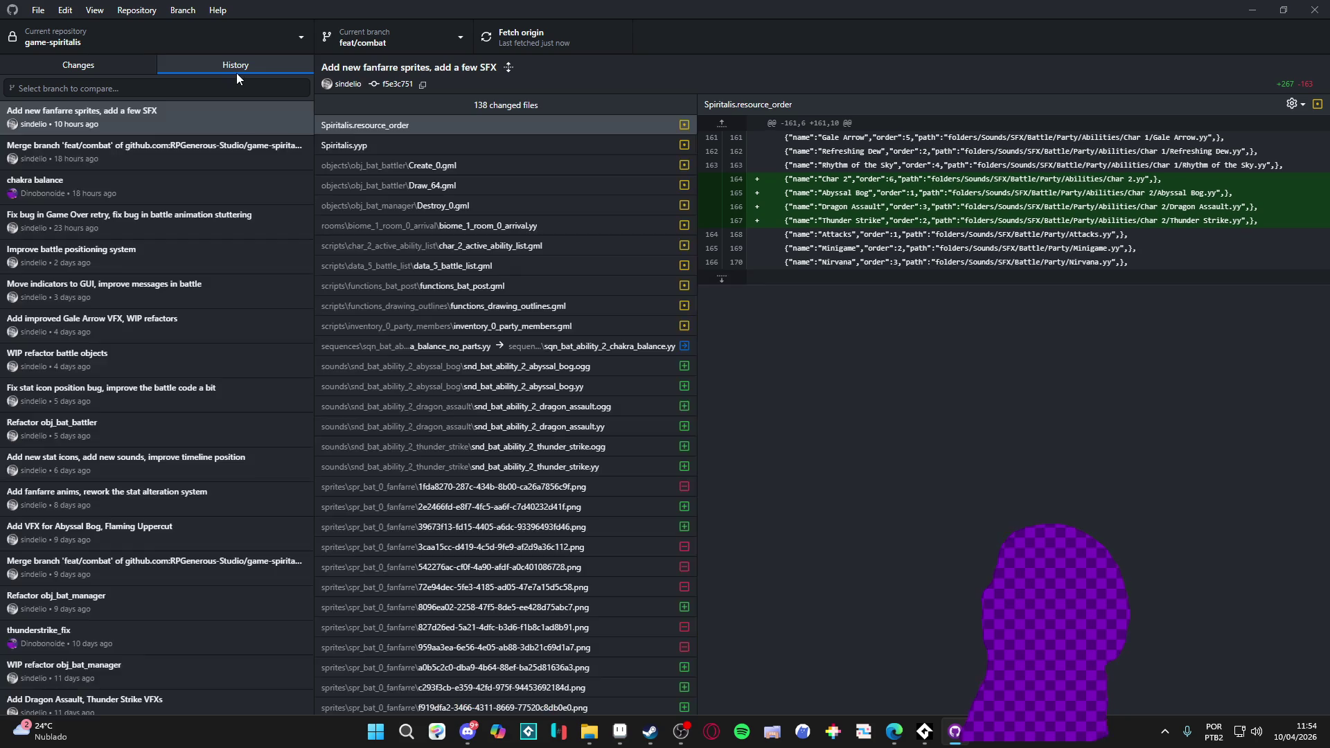
left_click(91, 72)
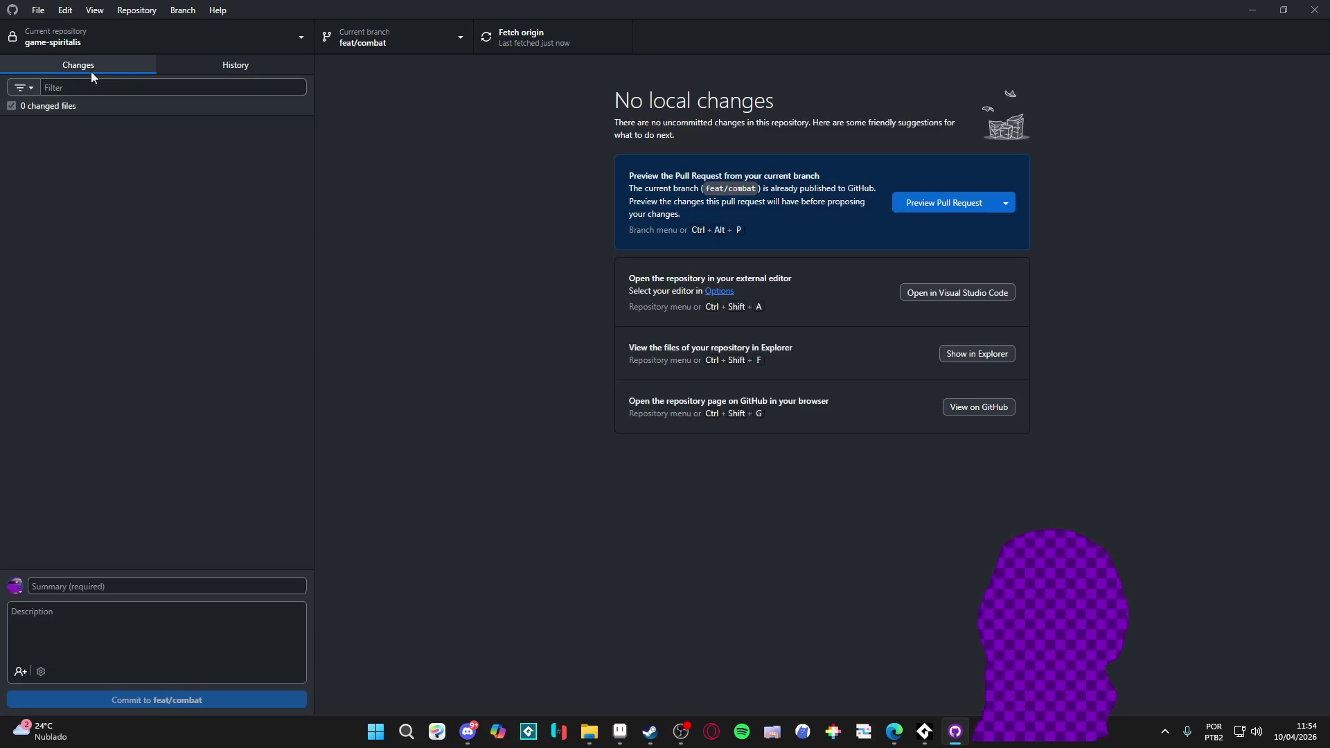
left_click(170, 72)
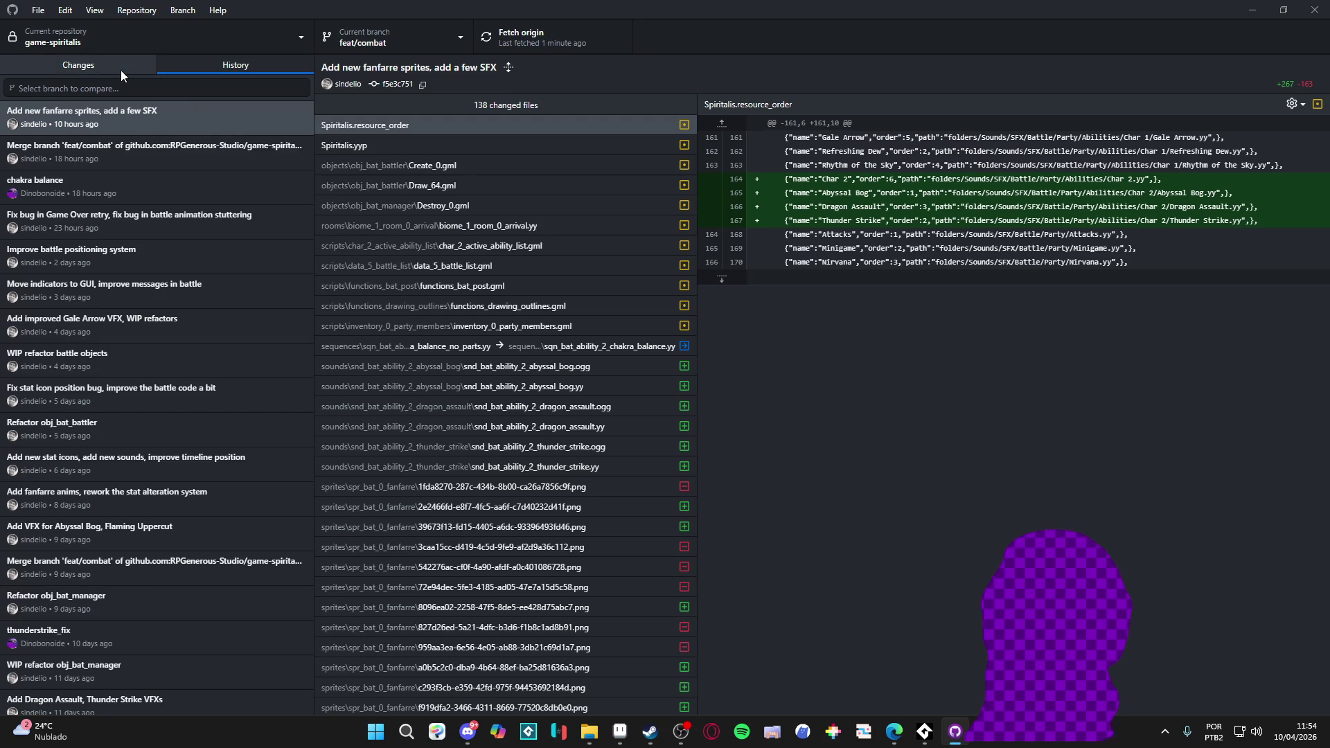
left_click(121, 69)
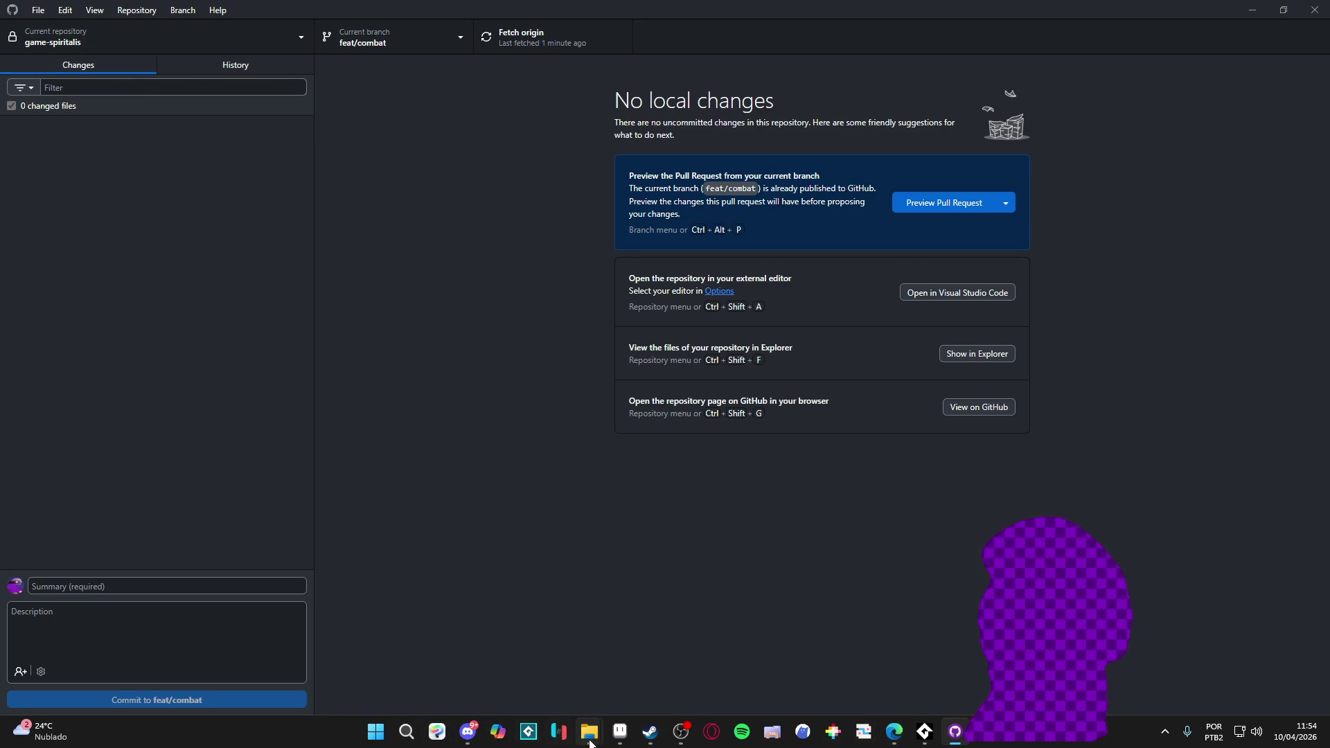
- Bring the PixelMotion Web browser window forward and select the Pencil tool
mouse_move(589, 736)
left_click(514, 645)
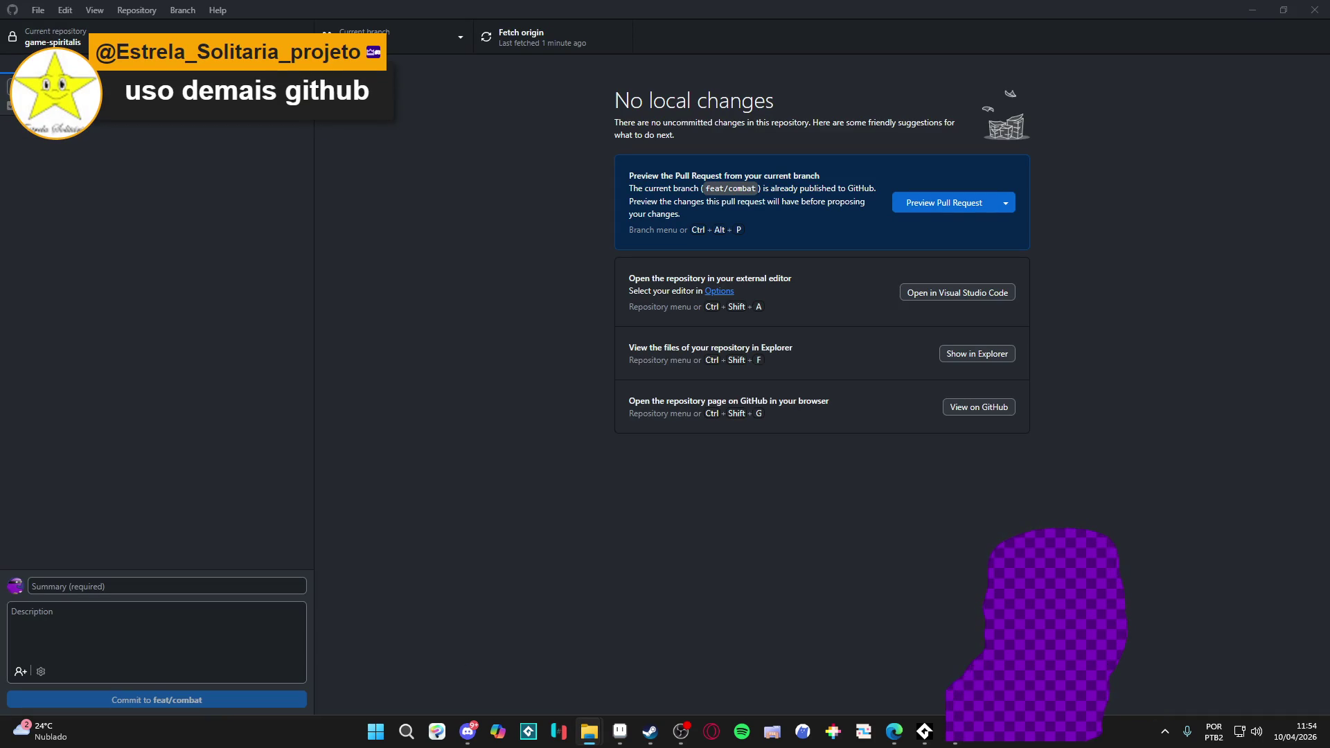
mouse_move(894, 731)
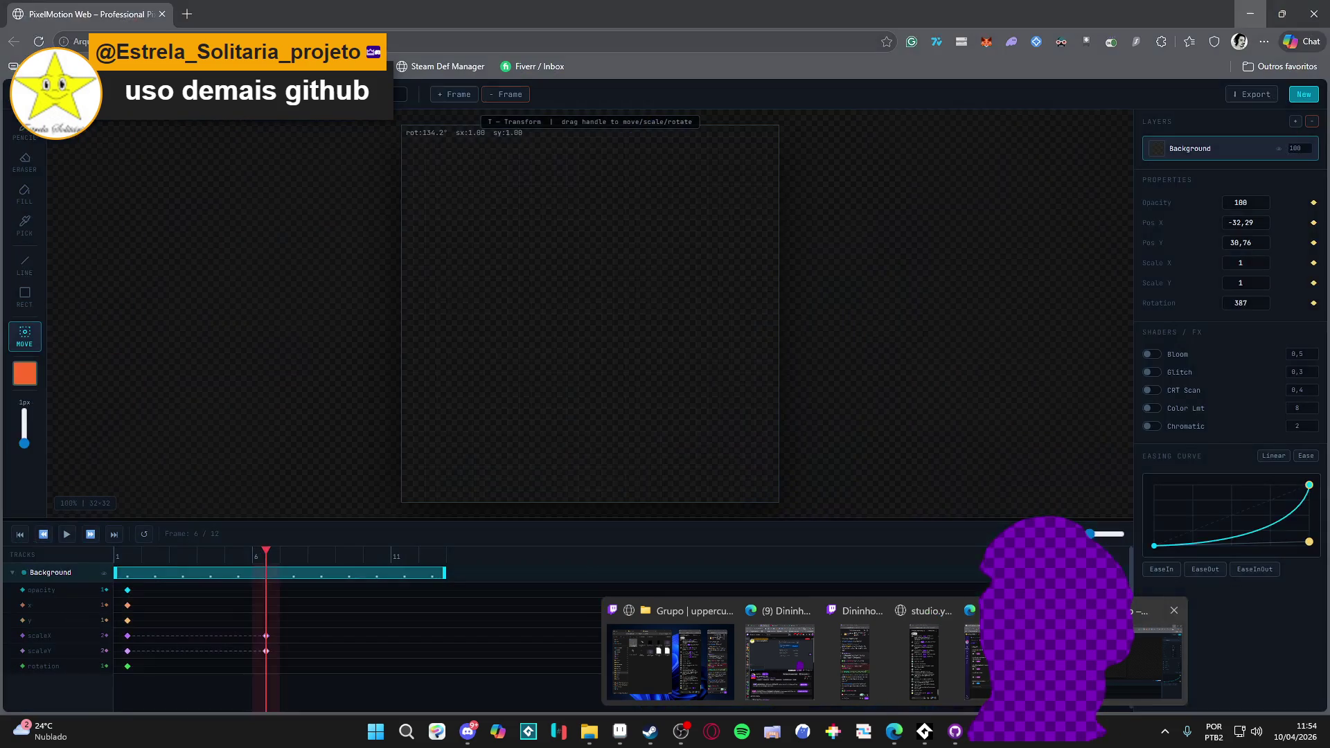
left_click(1081, 658)
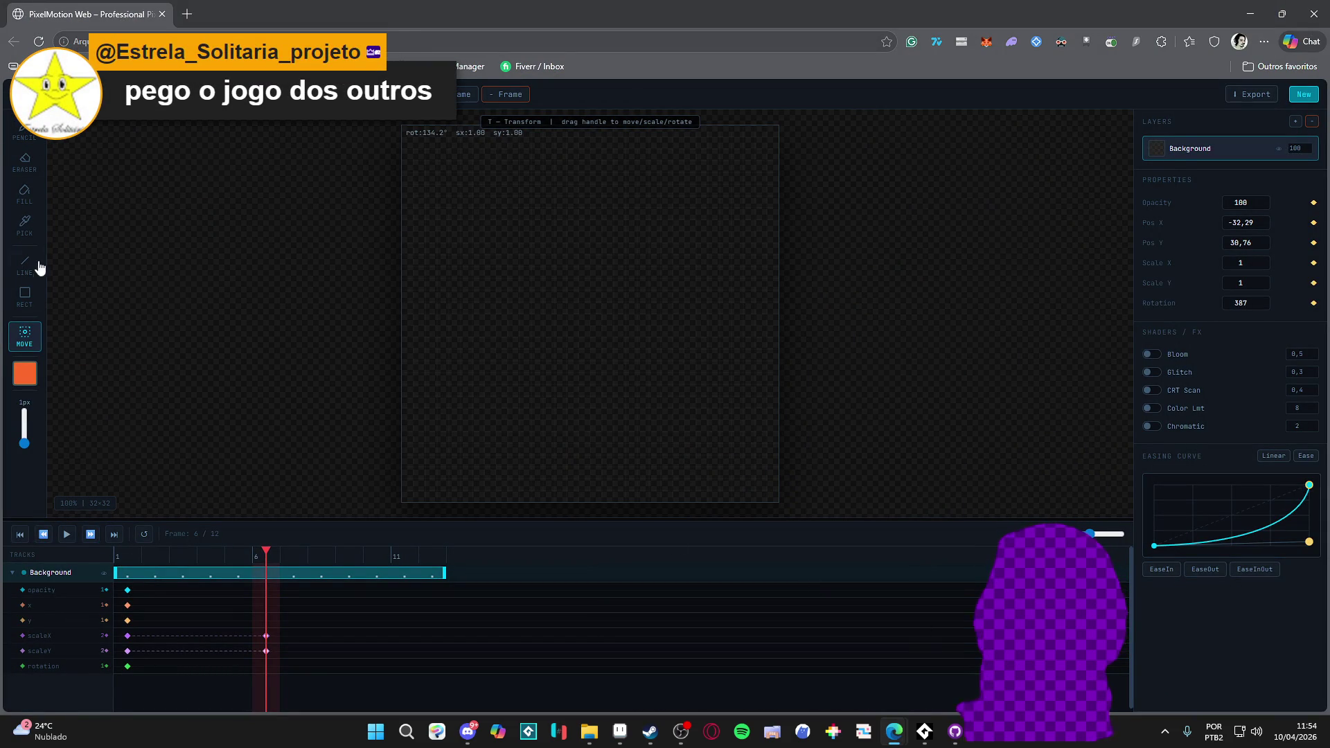
key("p")
left_click(136, 594)
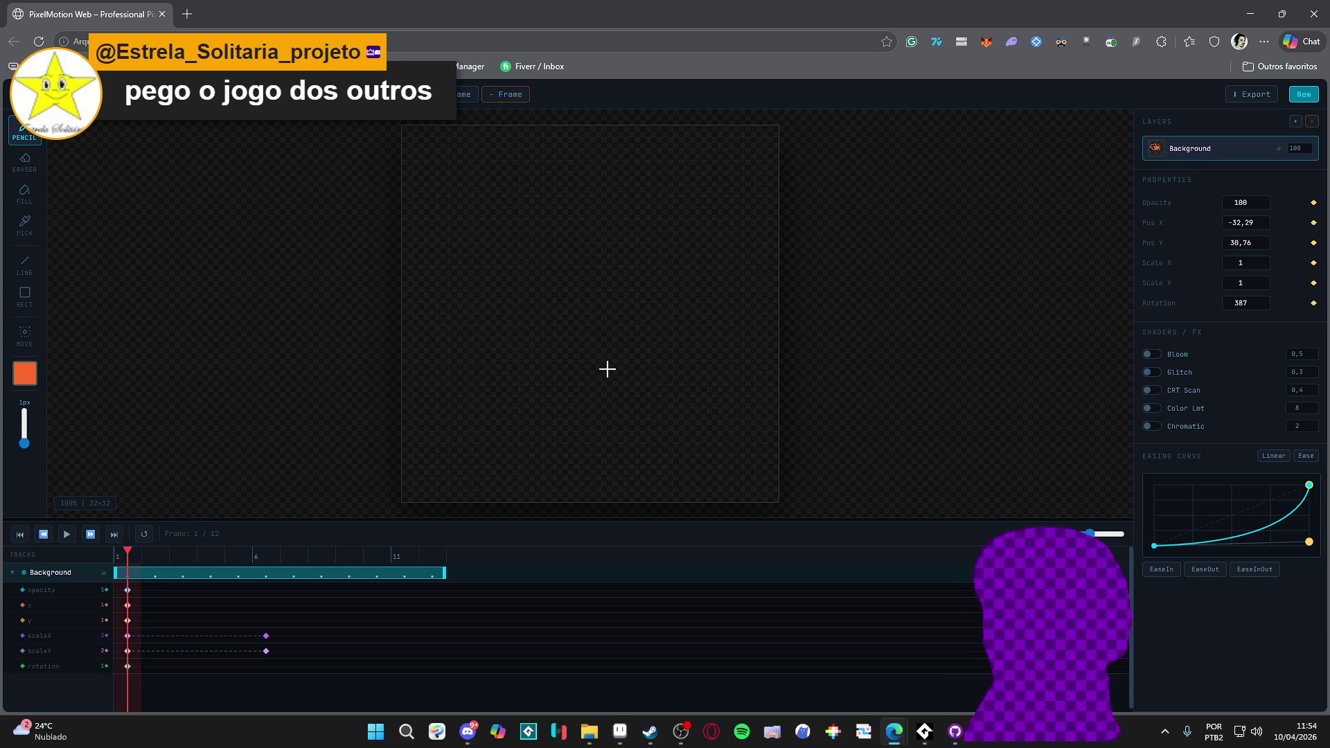
- Close the PixelMotion tab and then the Edge browser window
left_click(162, 14)
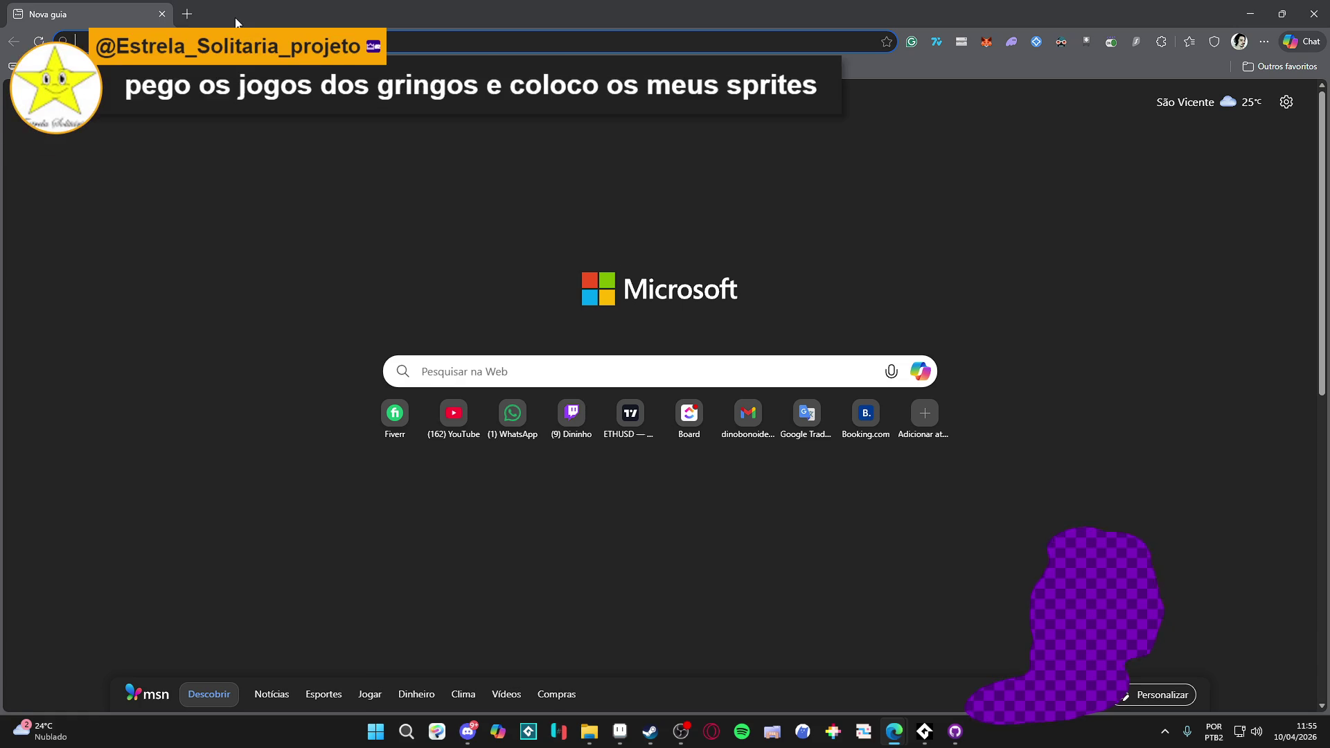
left_click(1328, 12)
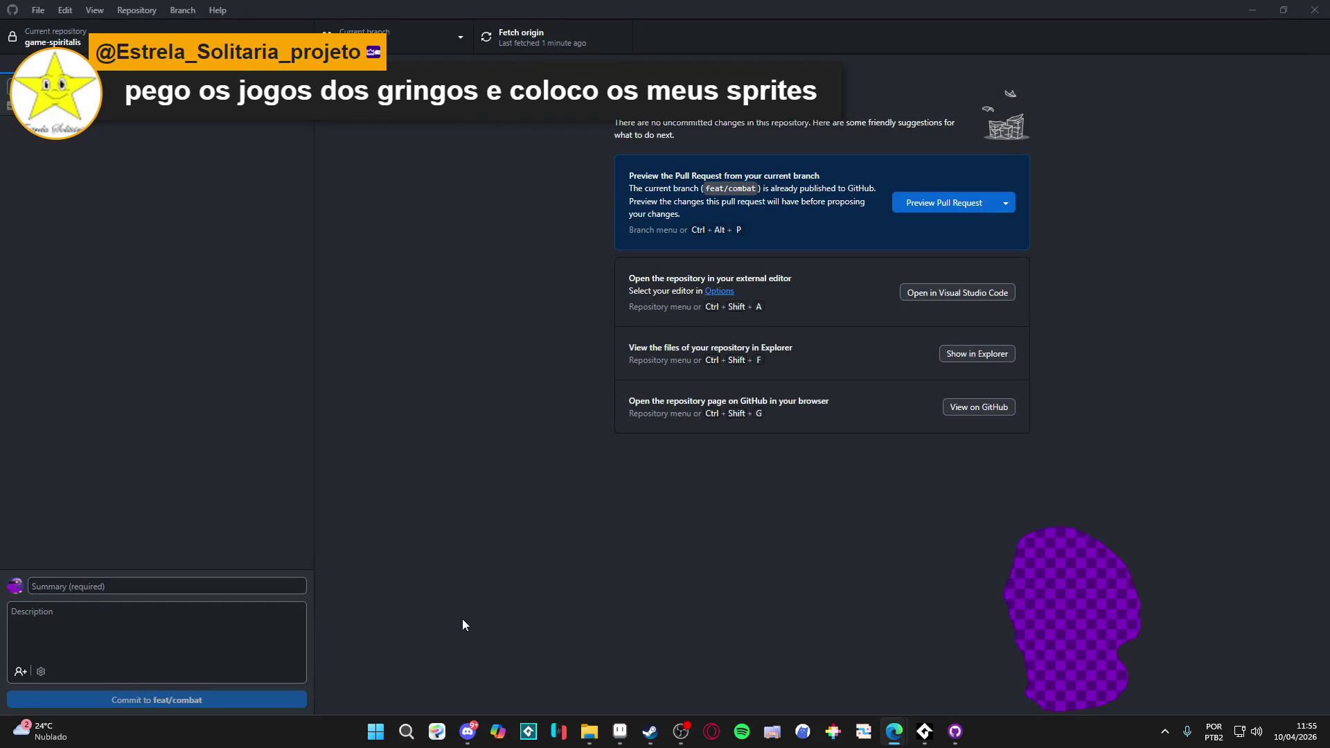
- Search the Steam library for 'game', launch GameMaker from its page, and minimize Steam
left_click(650, 732)
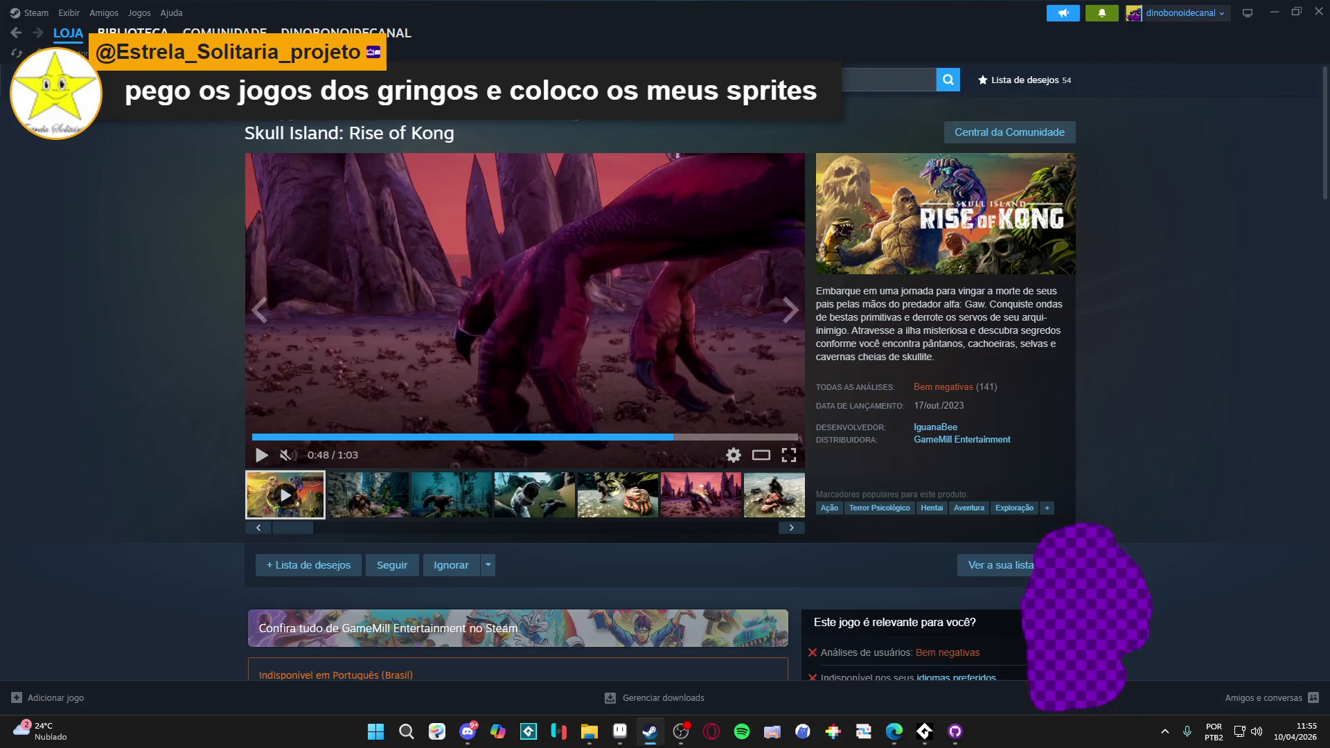
left_click(133, 32)
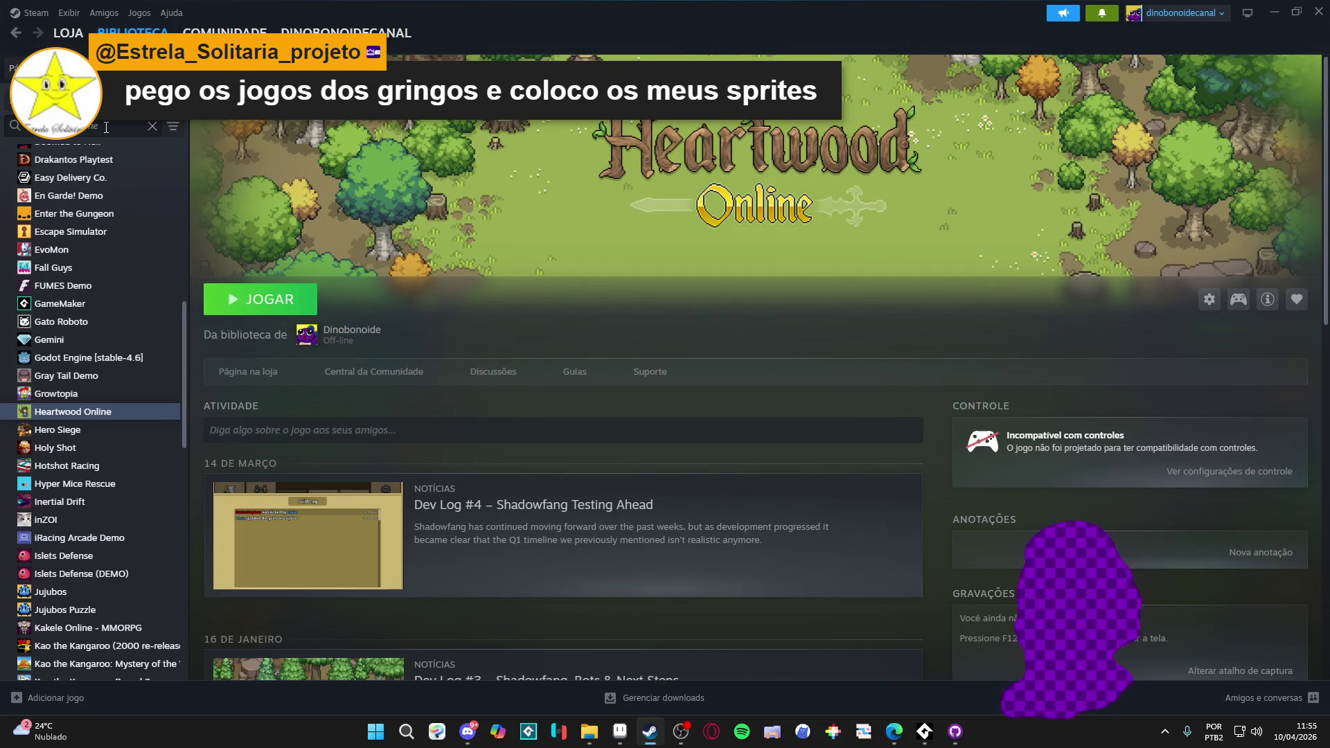
type("game")
left_click(59, 170)
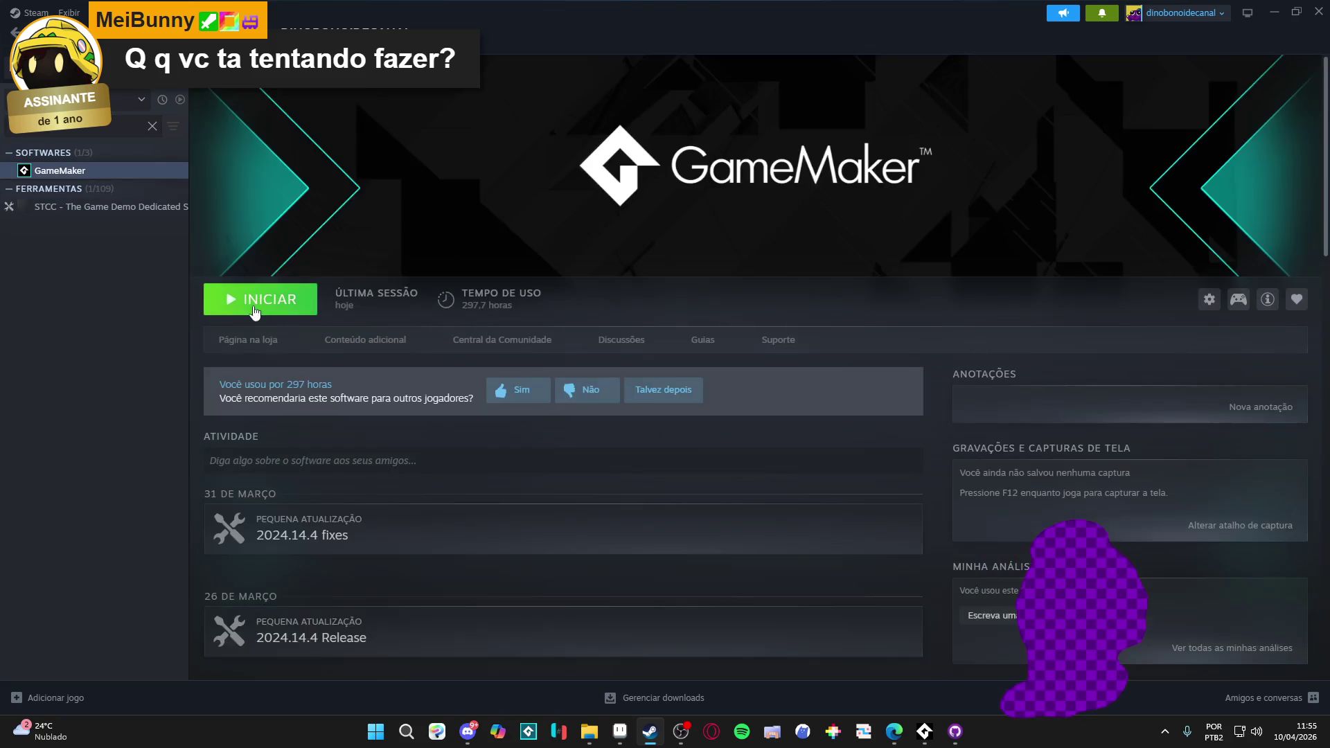
left_click(252, 311)
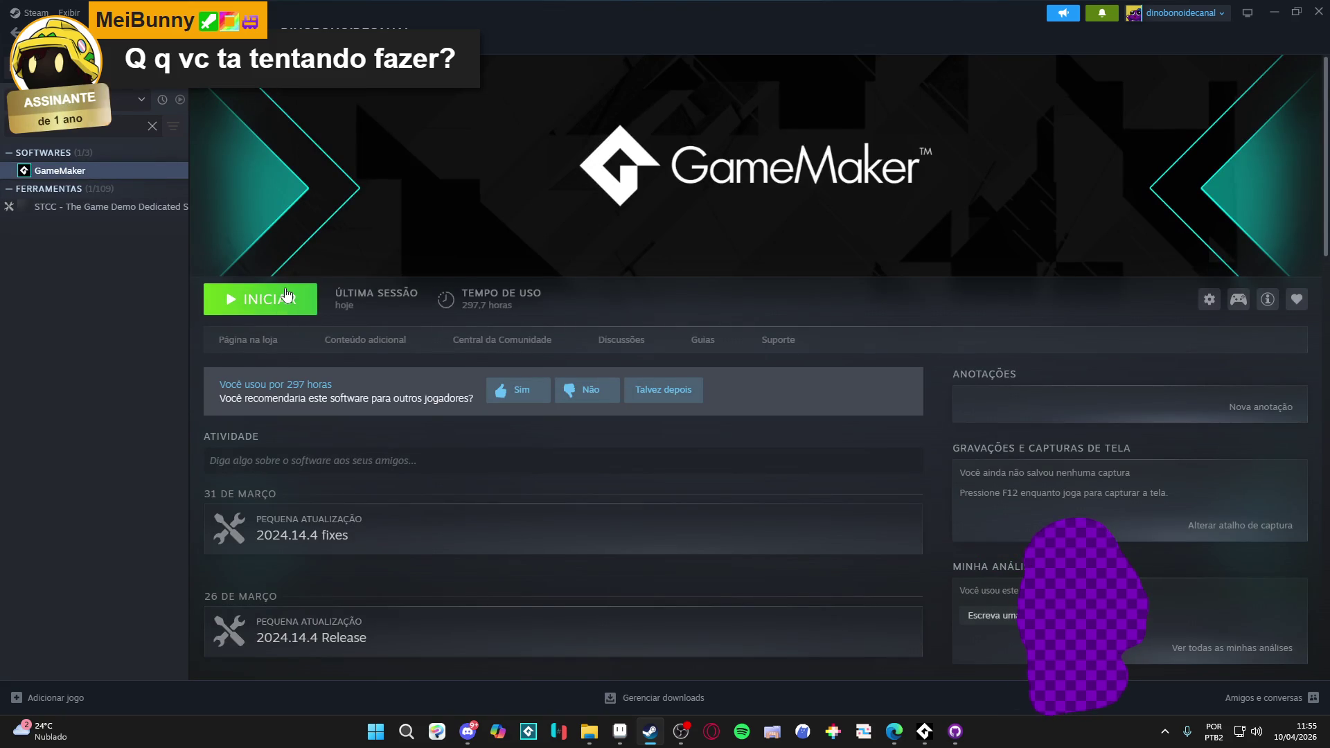
left_click(1273, 12)
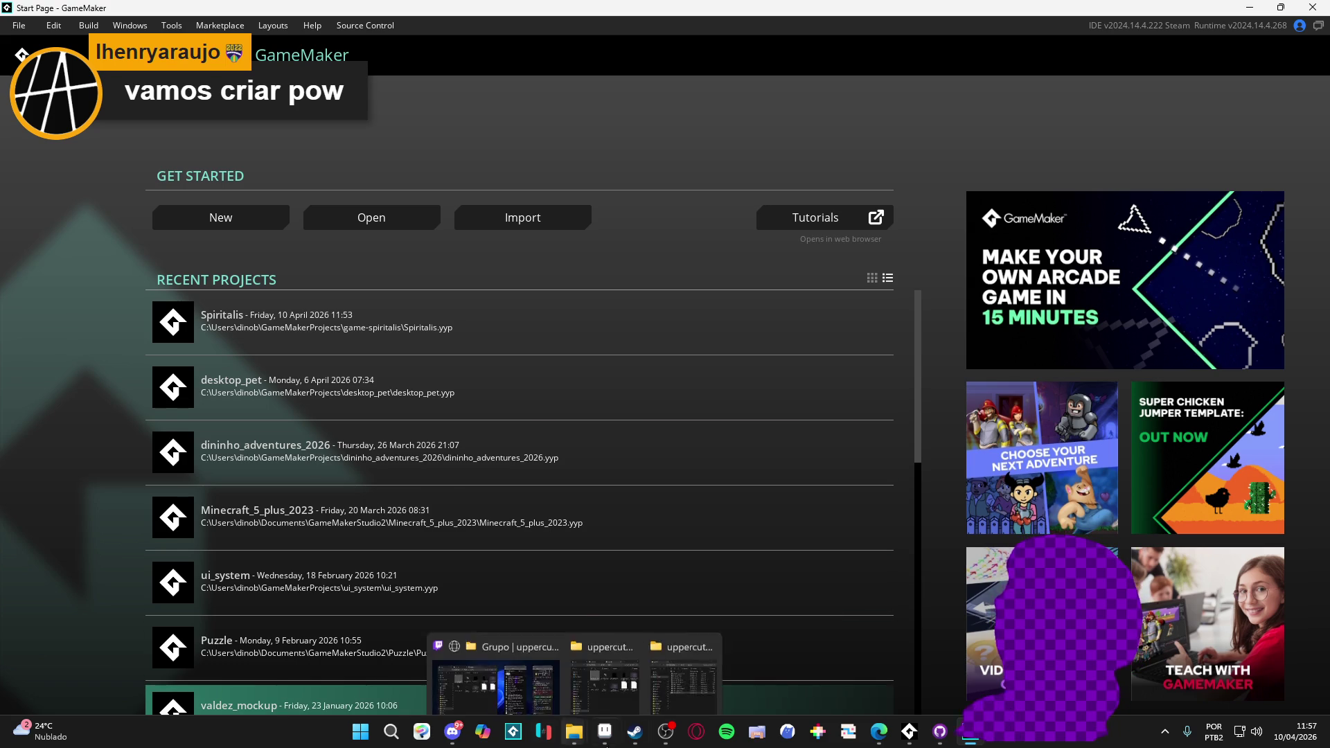
left_click(646, 741)
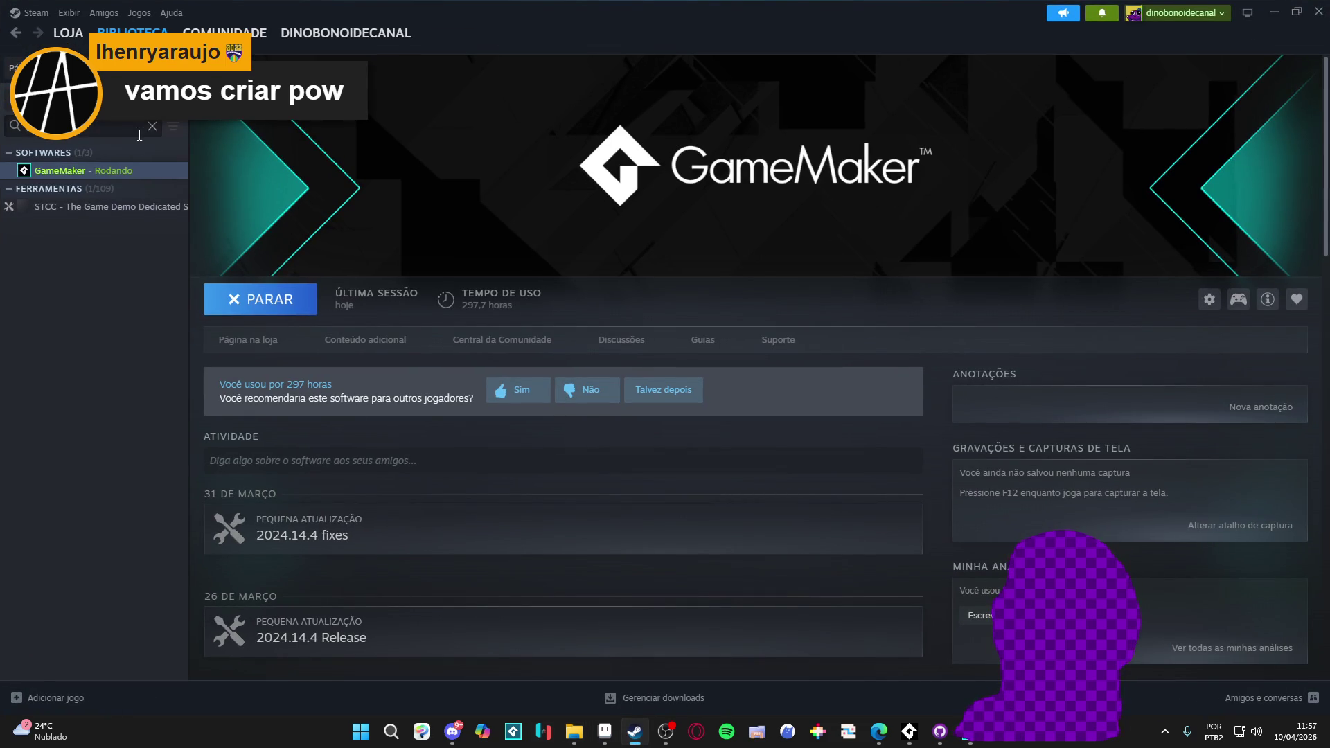
- Clear the library search and filter the Steam library to software only
left_click(152, 126)
scroll(155, 214, "up", 5)
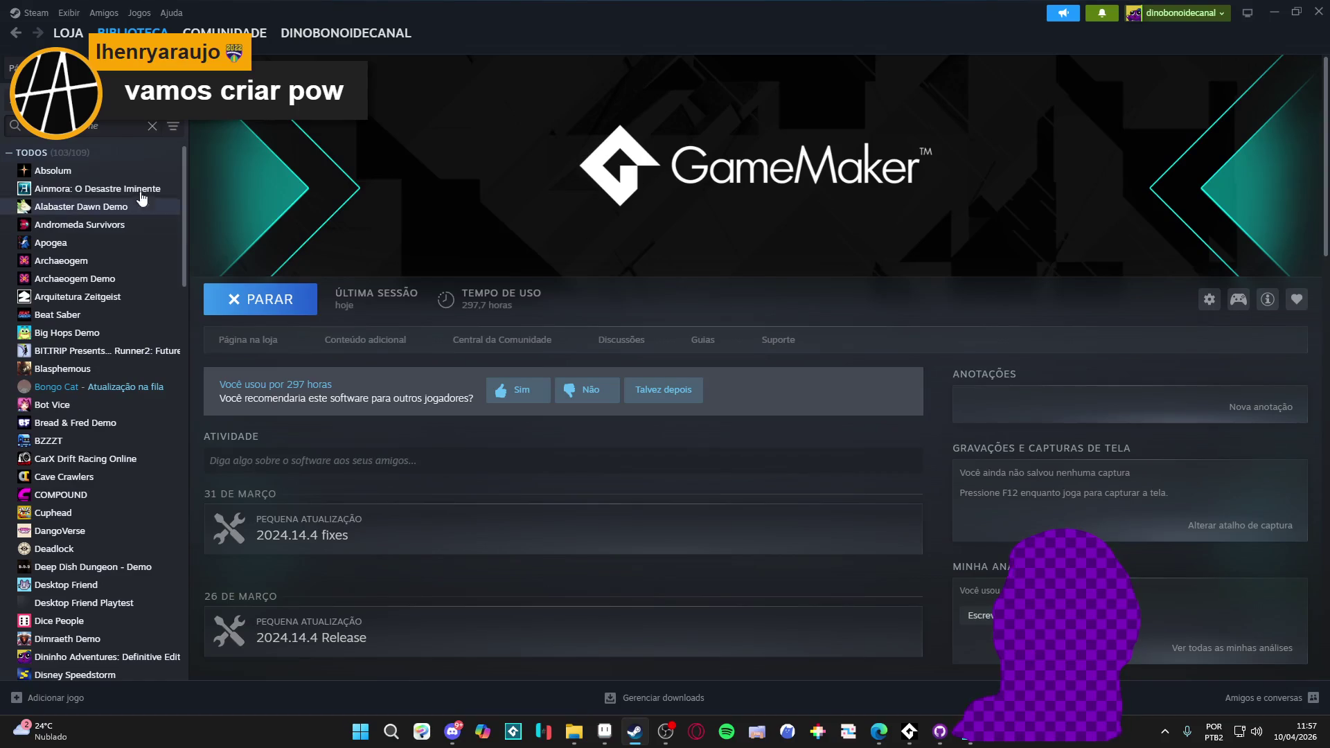
left_click(90, 100)
left_click(64, 139)
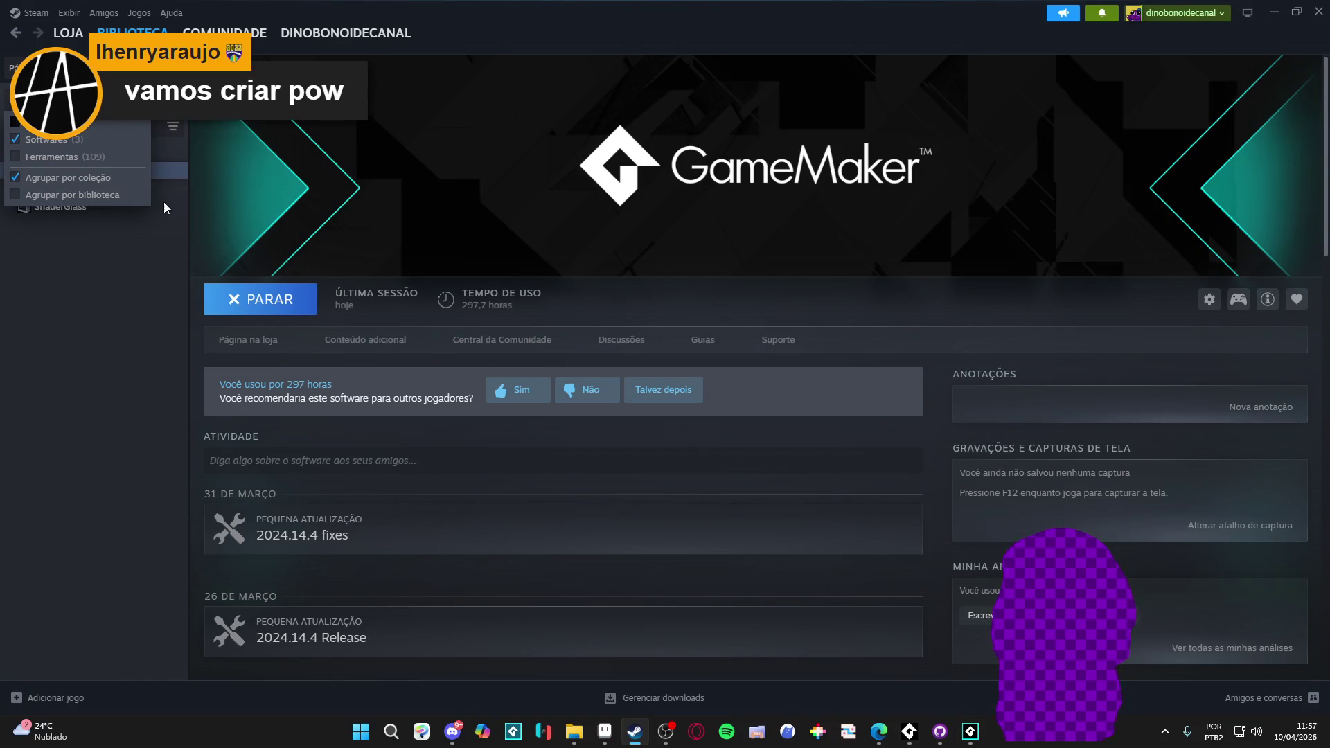
- Minimize Steam to bring GameMaker's Start Page to the front
left_click(1318, 11)
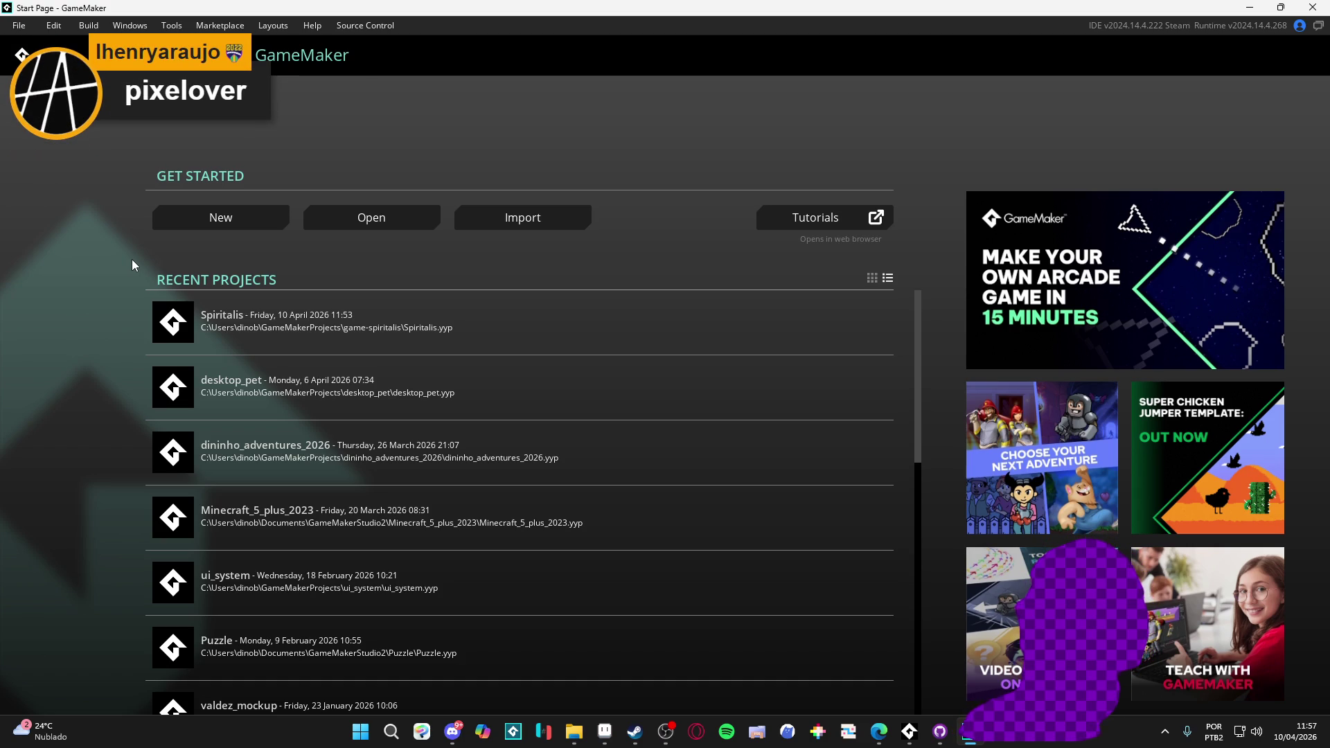
left_click(632, 739)
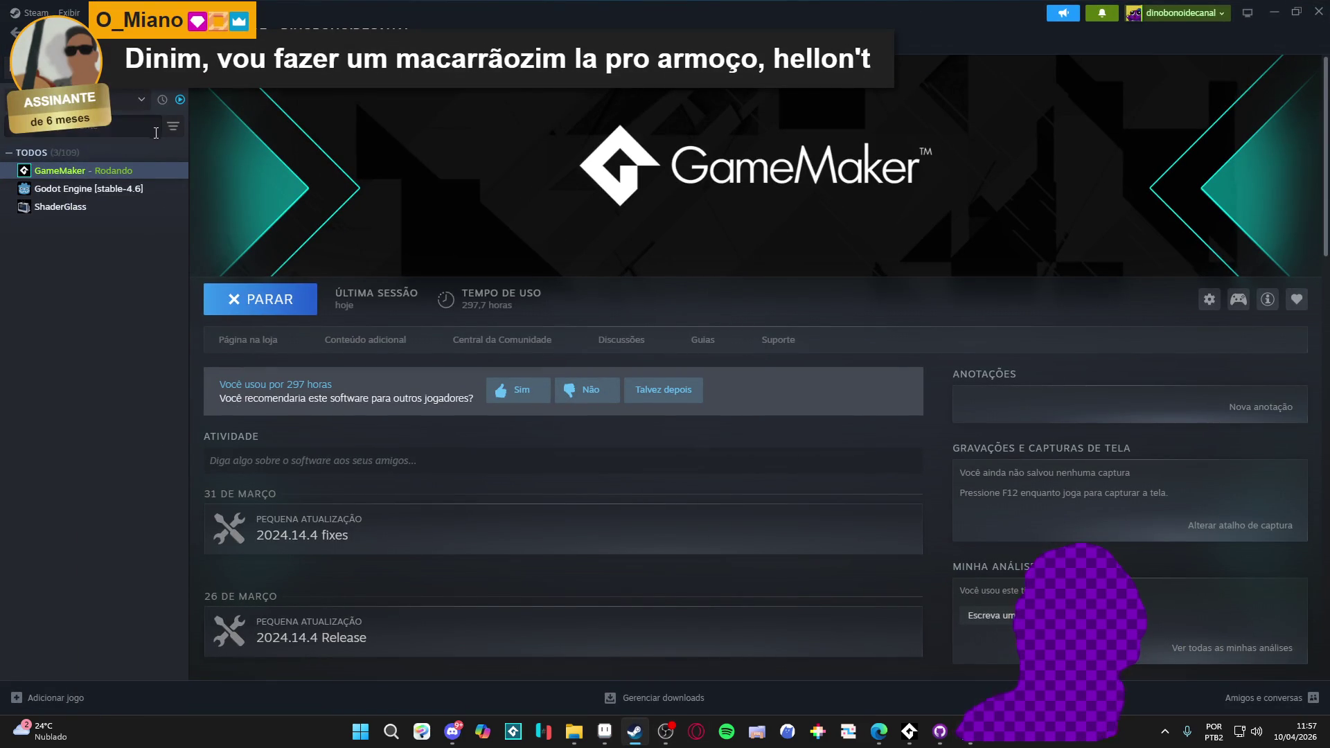
left_click(1275, 12)
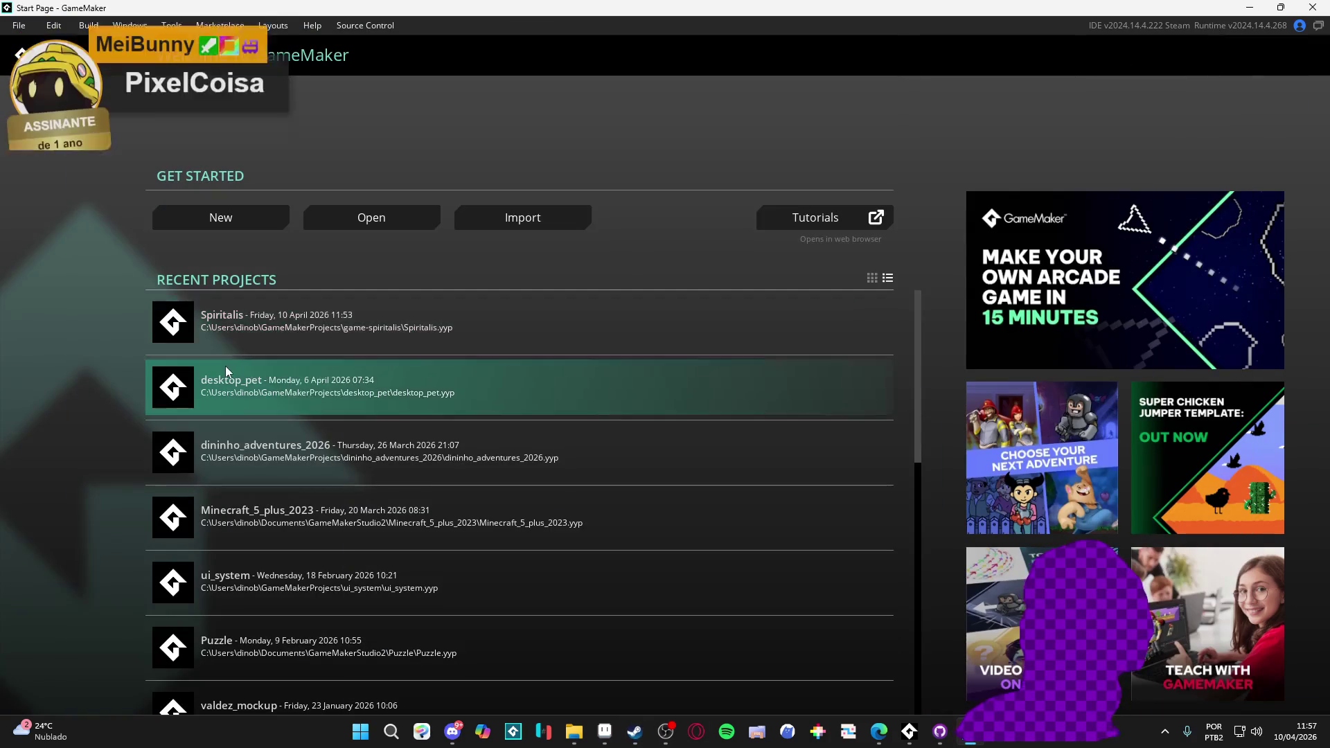
left_click(630, 740)
left_click(631, 740)
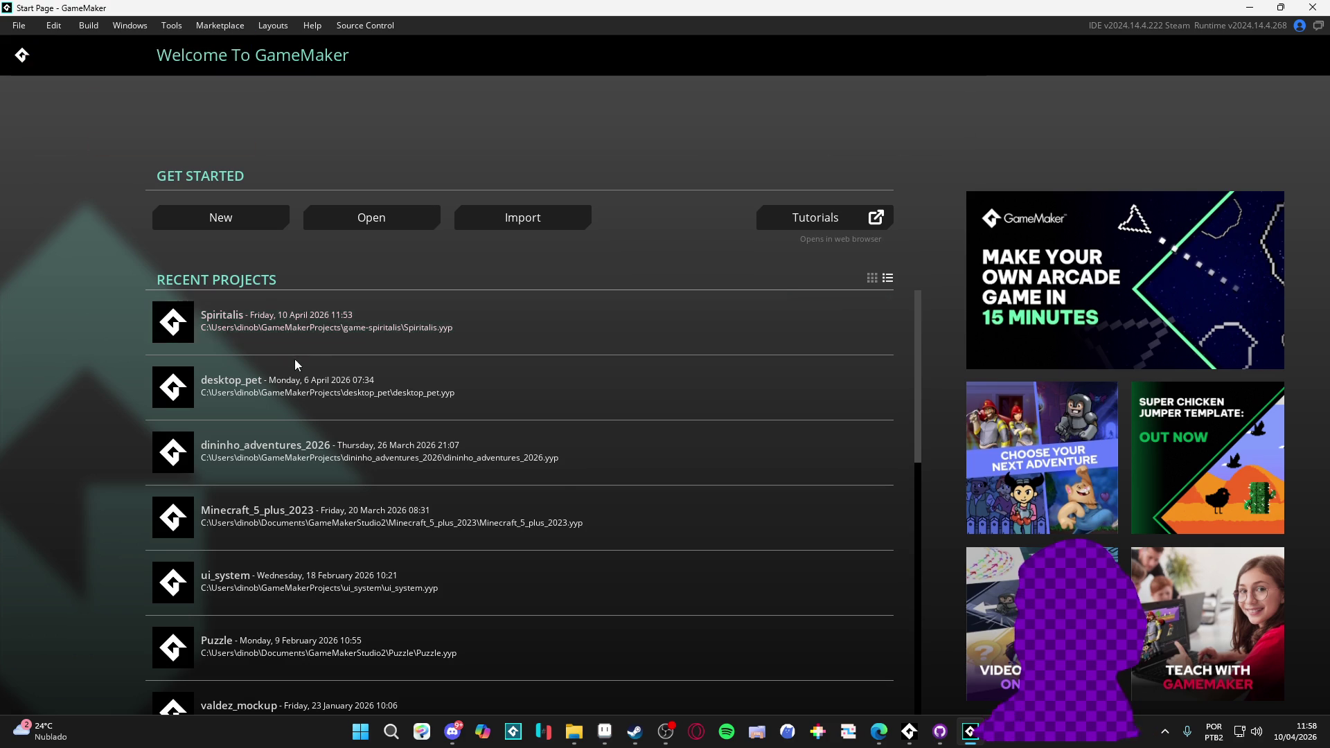
- Open Spiritalis from the Start Page's Recent Projects list and let it load
left_click(280, 315)
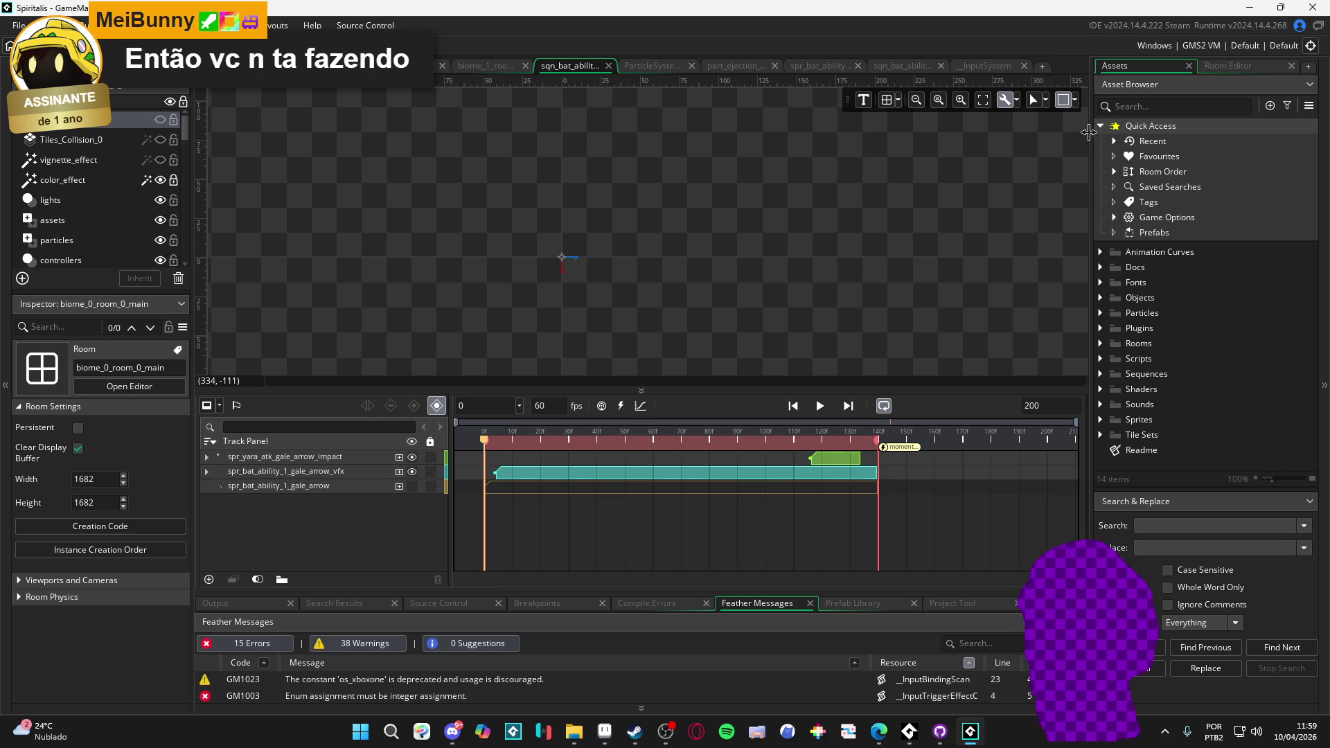
left_click_drag(1089, 132, 1090, 132)
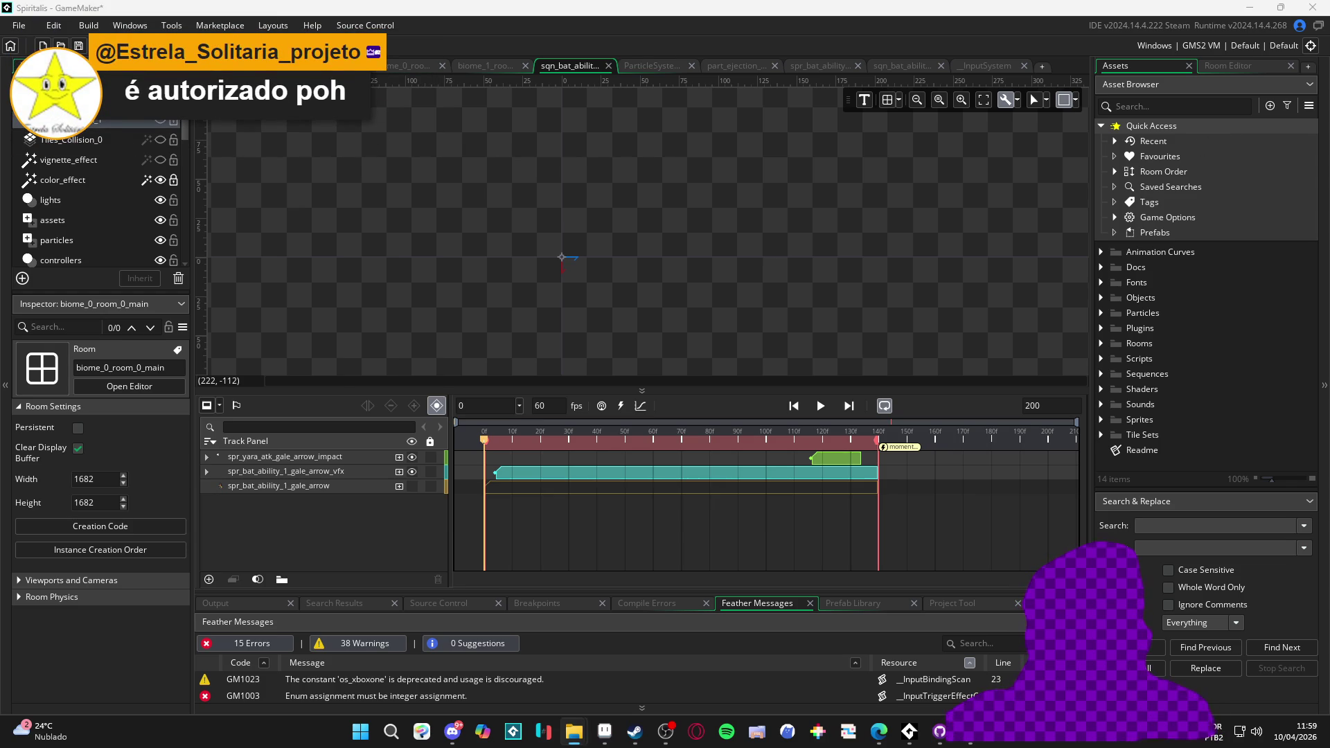
key("alt+Tab")
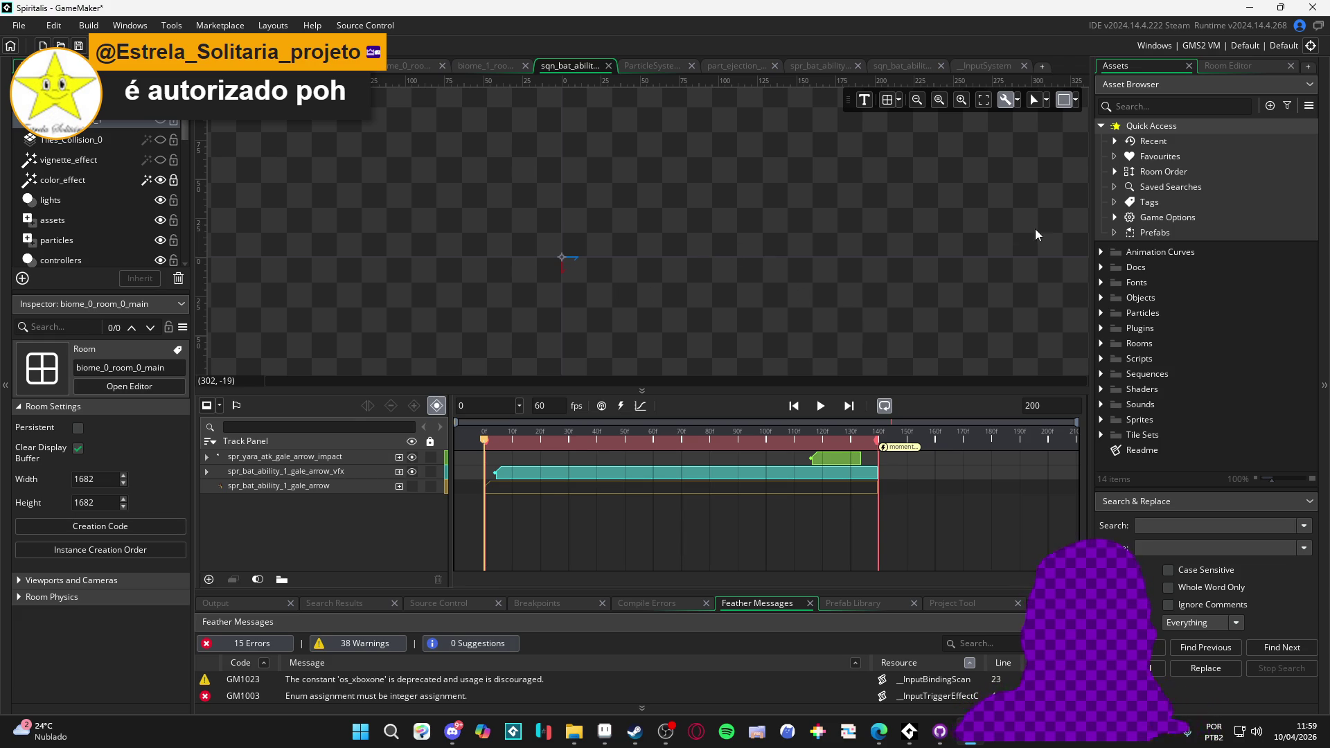
left_click(1193, 106)
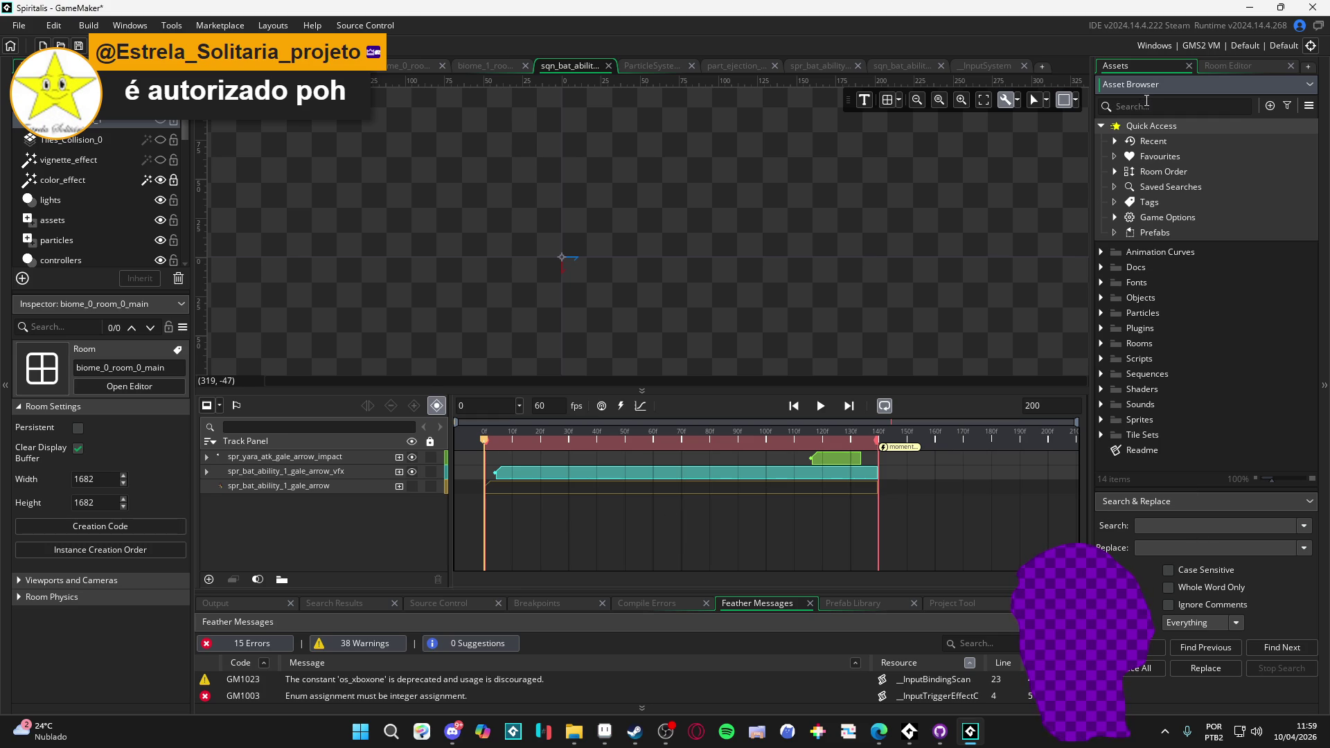
mouse_move(574, 736)
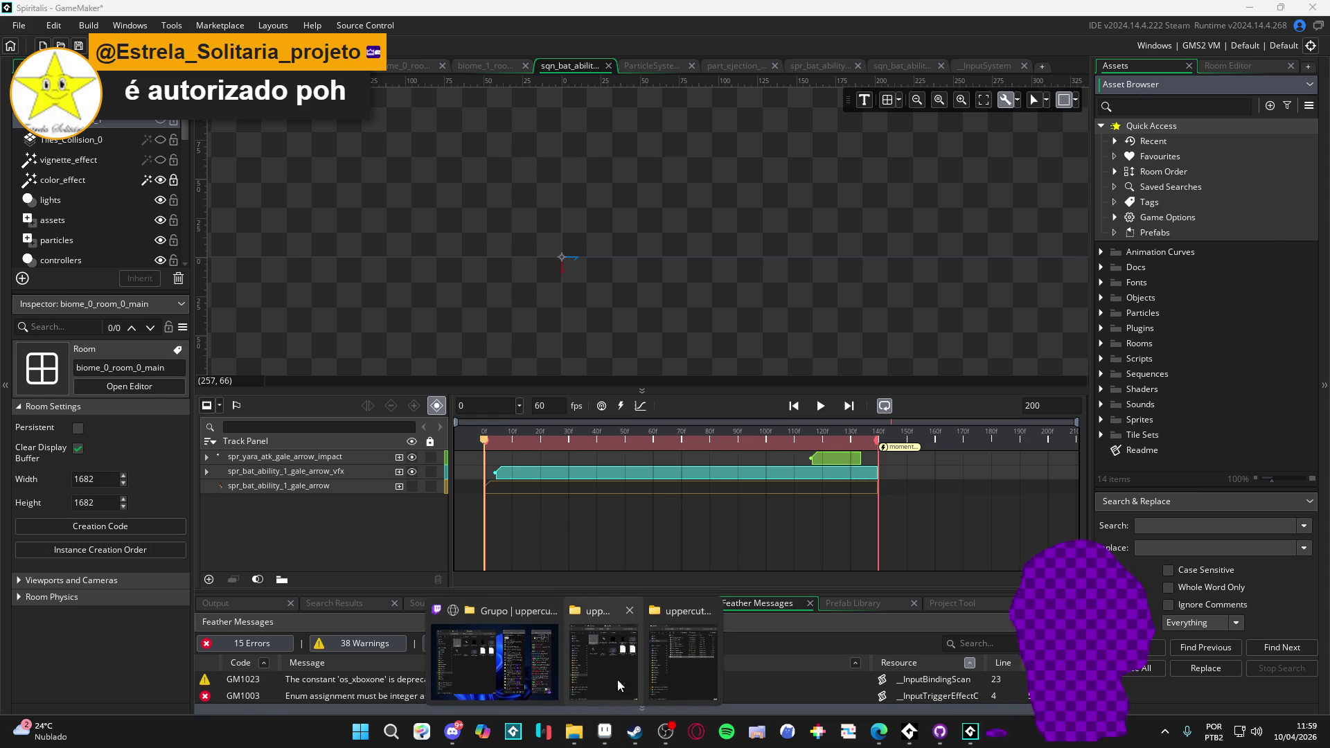
mouse_move(625, 669)
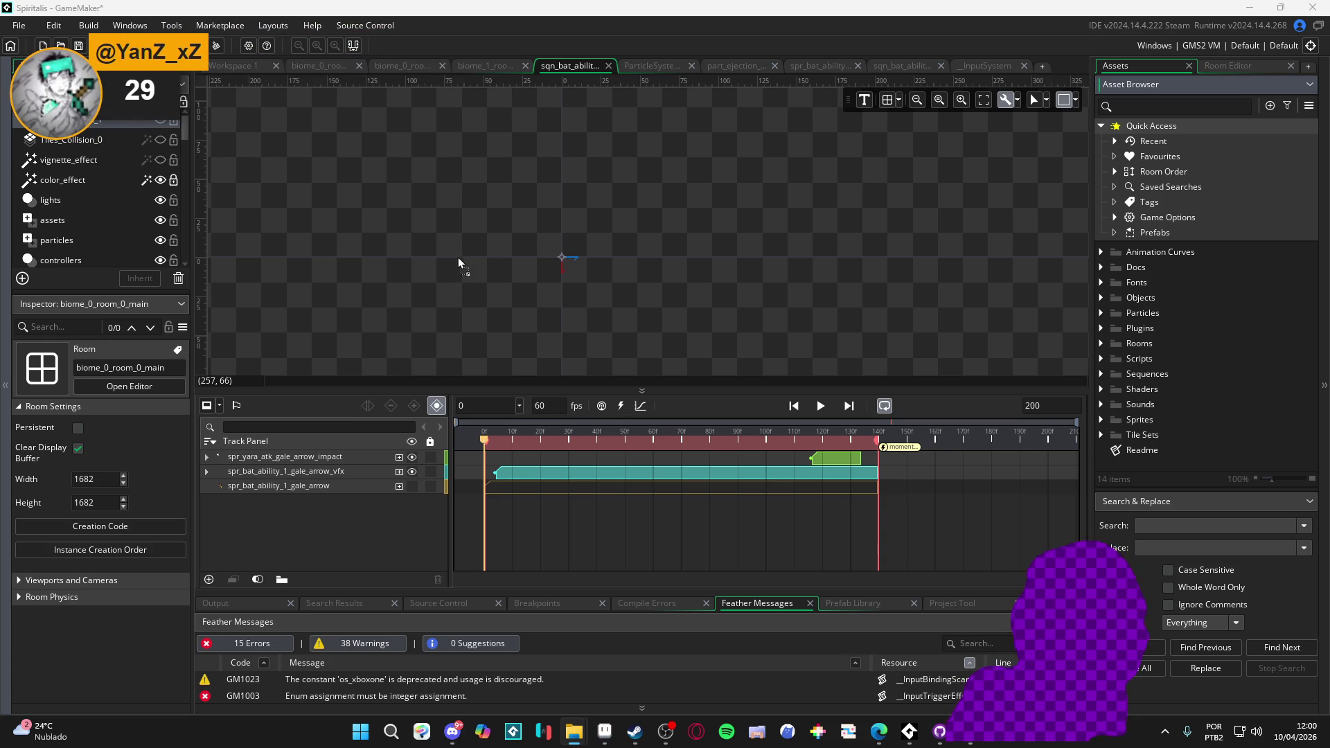
left_click(639, 403)
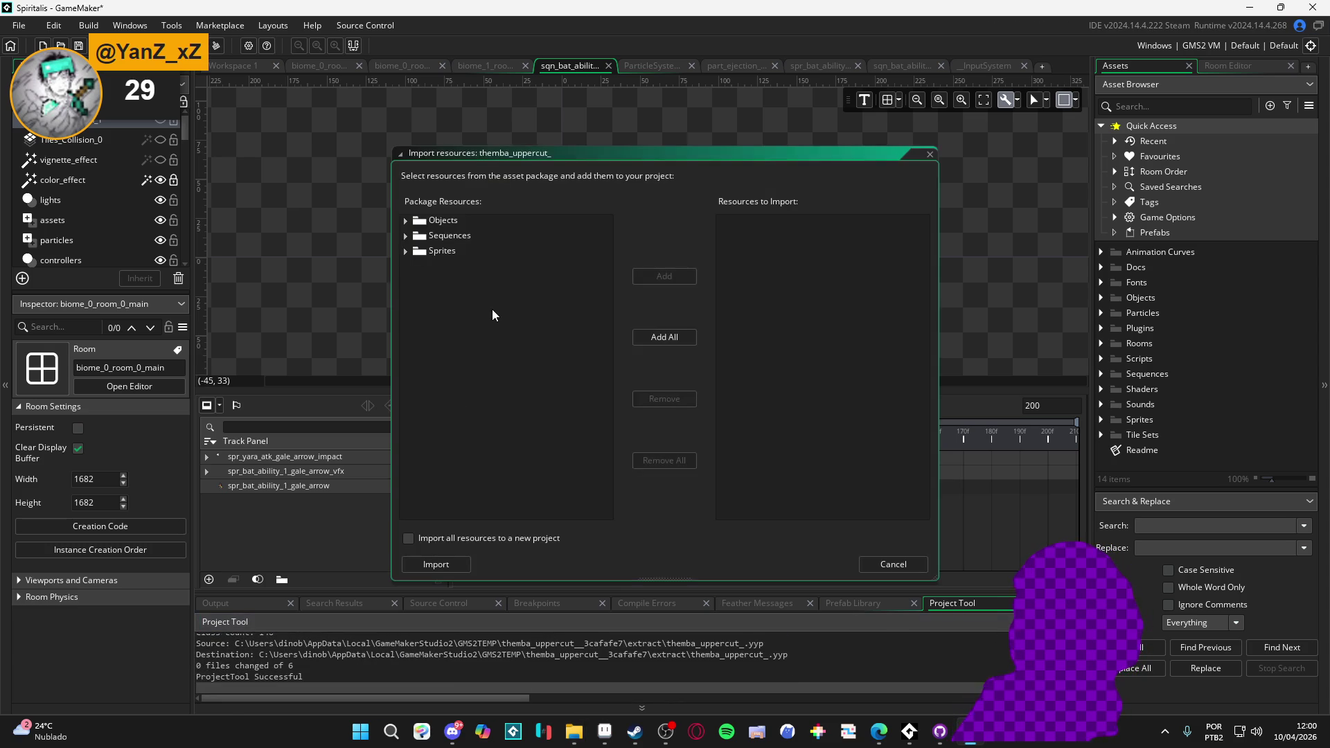
- Expand the package's Objects and Sequences folders down to obj_light and the Flaming Uppercut sequence
left_click(405, 220)
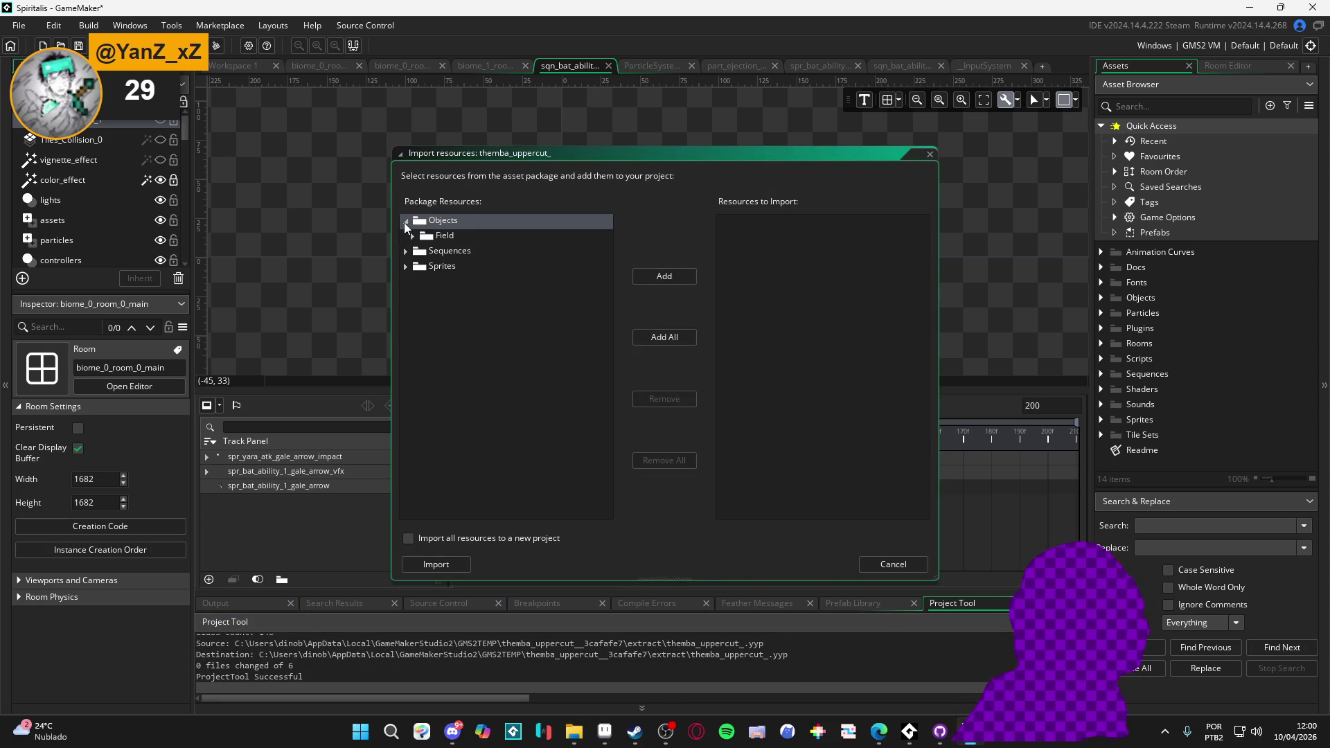
left_click(414, 237)
left_click(420, 252)
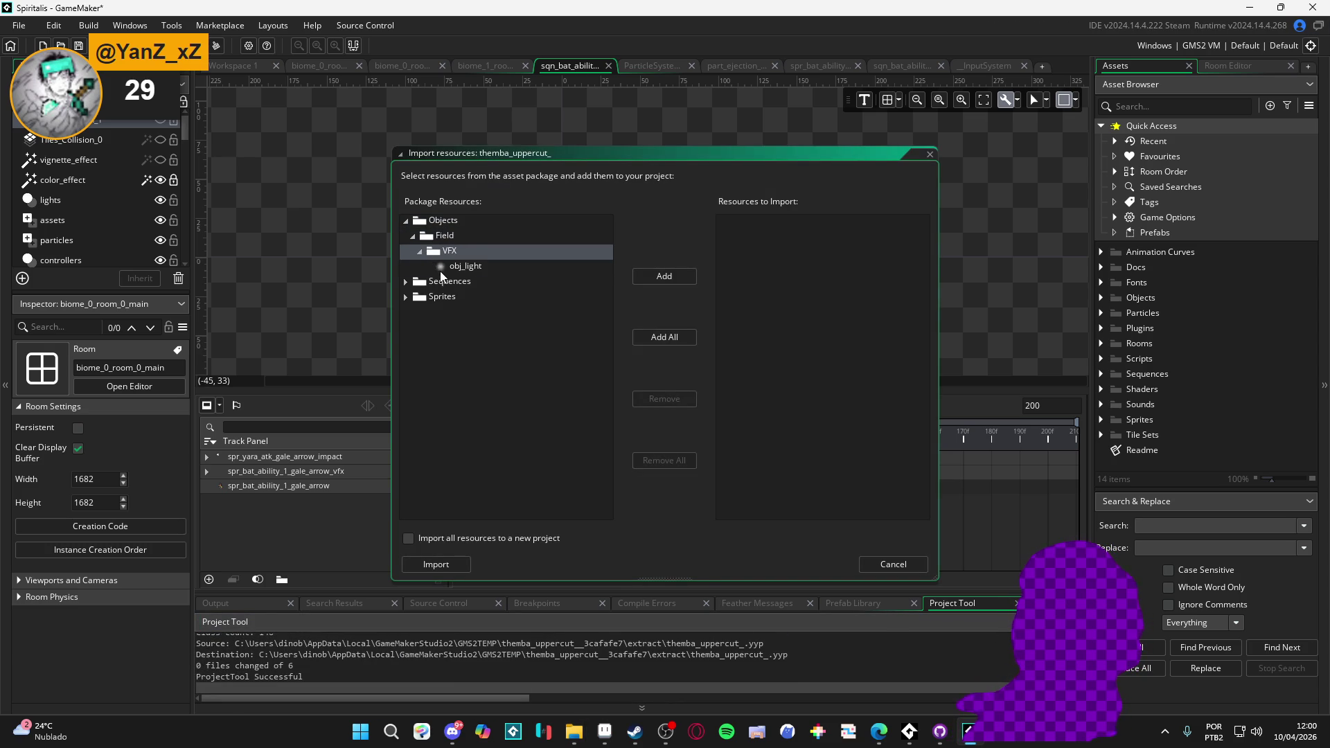
left_click(406, 281)
left_click(413, 297)
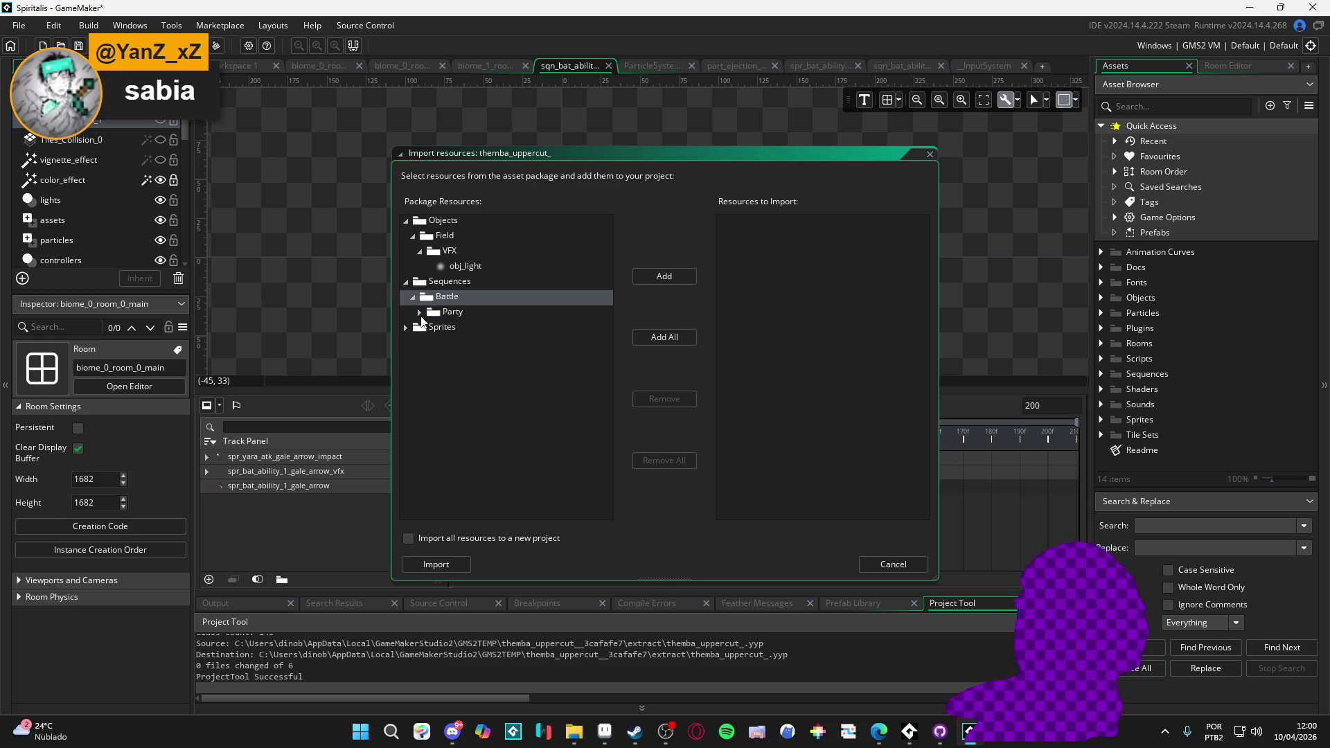
left_click(420, 312)
left_click(427, 327)
left_click(434, 343)
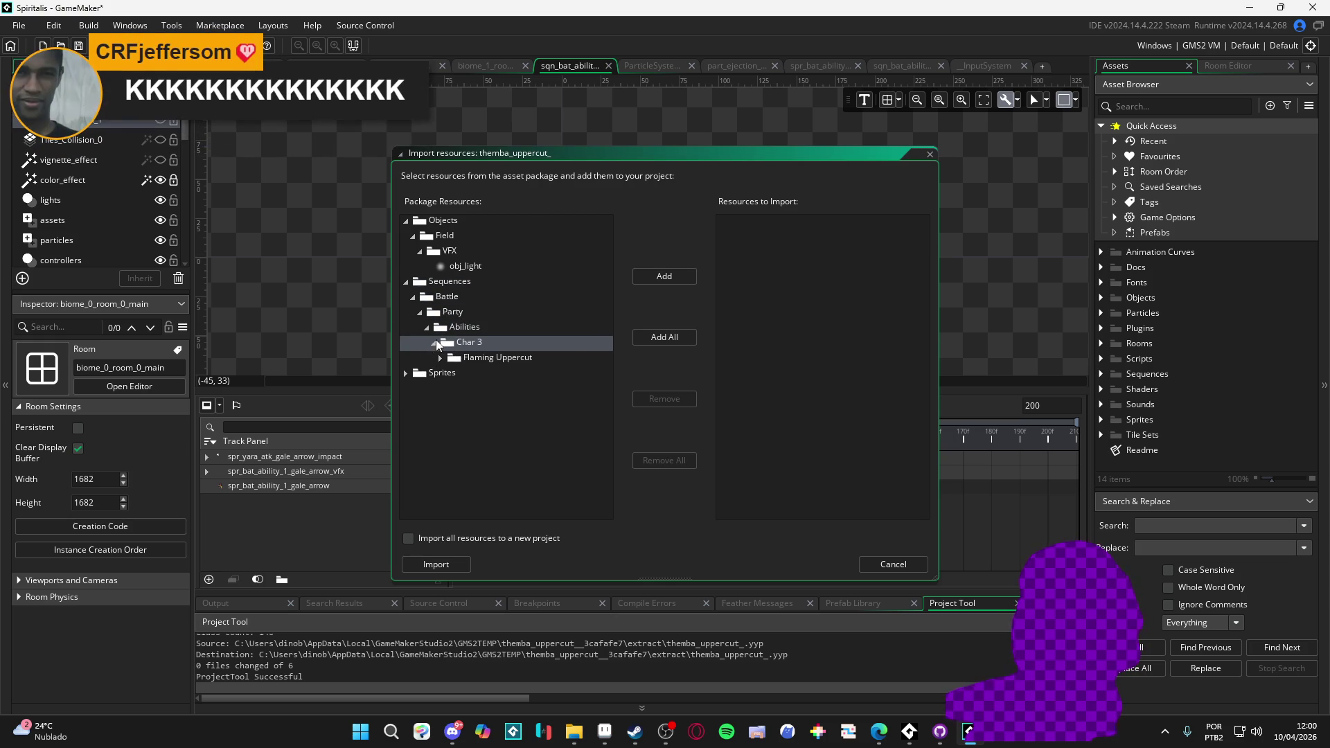
left_click(441, 358)
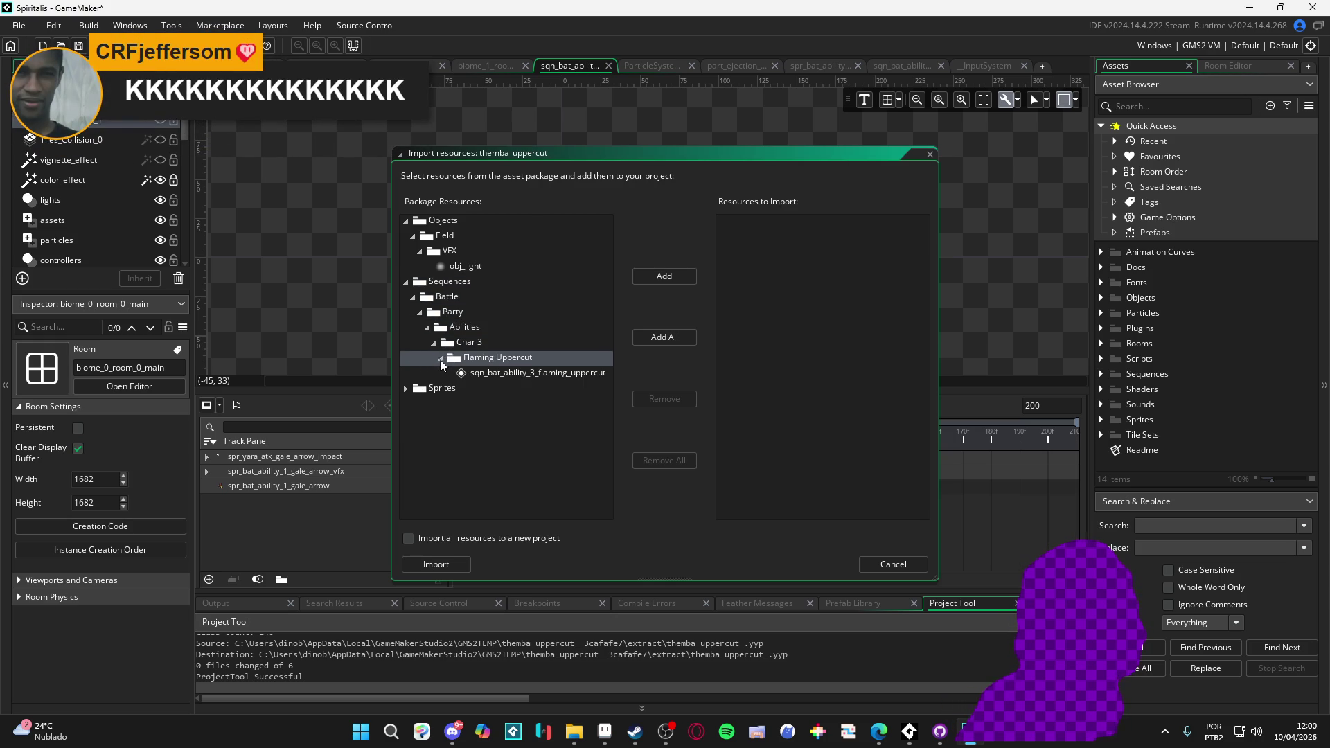
- Expand the Sprites folders down to the two Flaming Uppercut sprites
left_click(406, 388)
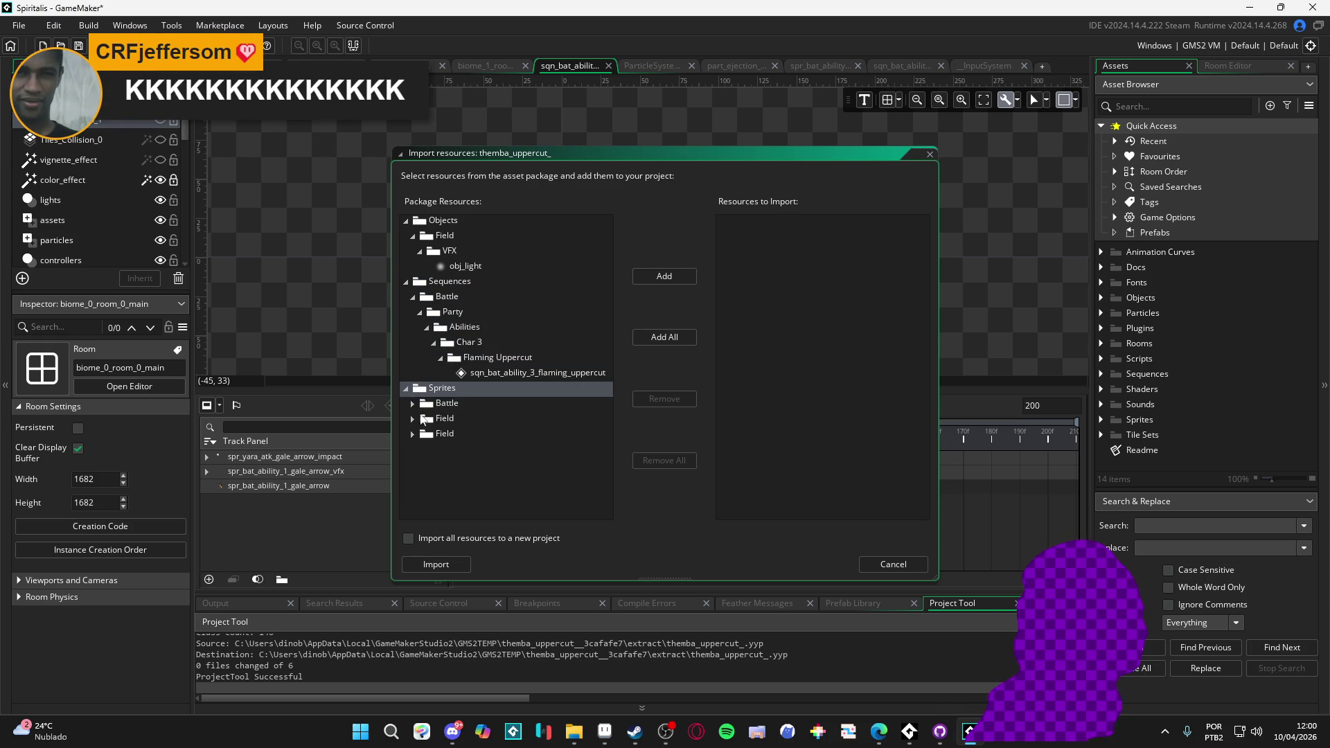
left_click(413, 404)
left_click(419, 419)
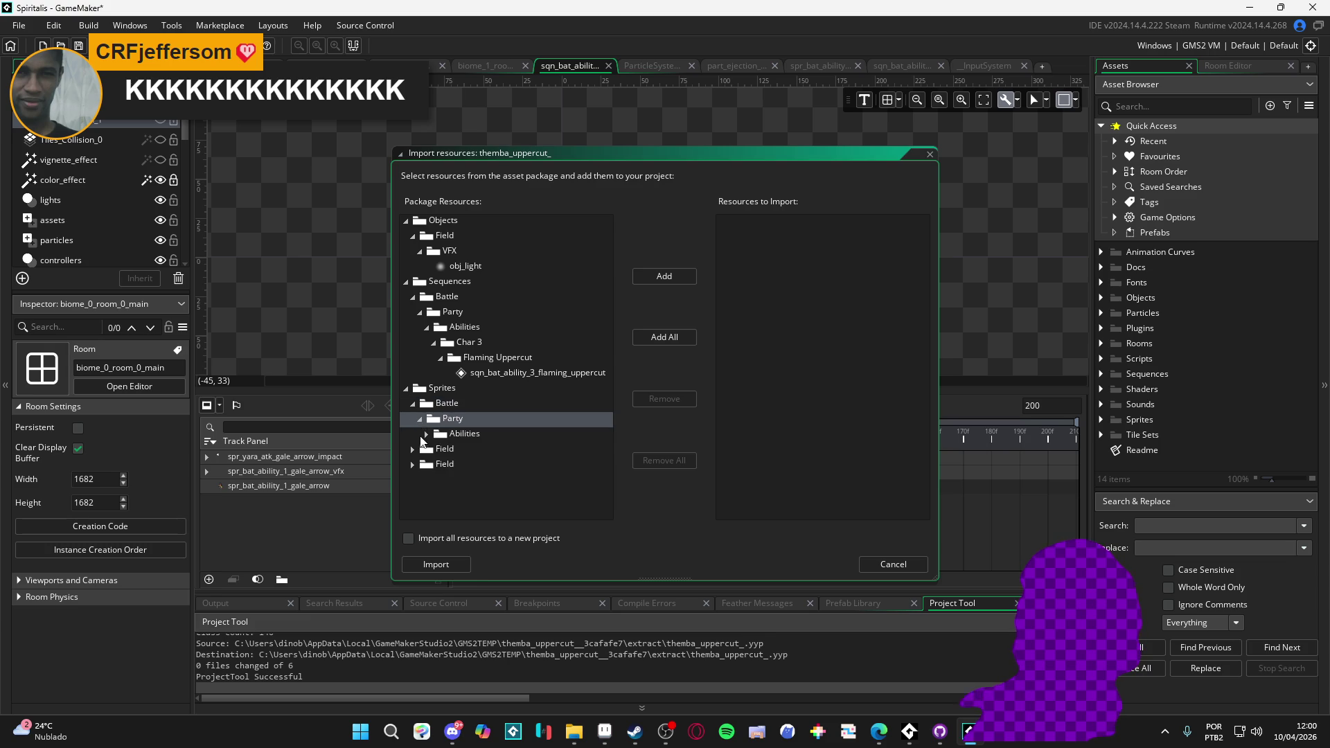
left_click(425, 434)
left_click(435, 455)
left_click(434, 450)
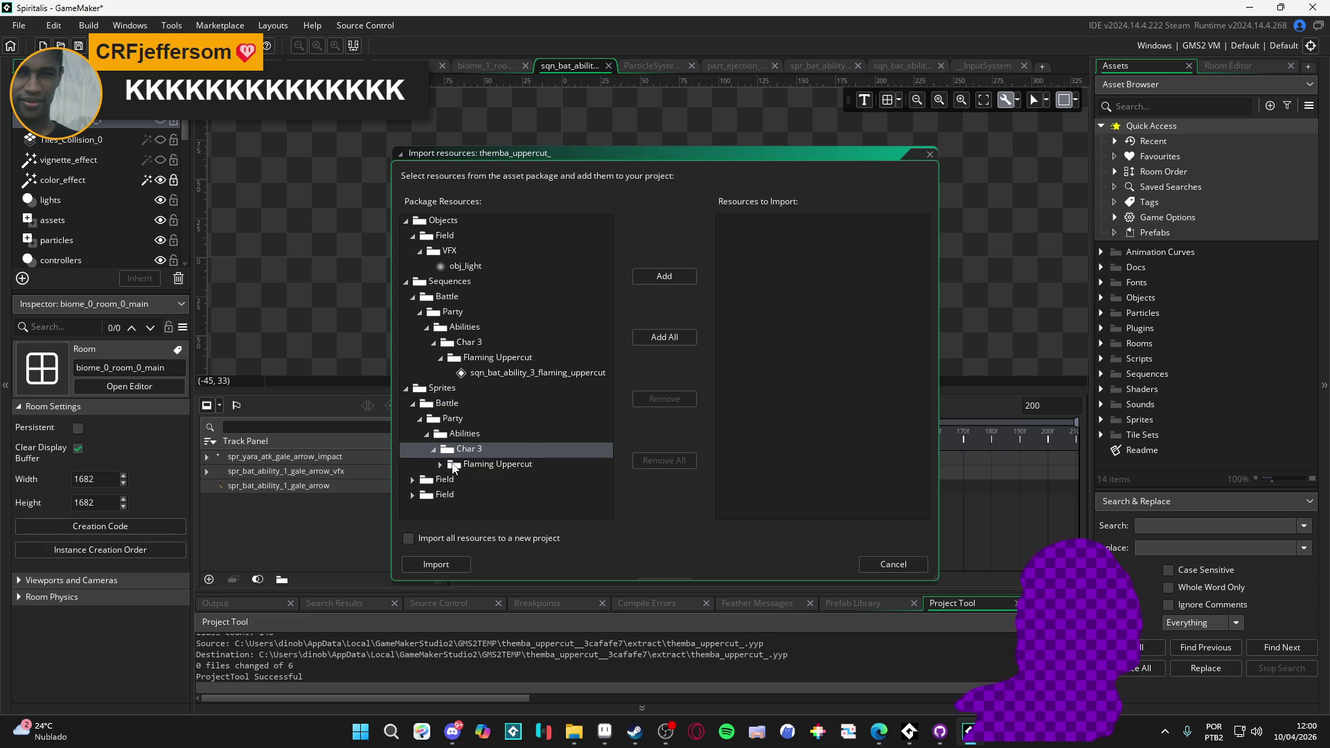
left_click(440, 464)
- Expand the Field, Biomes and _Common sprite folders to reveal each spr_light
scroll(457, 476, "down", 1)
left_click(410, 483)
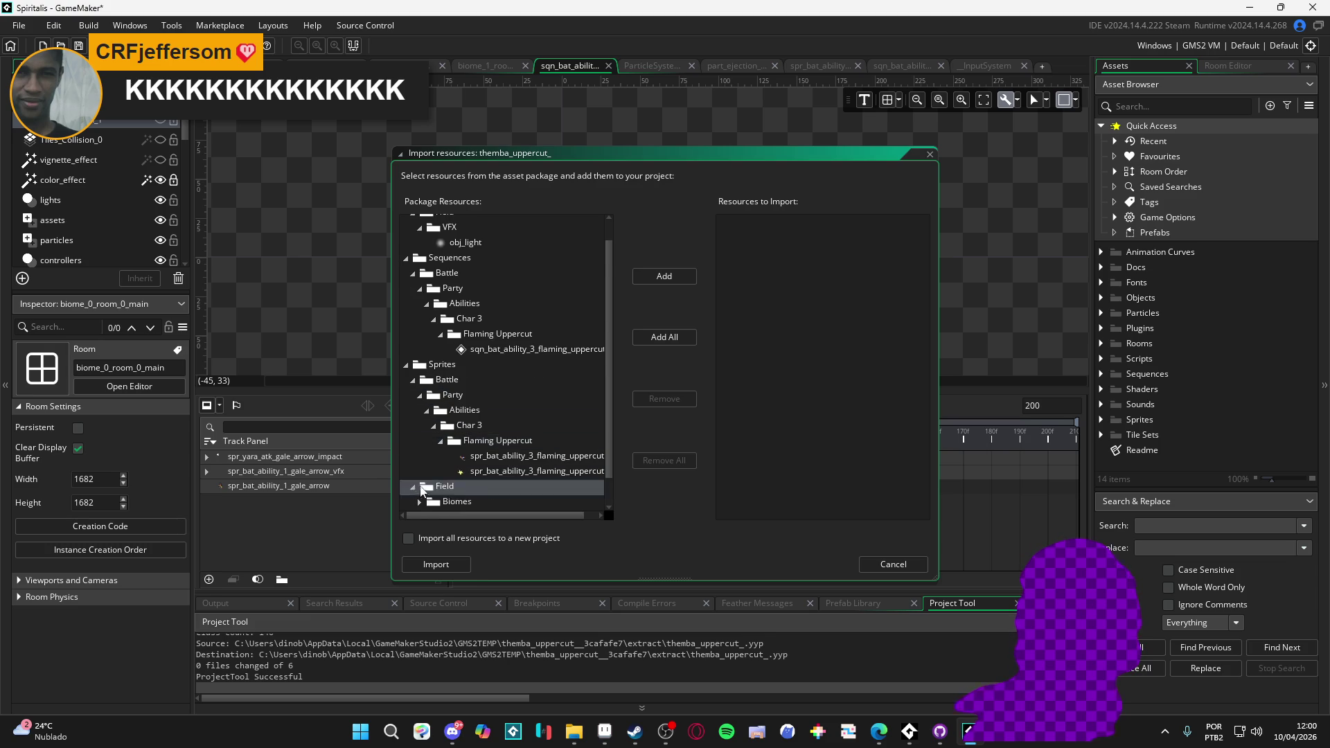
scroll(416, 478, "down", 1)
left_click(423, 473)
scroll(424, 472, "down", 1)
left_click(426, 473)
scroll(423, 478, "down", 1)
left_click(419, 485)
scroll(420, 488, "down", 1)
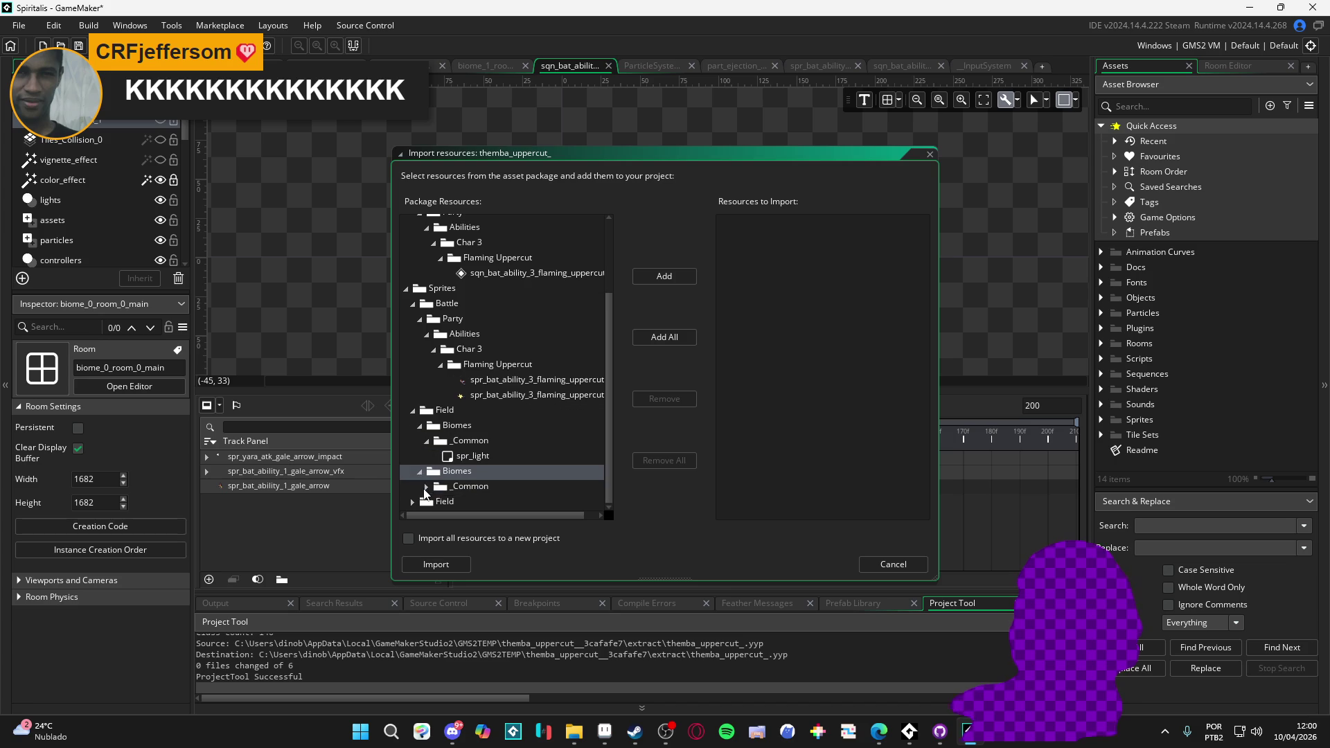
left_click(424, 489)
scroll(440, 476, "down", 1)
left_click(415, 502)
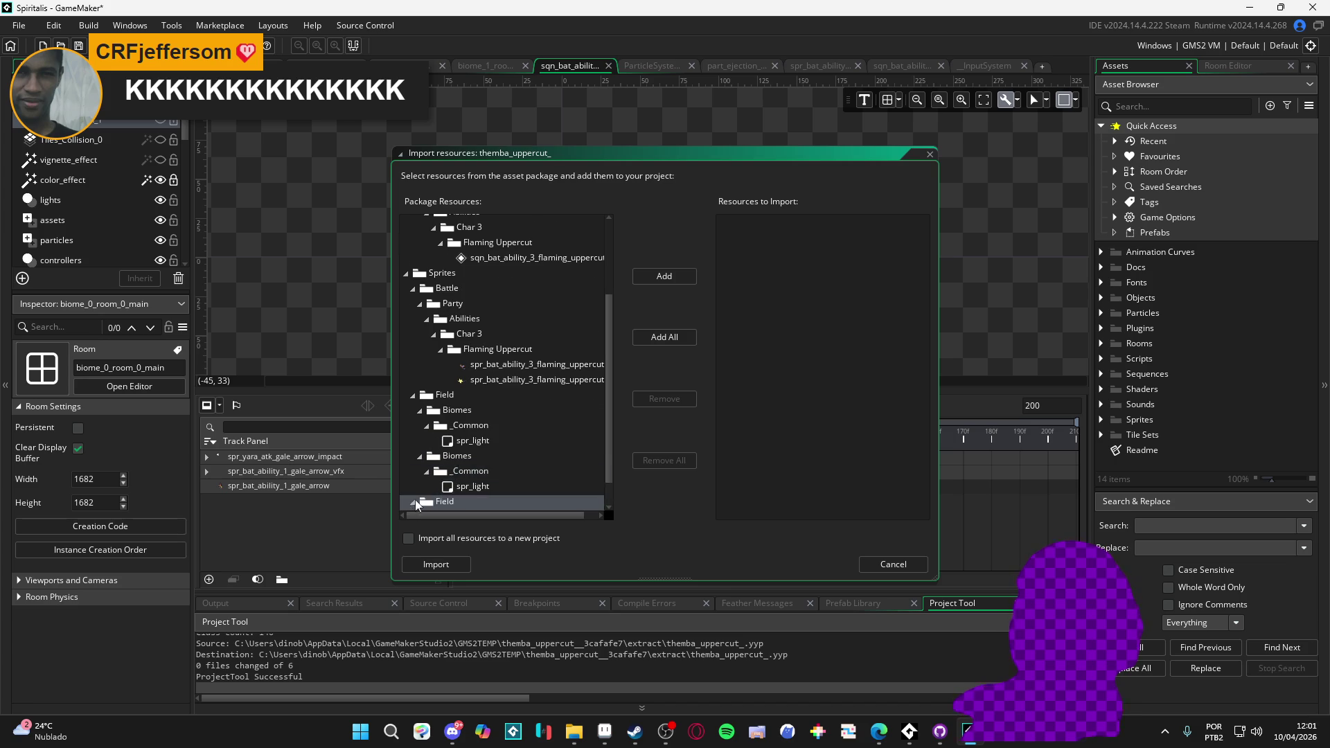
scroll(417, 498, "down", 1)
left_click(417, 498)
scroll(422, 489, "down", 2)
left_click(426, 487)
scroll(429, 485, "down", 1)
left_click(420, 503)
scroll(424, 498, "down", 1)
left_click(426, 502)
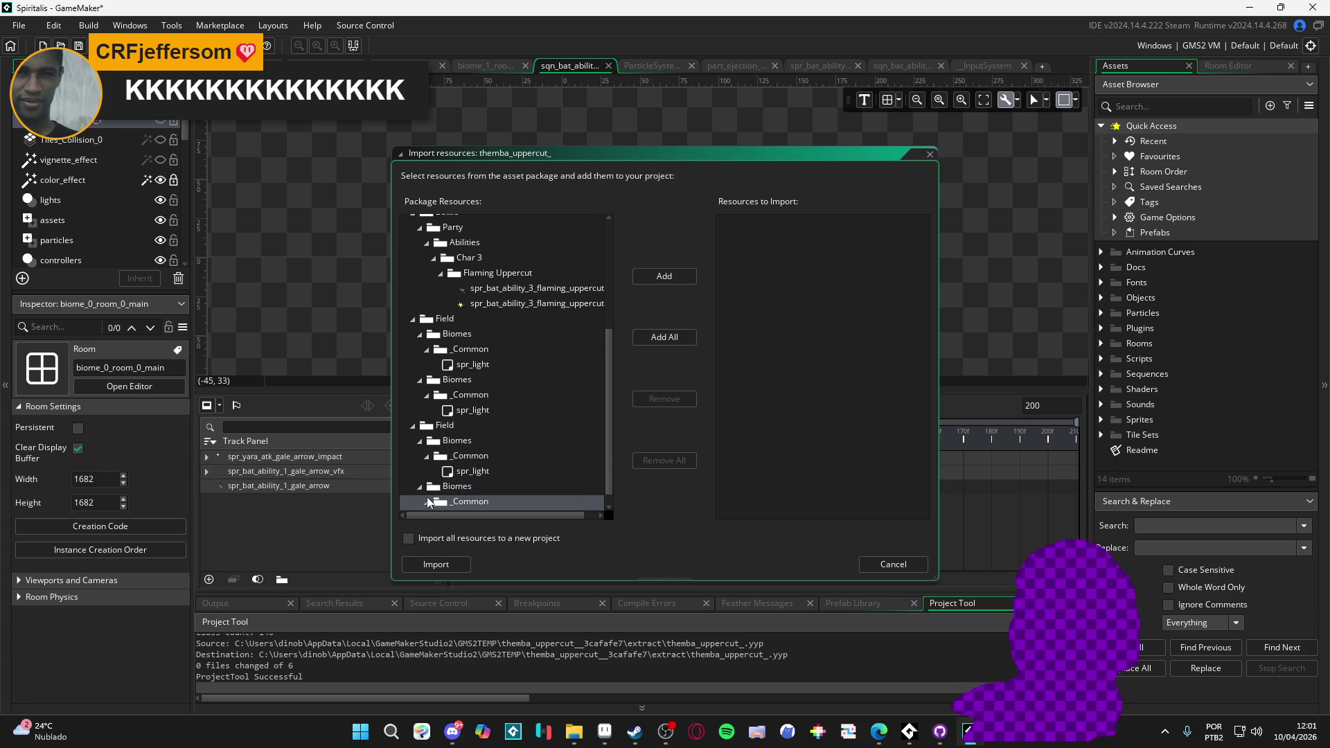
scroll(428, 504, "down", 1)
scroll(526, 416, "up", 2)
- Add all package resources and import them, proceeding despite the name conflicts
left_click(655, 340)
left_click(435, 564)
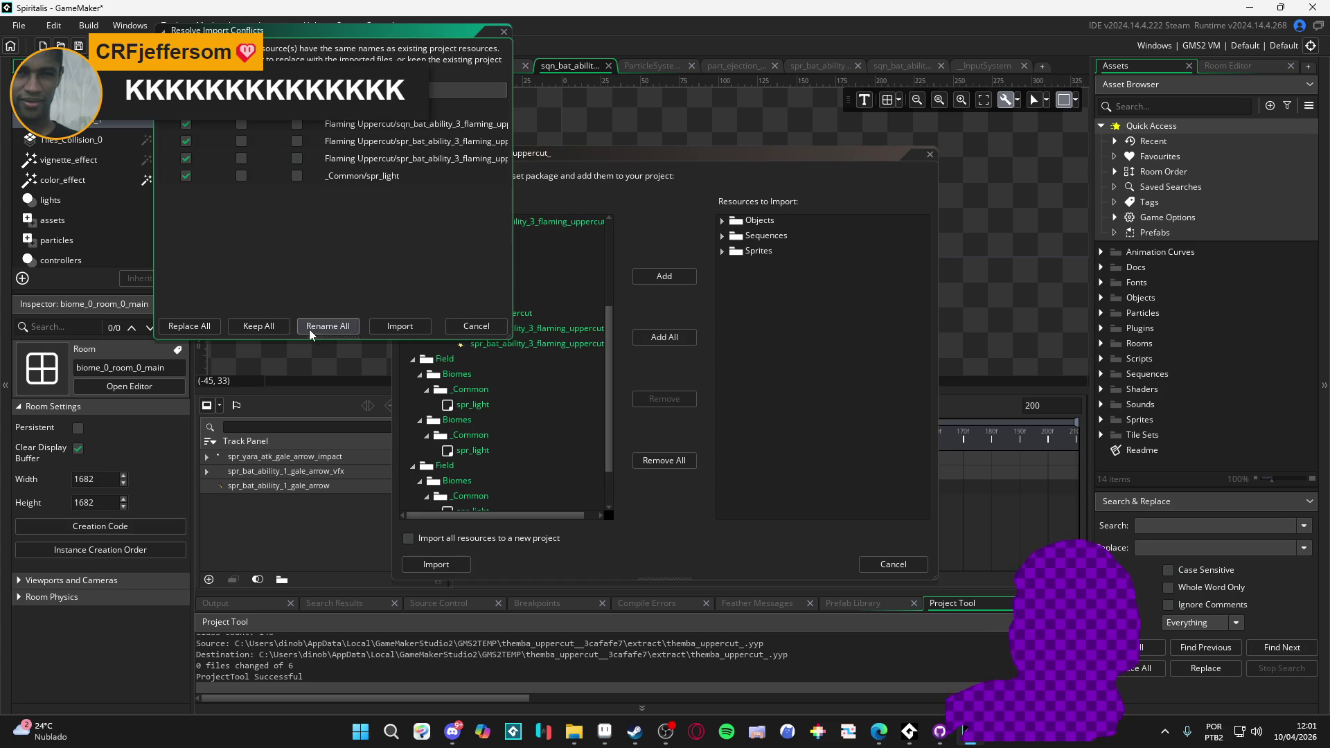
left_click(385, 327)
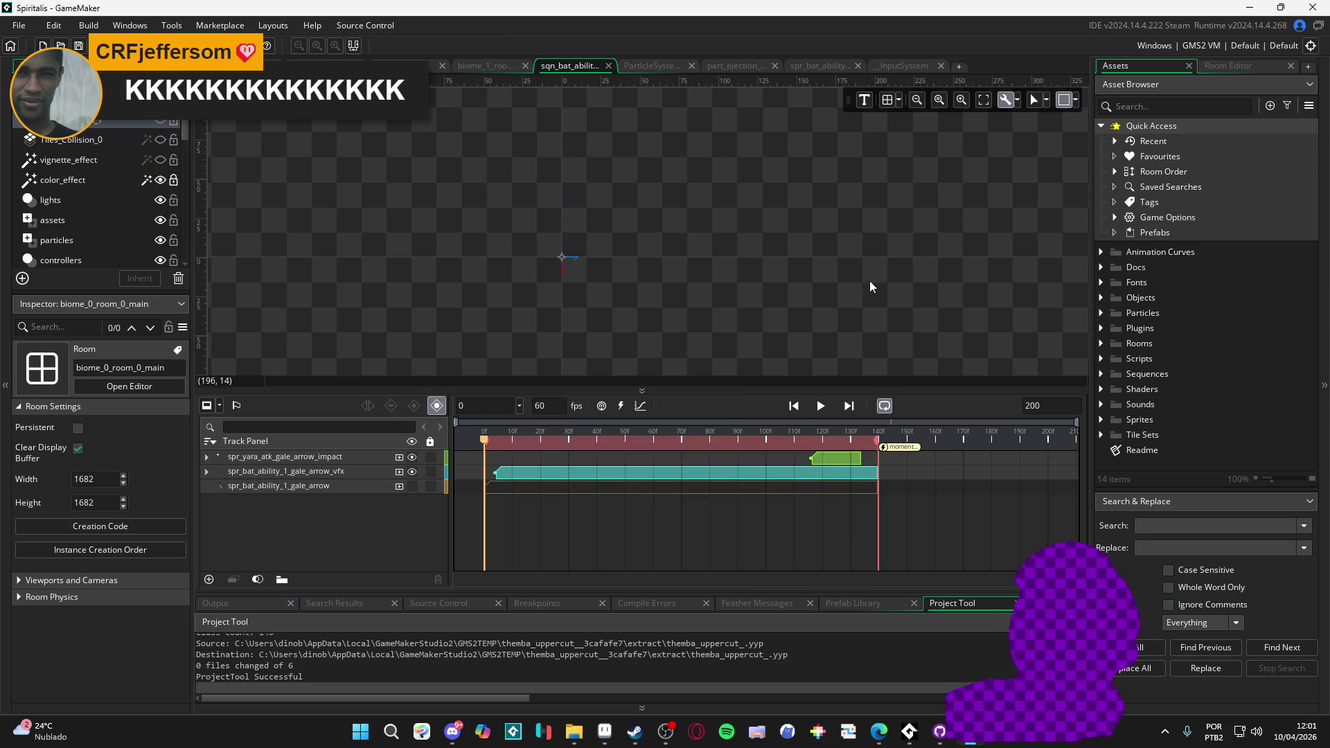
- Enlarge the room canvas above the timeline, scrub to around frame 117, and play it briefly
left_click_drag(644, 389, 646, 431)
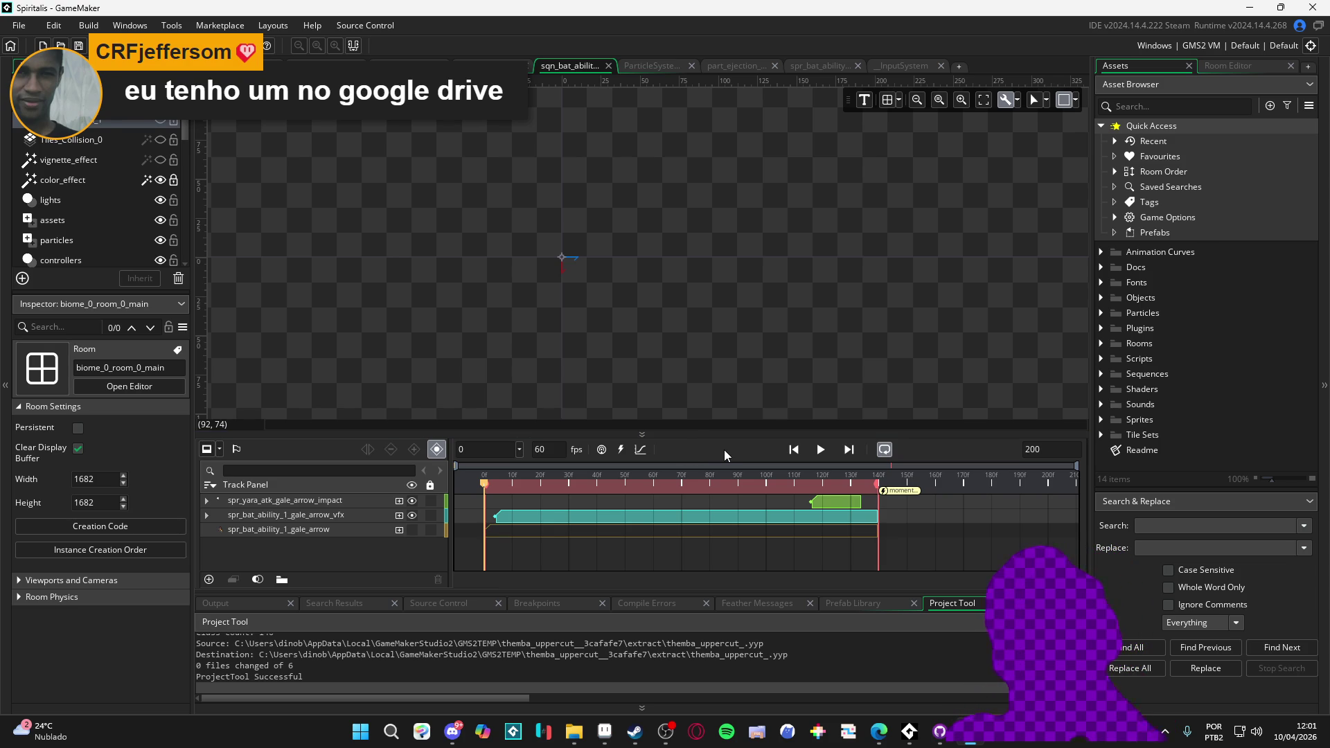
mouse_move(640, 485)
left_mouse_down()
mouse_move(434, 471)
mouse_move(598, 461)
mouse_move(445, 466)
mouse_move(815, 483)
left_mouse_up()
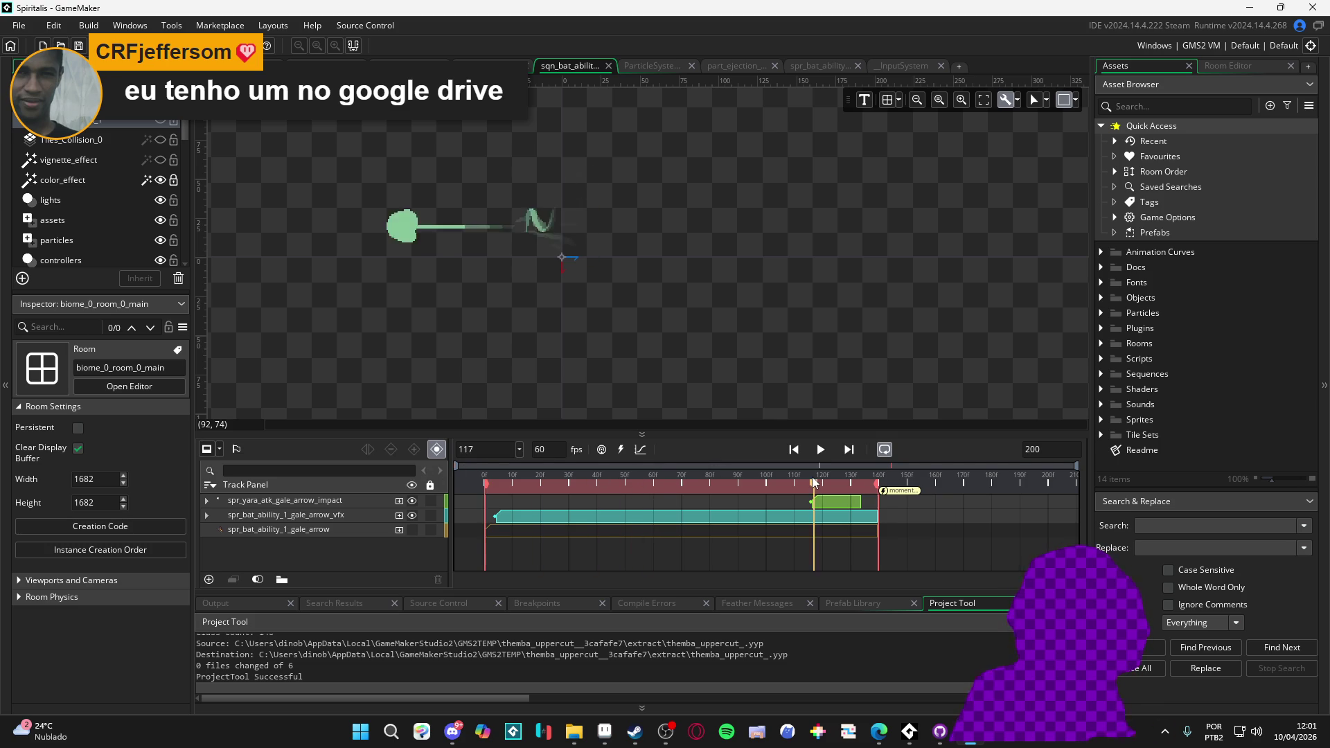
left_click(820, 449)
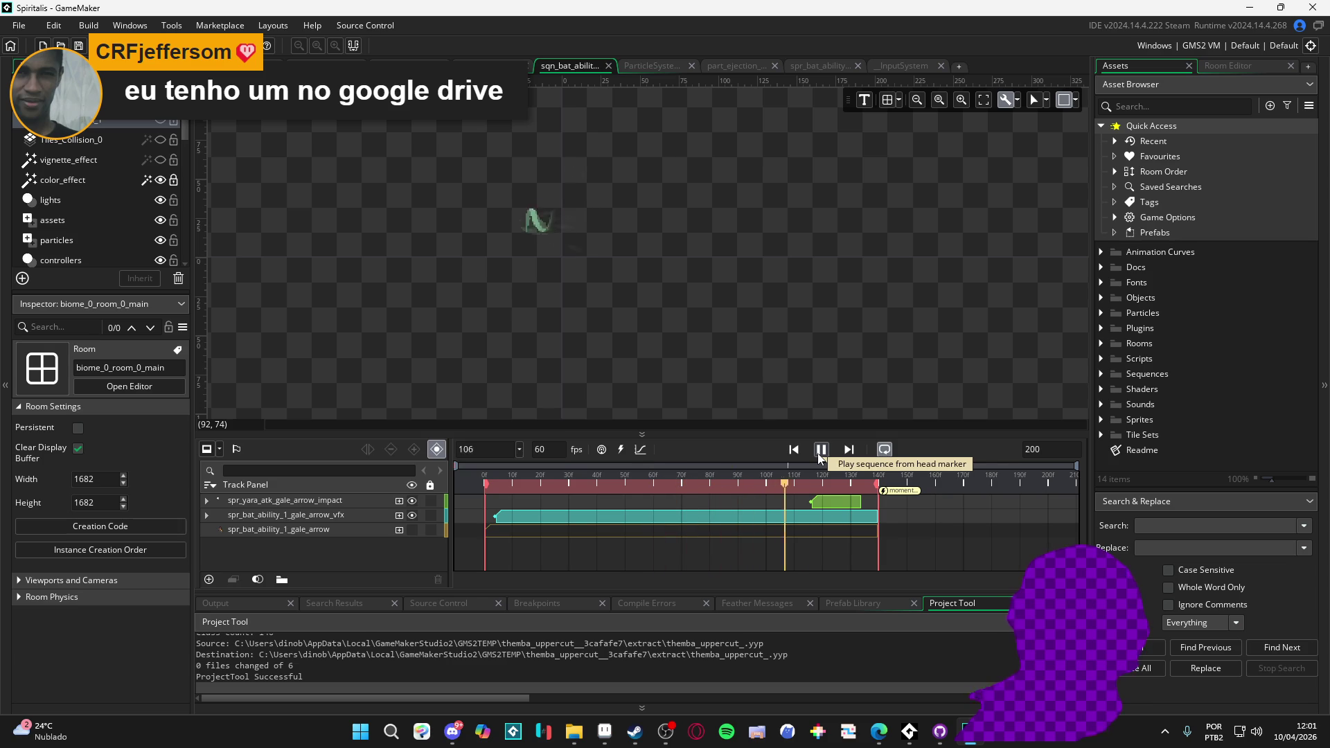
left_click(819, 451)
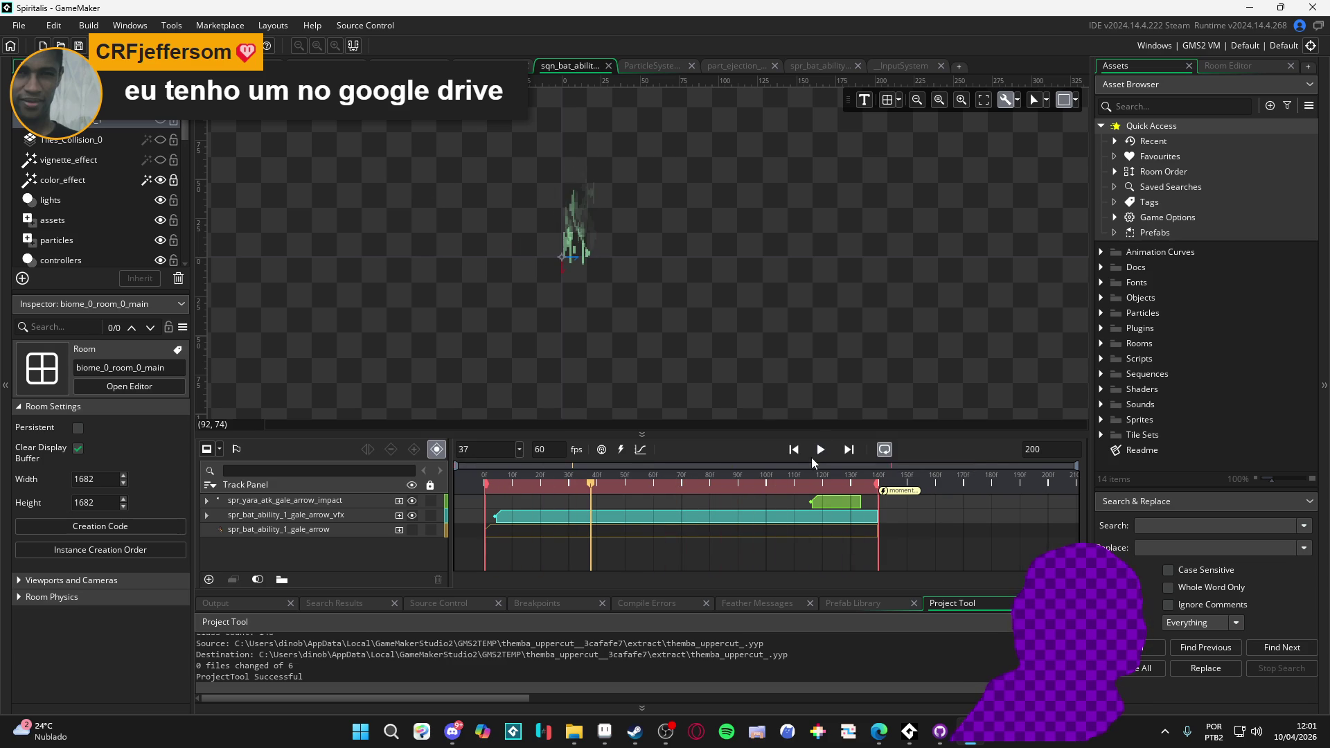
- Scrub back to the start and play the sequence through to preview its animation
mouse_move(695, 484)
left_mouse_down()
mouse_move(849, 485)
mouse_move(456, 485)
left_mouse_up()
left_click(822, 451)
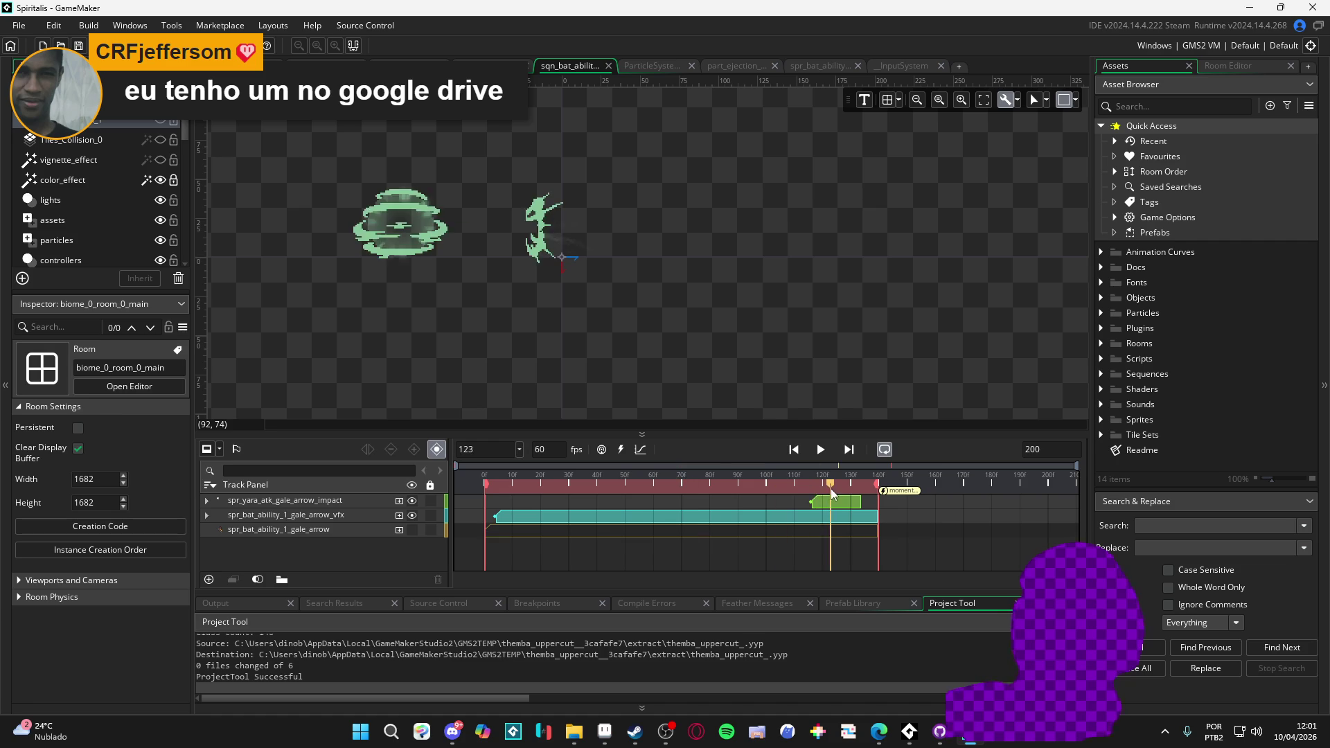
left_click(820, 450)
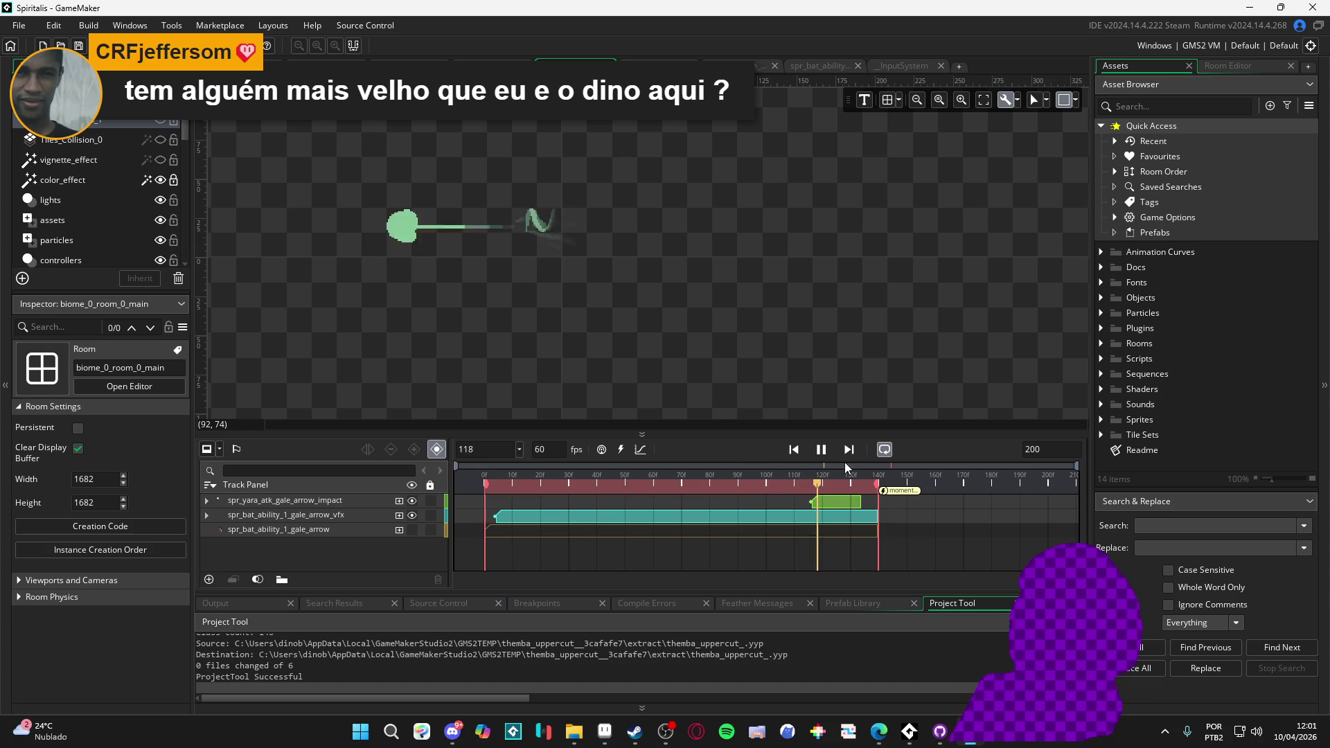
left_click(822, 451)
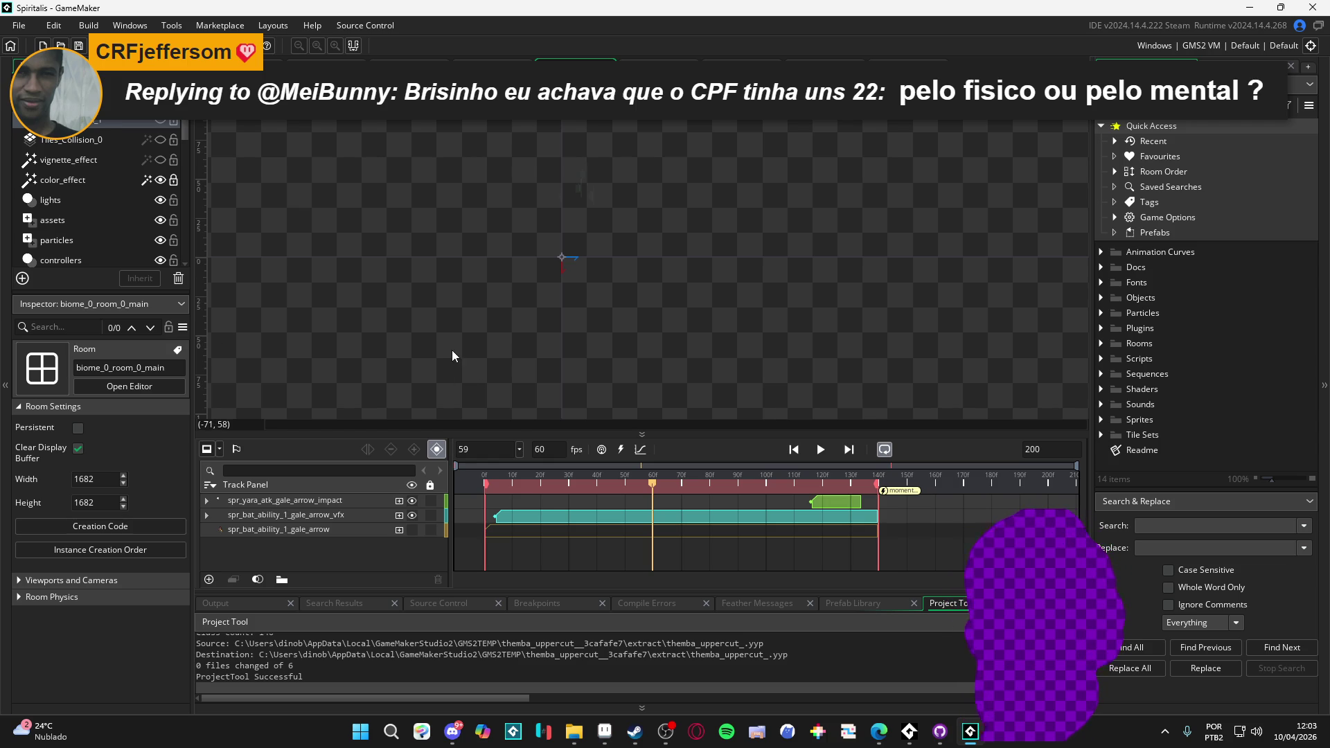
key("Home")
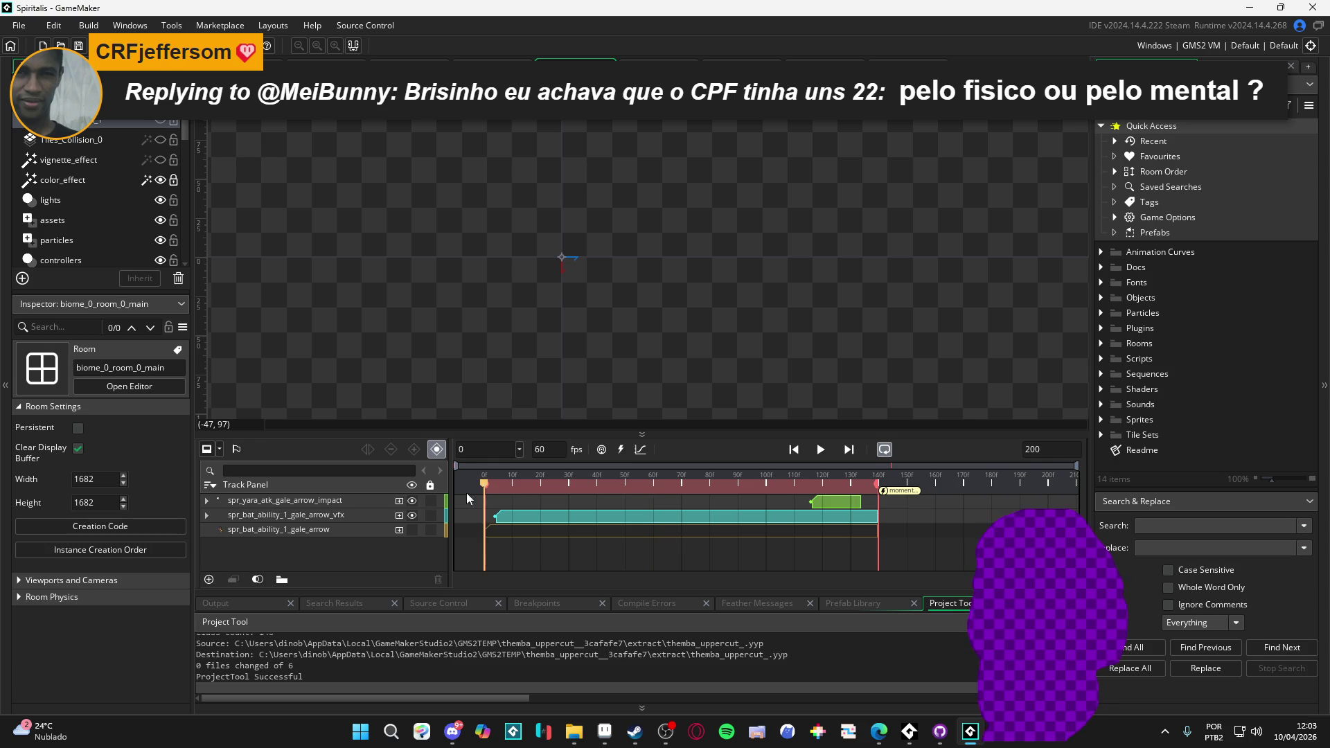
left_click(821, 451)
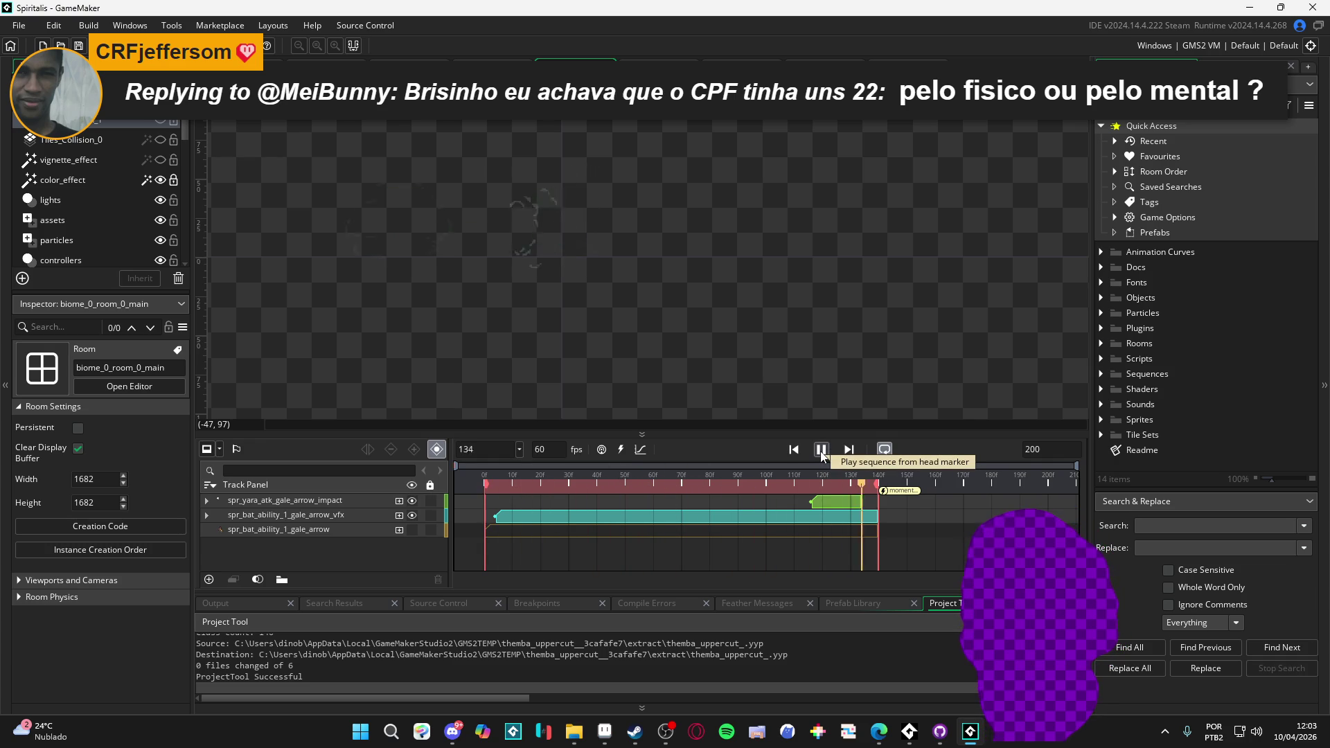
left_click(820, 451)
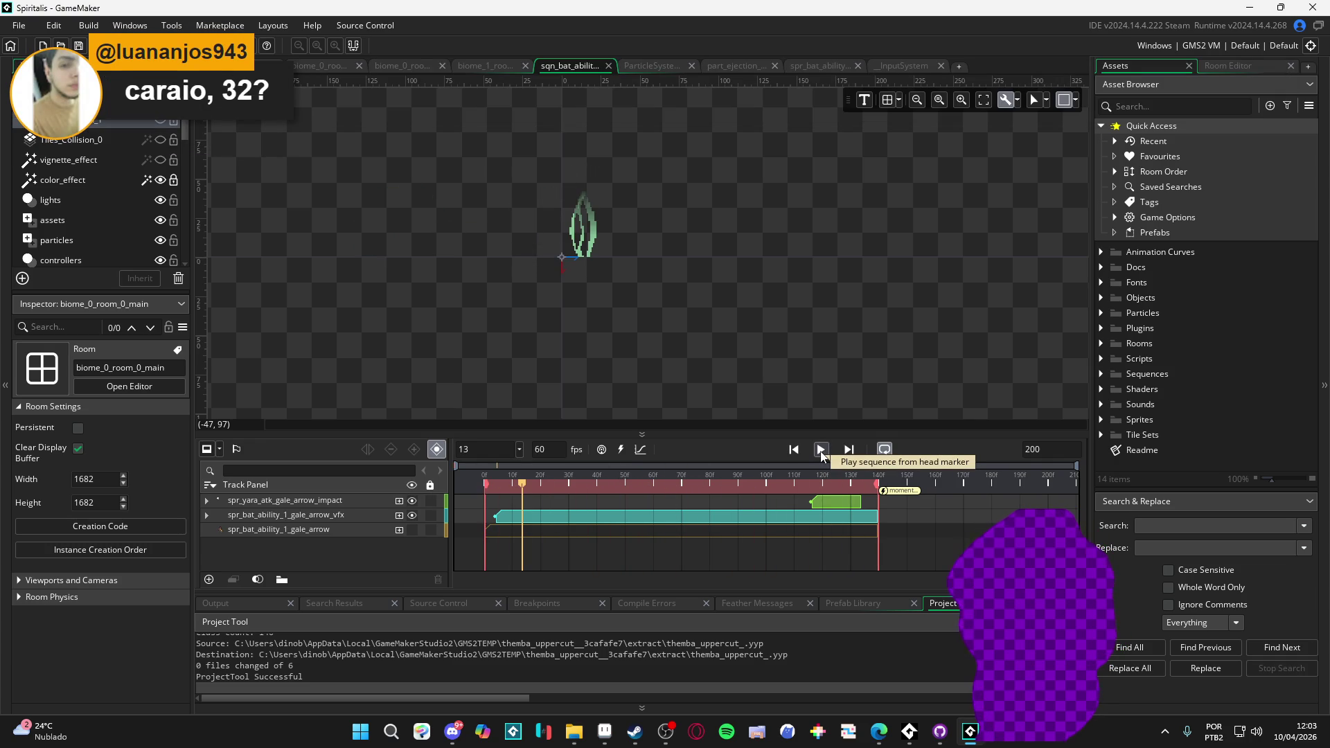
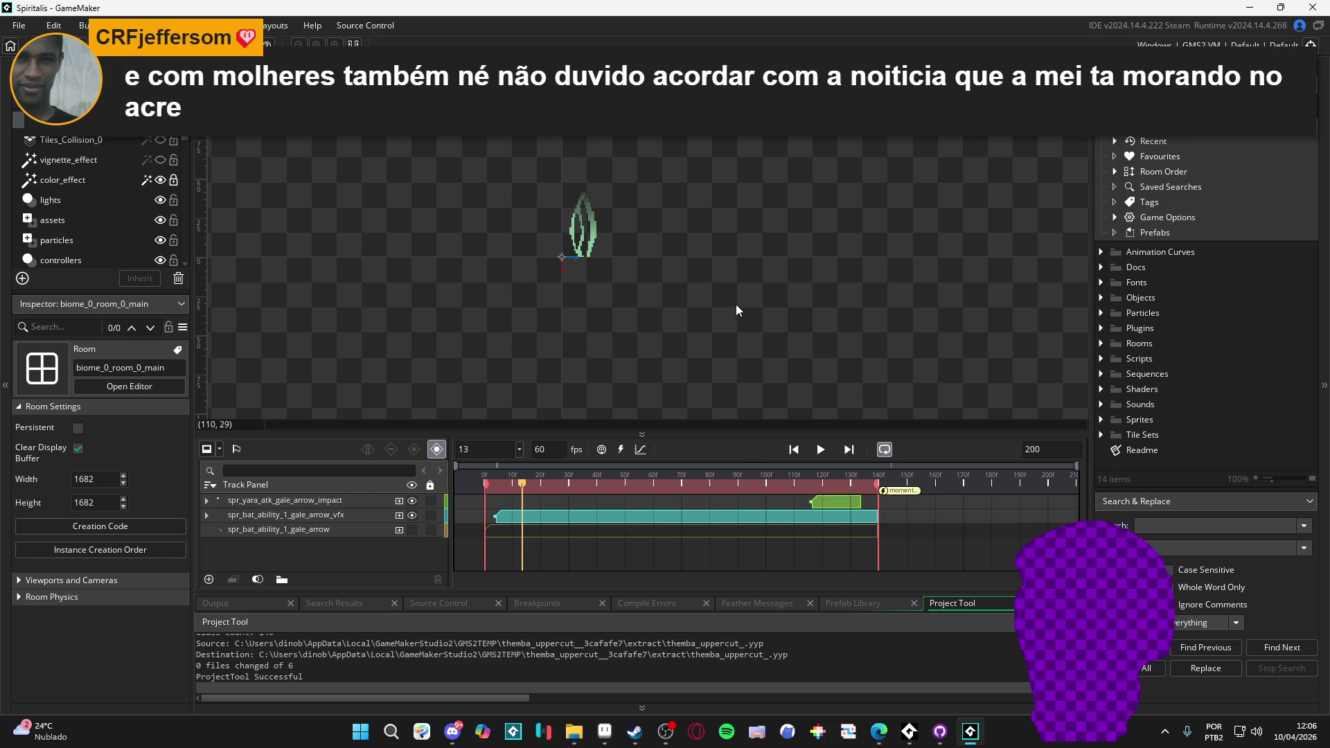
- Preview the gale arrow sequence up to frame 113, then expand Rooms and open room_init
key("space")
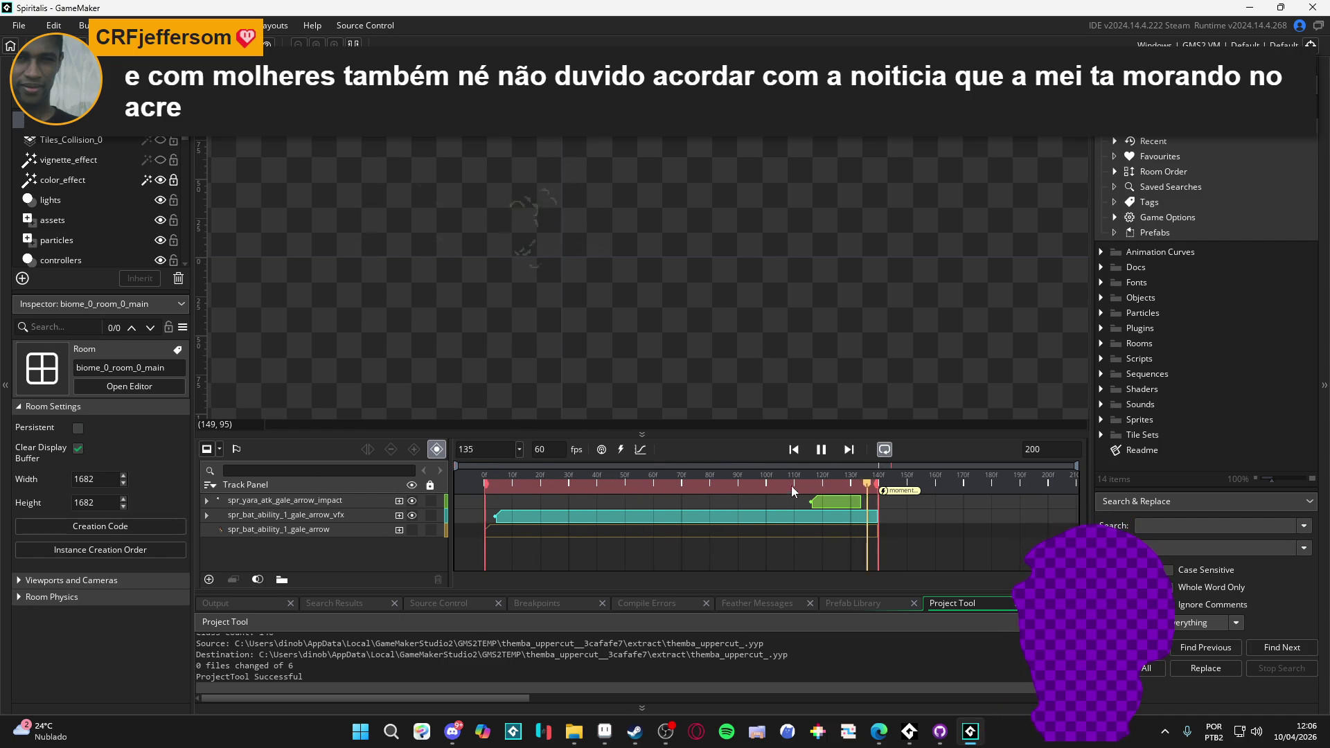
left_click(823, 450)
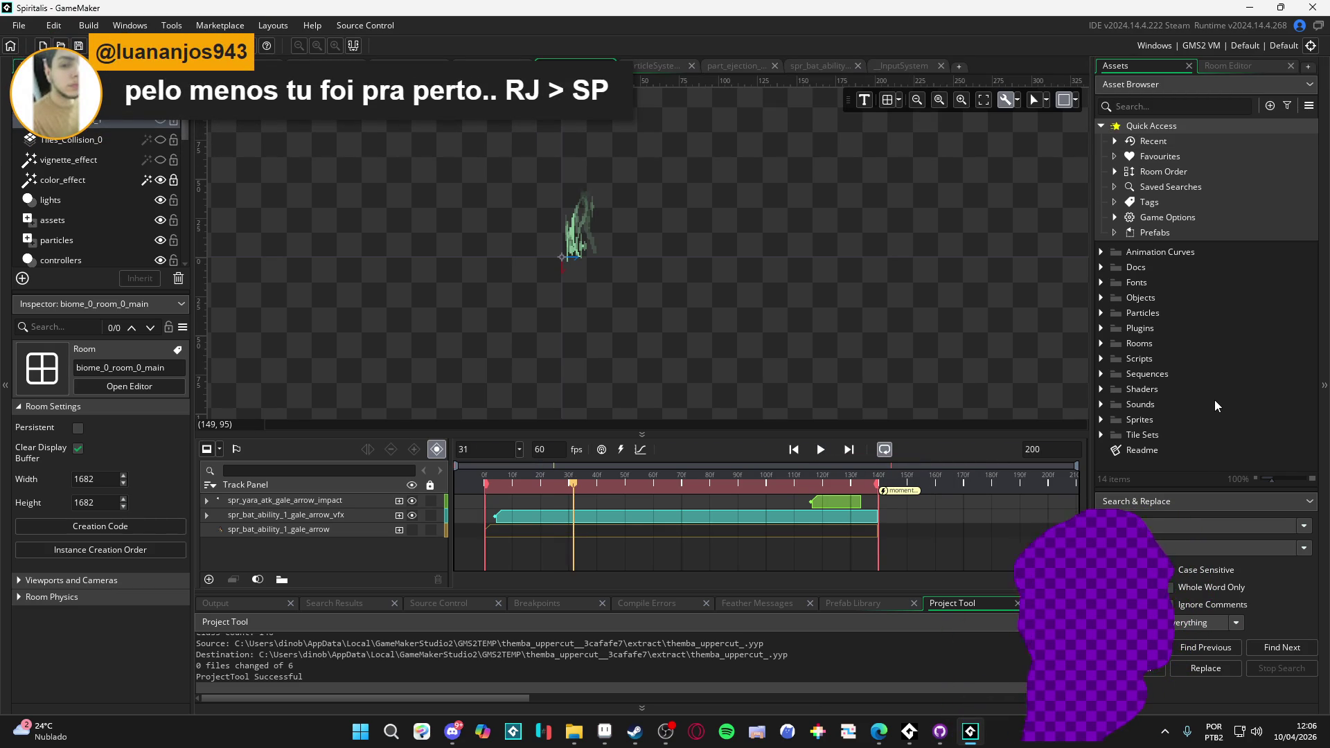
key("space")
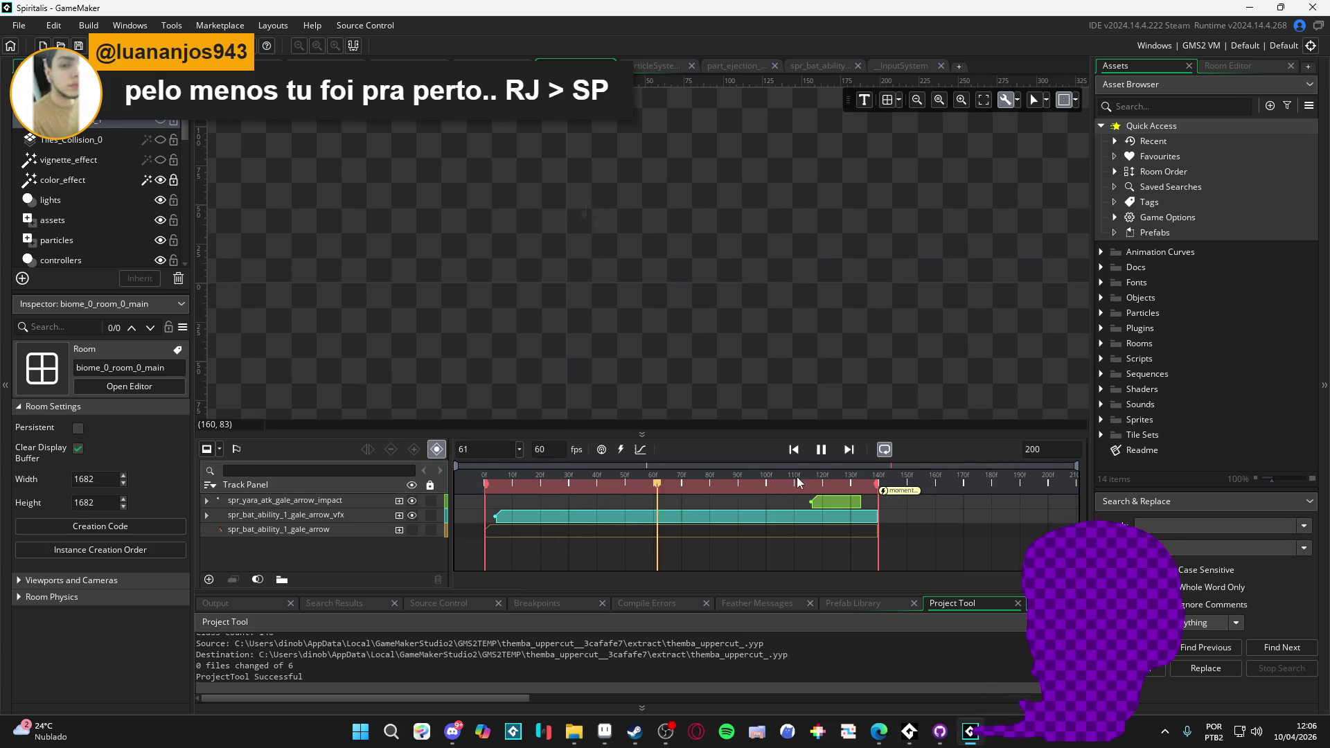
key("space")
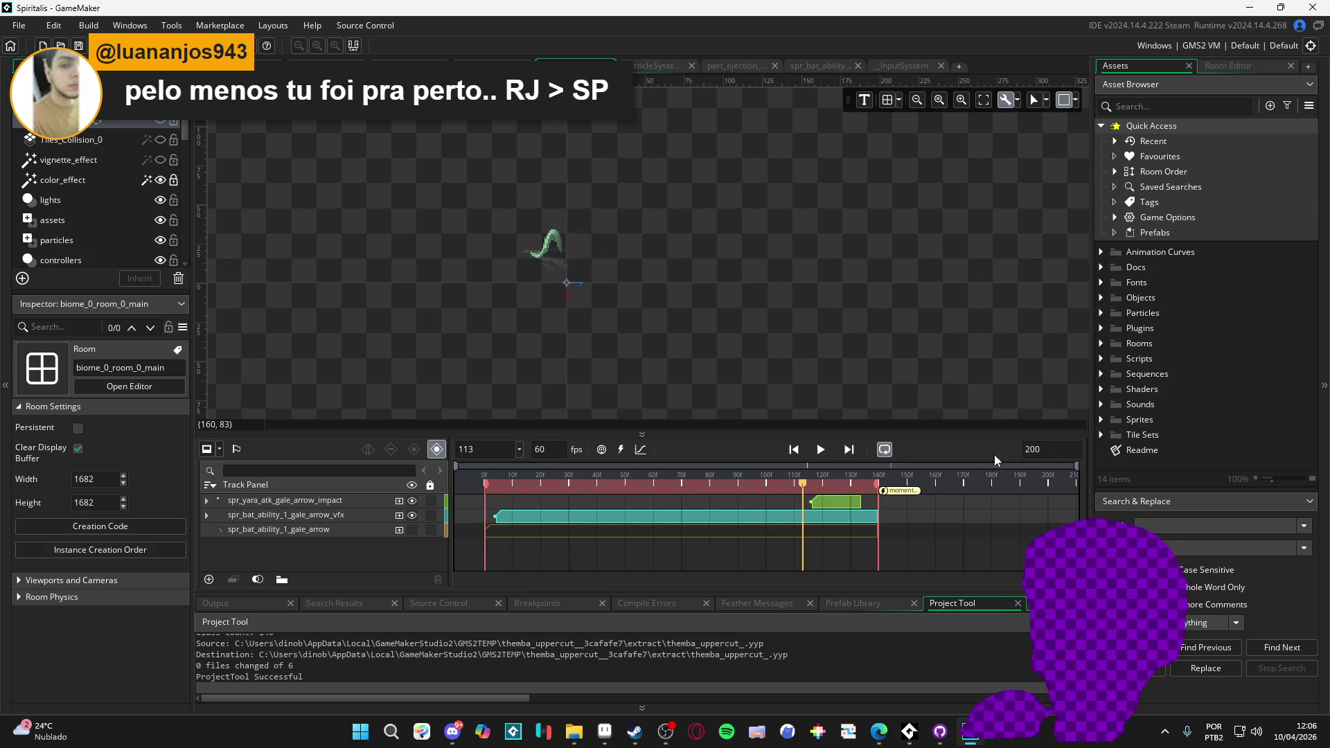
left_click(1106, 346)
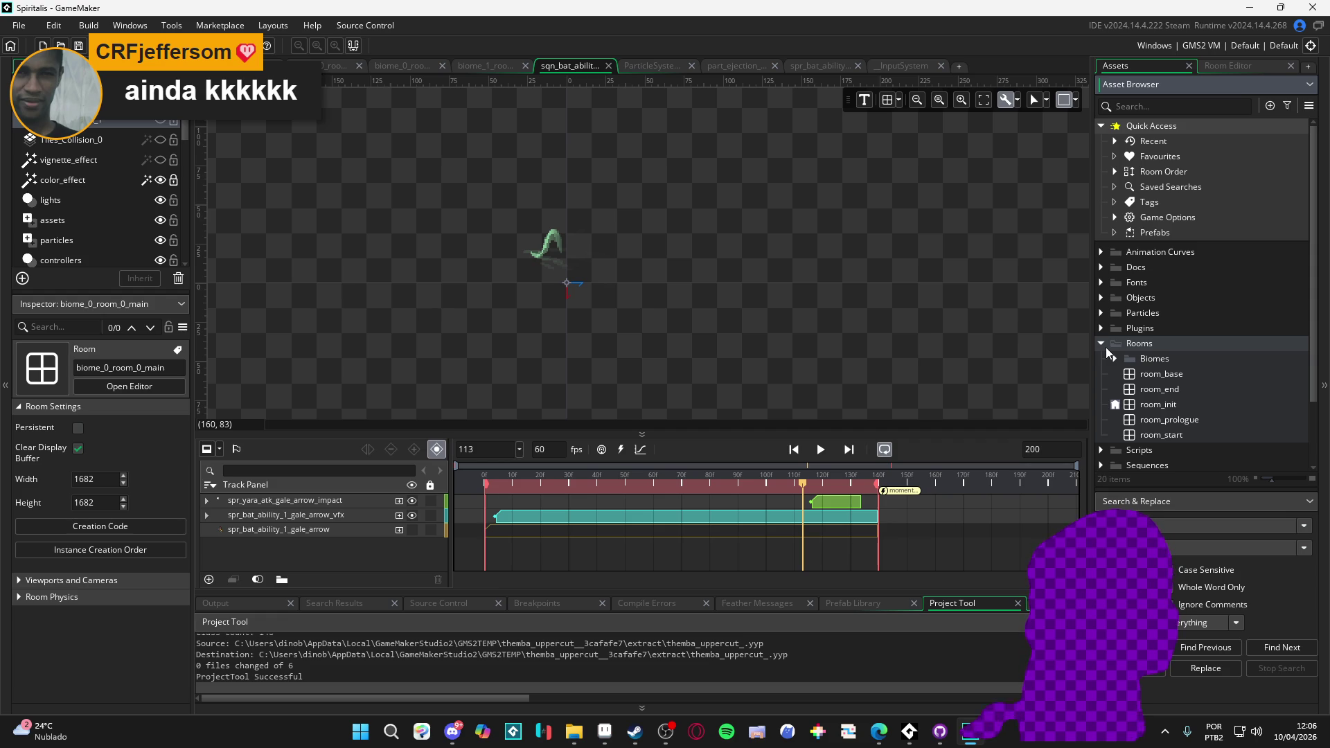
double_click(1134, 406)
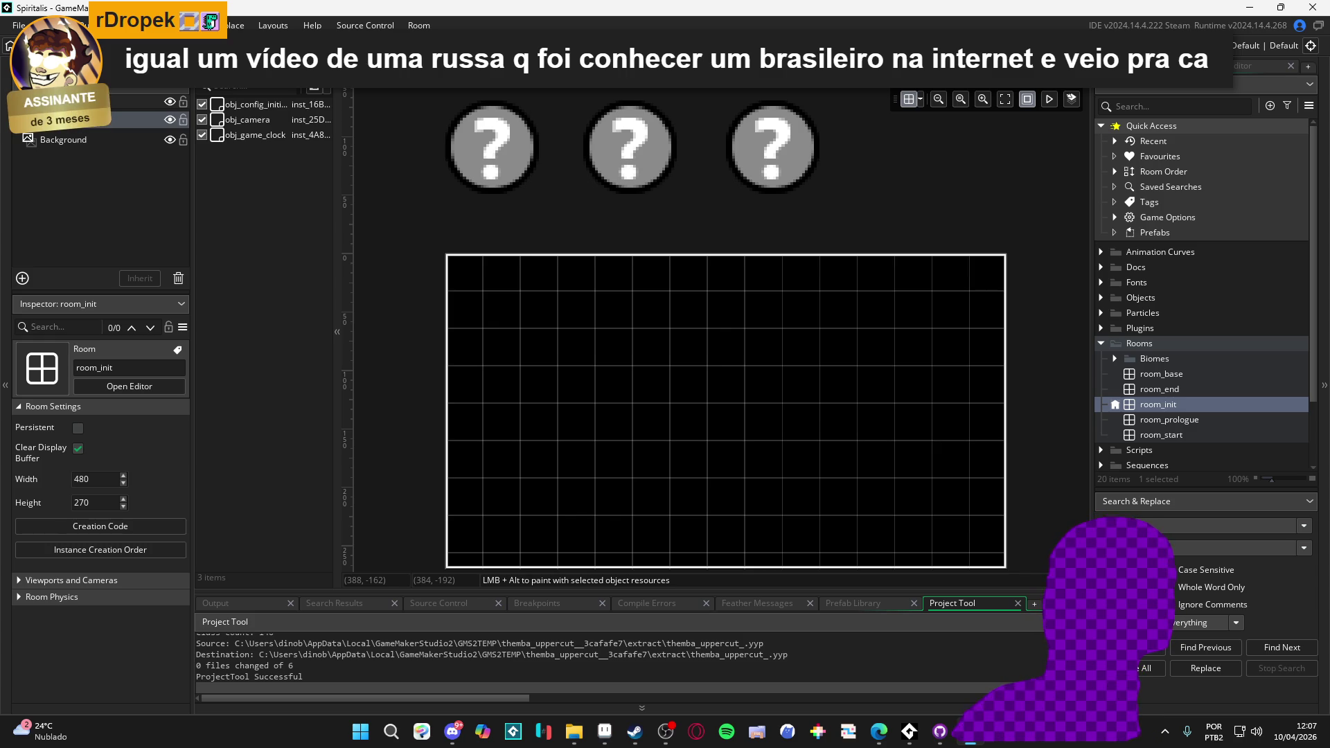
- Cycle through the open sprite, emitter and room editors back to Workspace 1
key("ctrl+Tab")
key("ctrl+Tab")
key("ctrl+Tab")
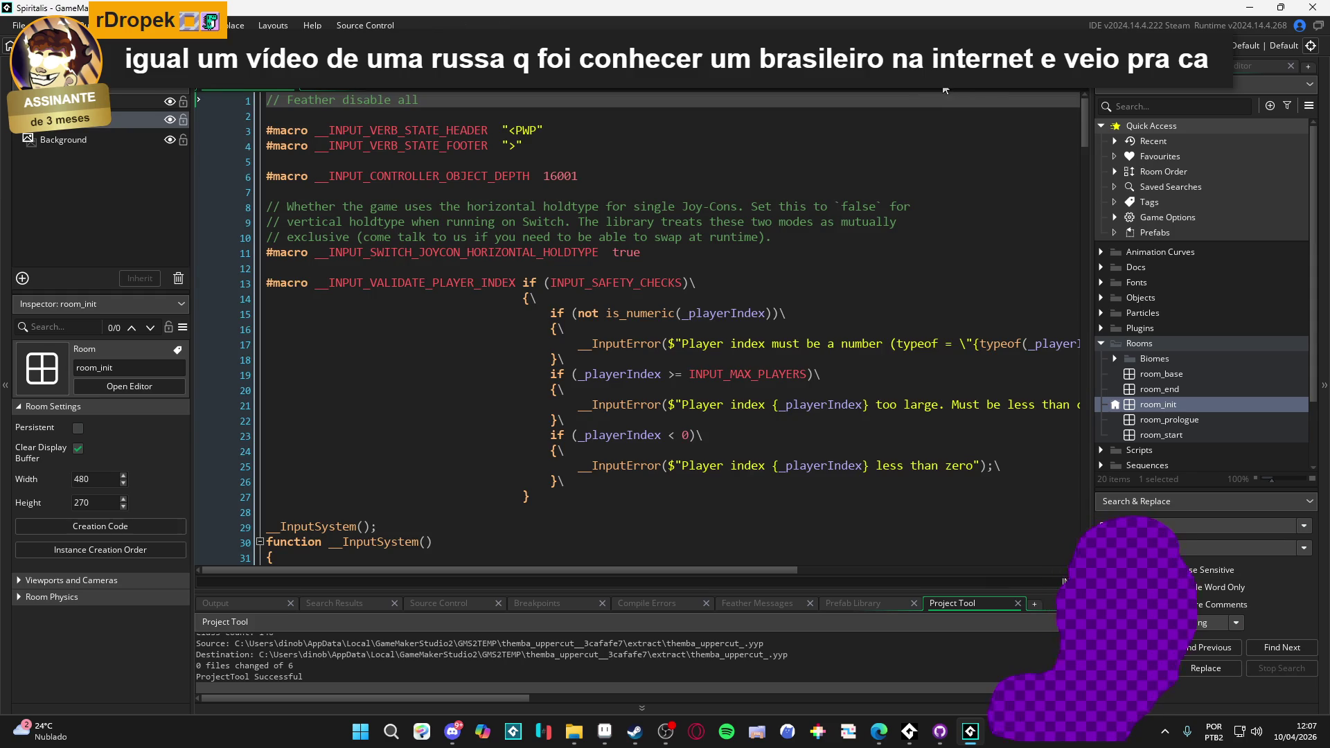
key("ctrl+Tab")
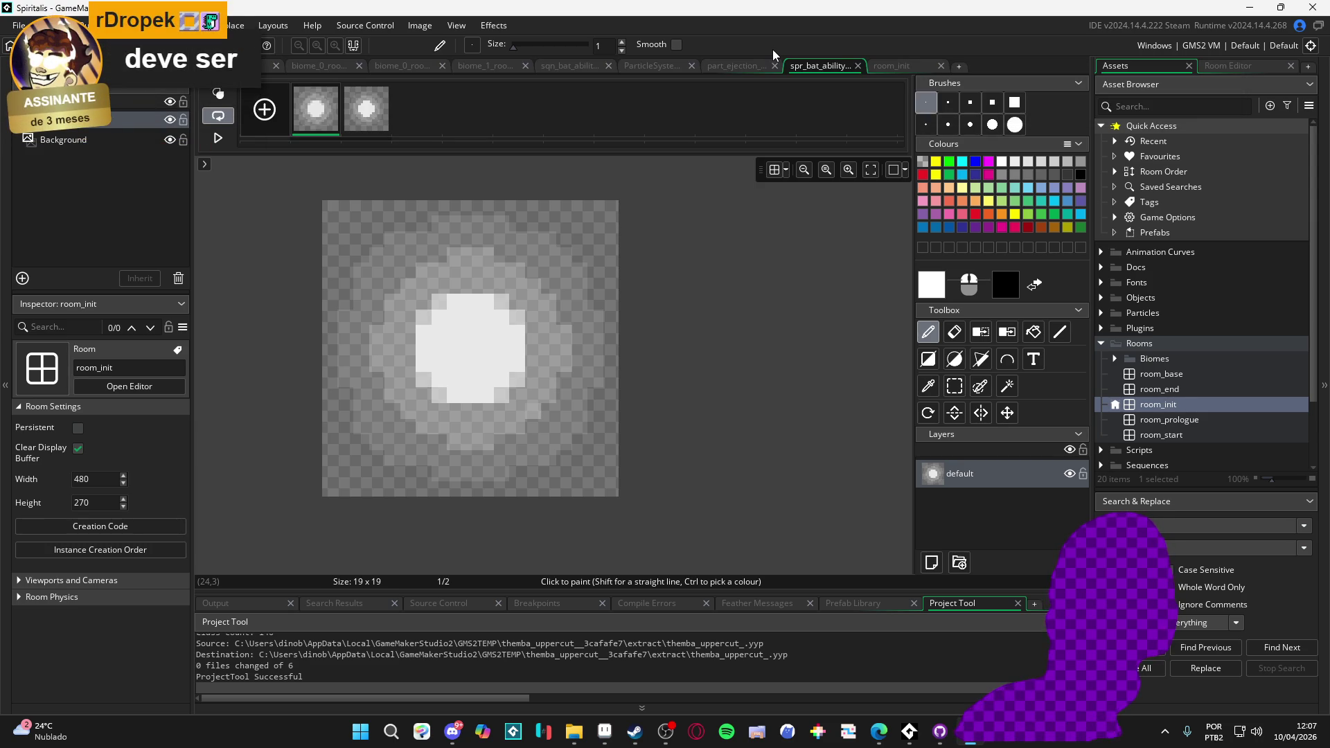
left_click(686, 65)
left_click(561, 66)
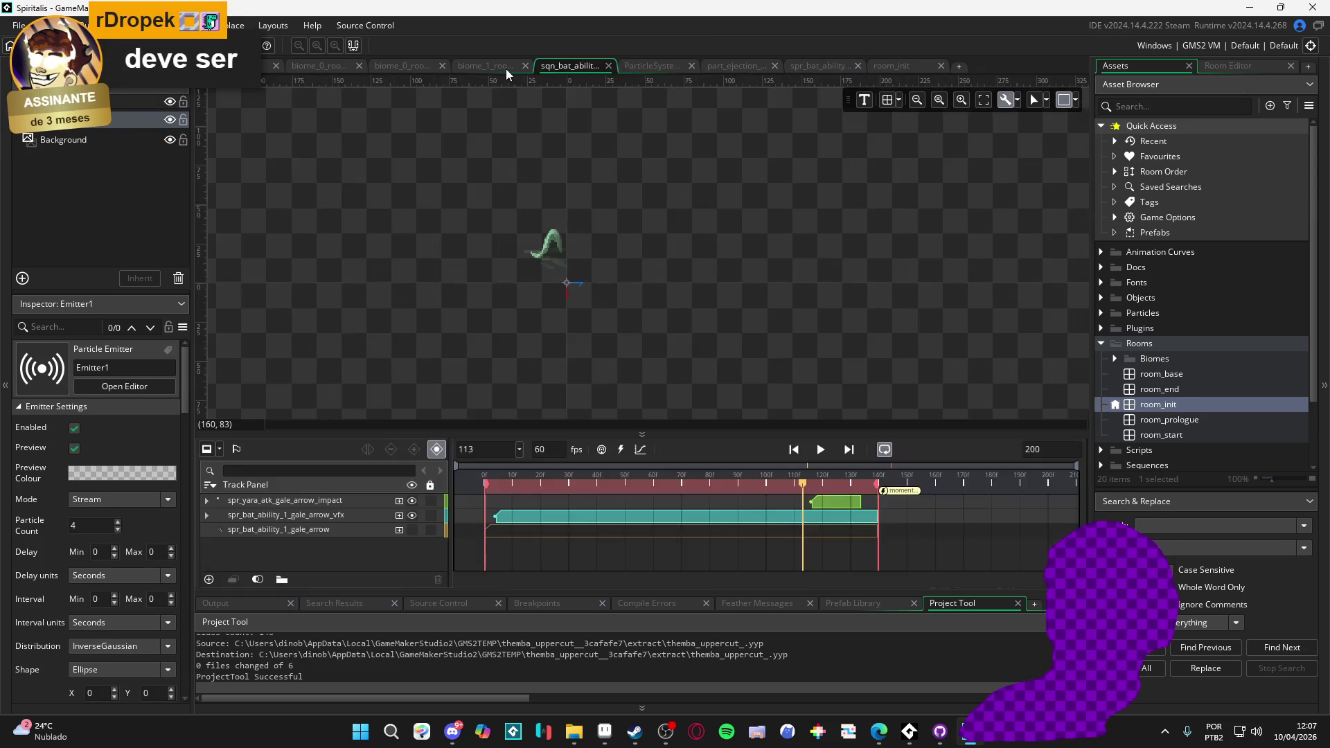
left_click(478, 67)
left_click(402, 66)
left_click(319, 68)
left_click(263, 66)
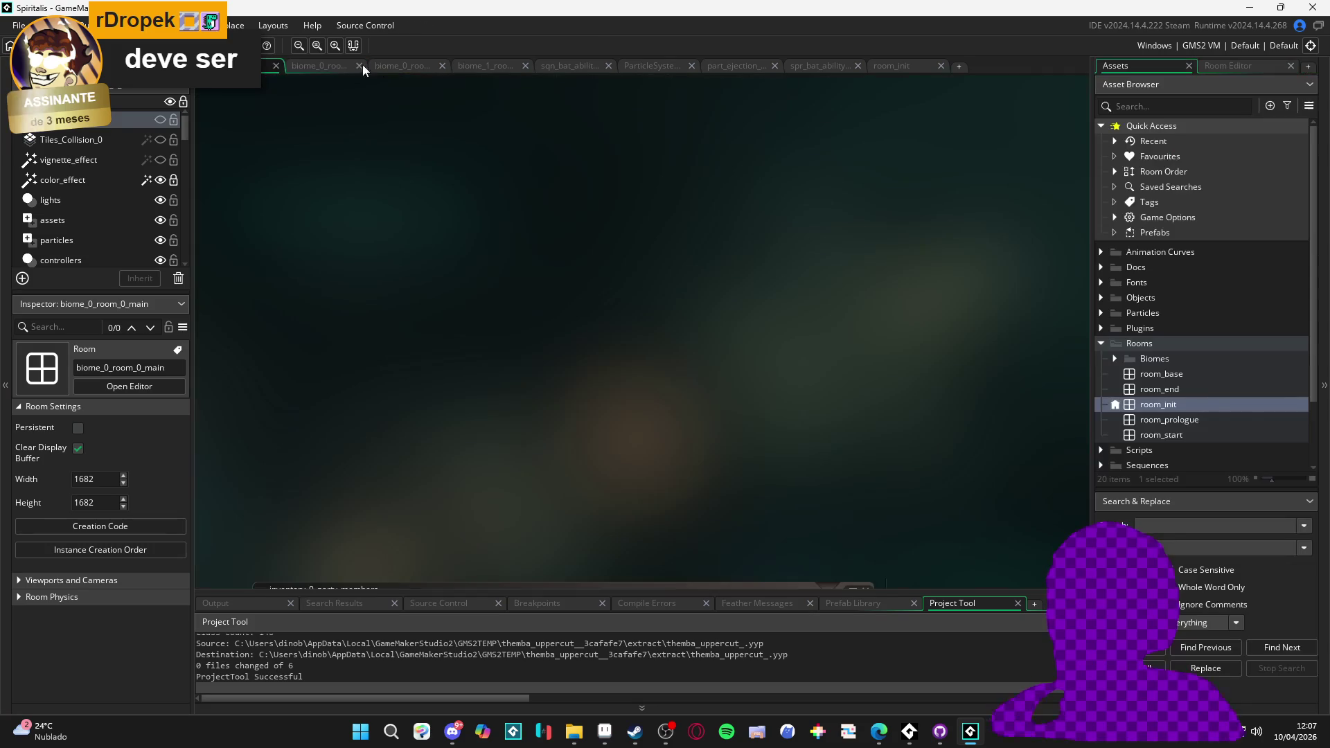
scroll(1196, 413, "down", 3)
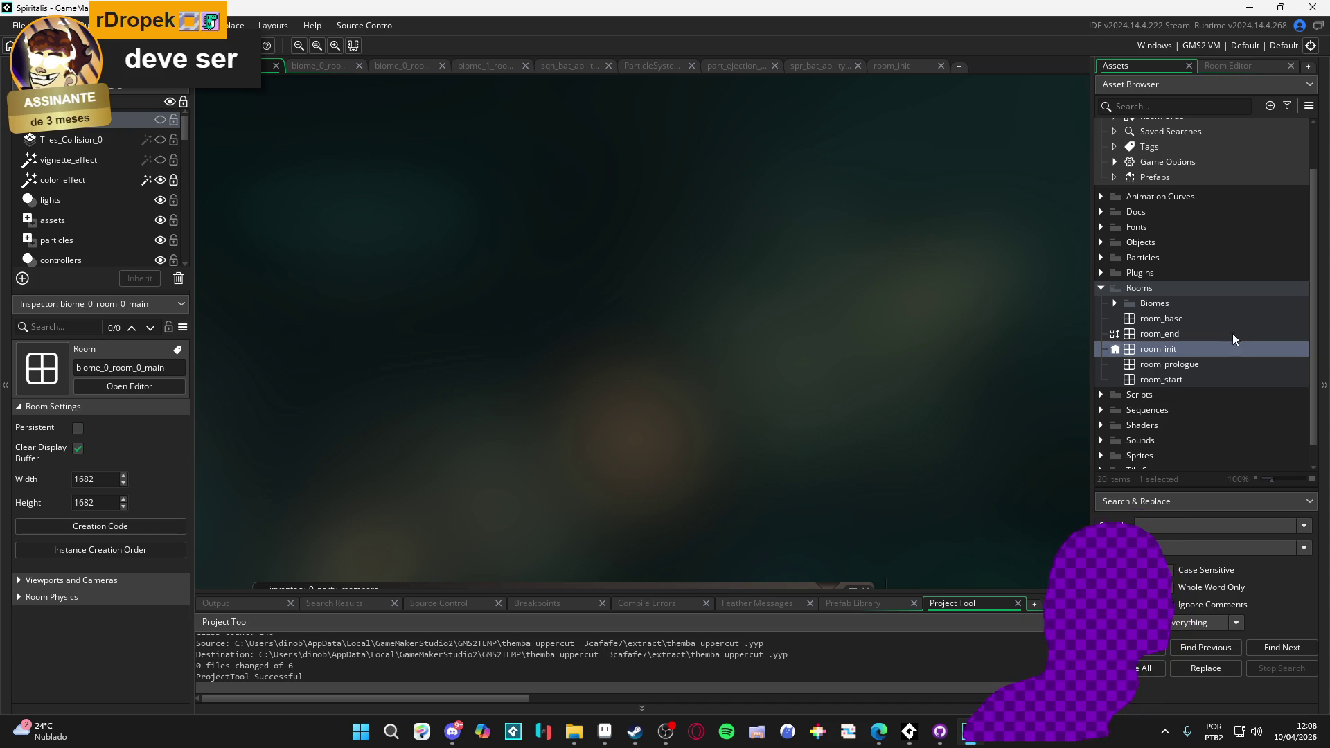
- Switch across the open editor tabs until the spr_bat_ability sprite editor is showing
left_click(895, 72)
left_click(809, 65)
left_click(740, 62)
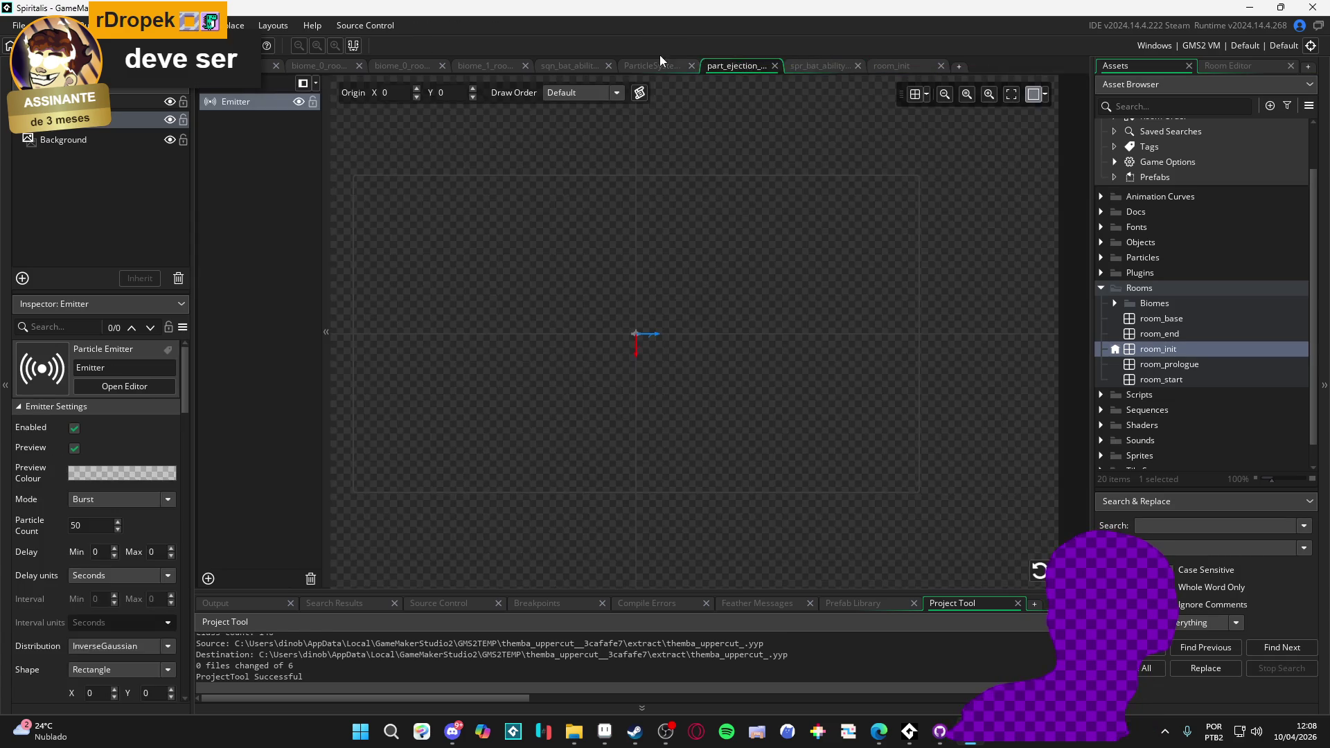
left_click(547, 64)
left_click(468, 65)
left_click(402, 64)
left_click(319, 65)
left_click(235, 64)
left_click(1116, 65)
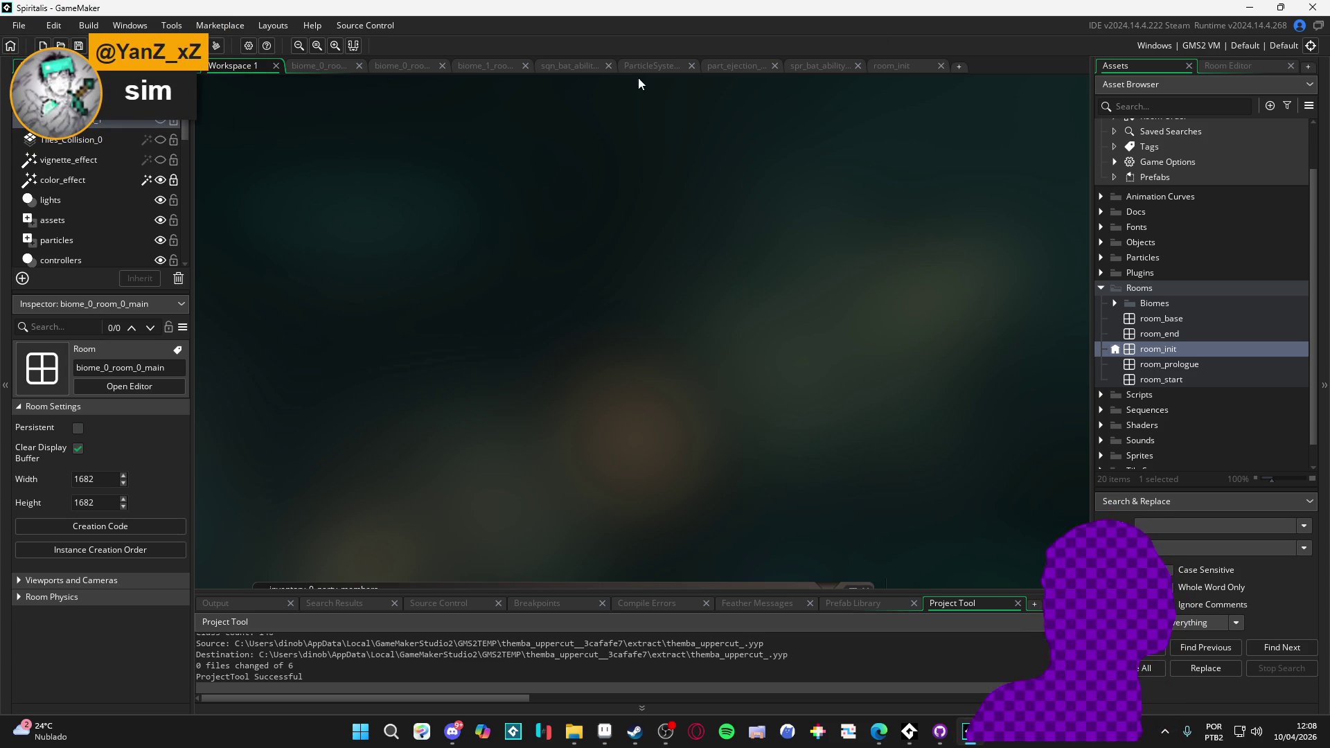
left_click(576, 66)
left_click(505, 66)
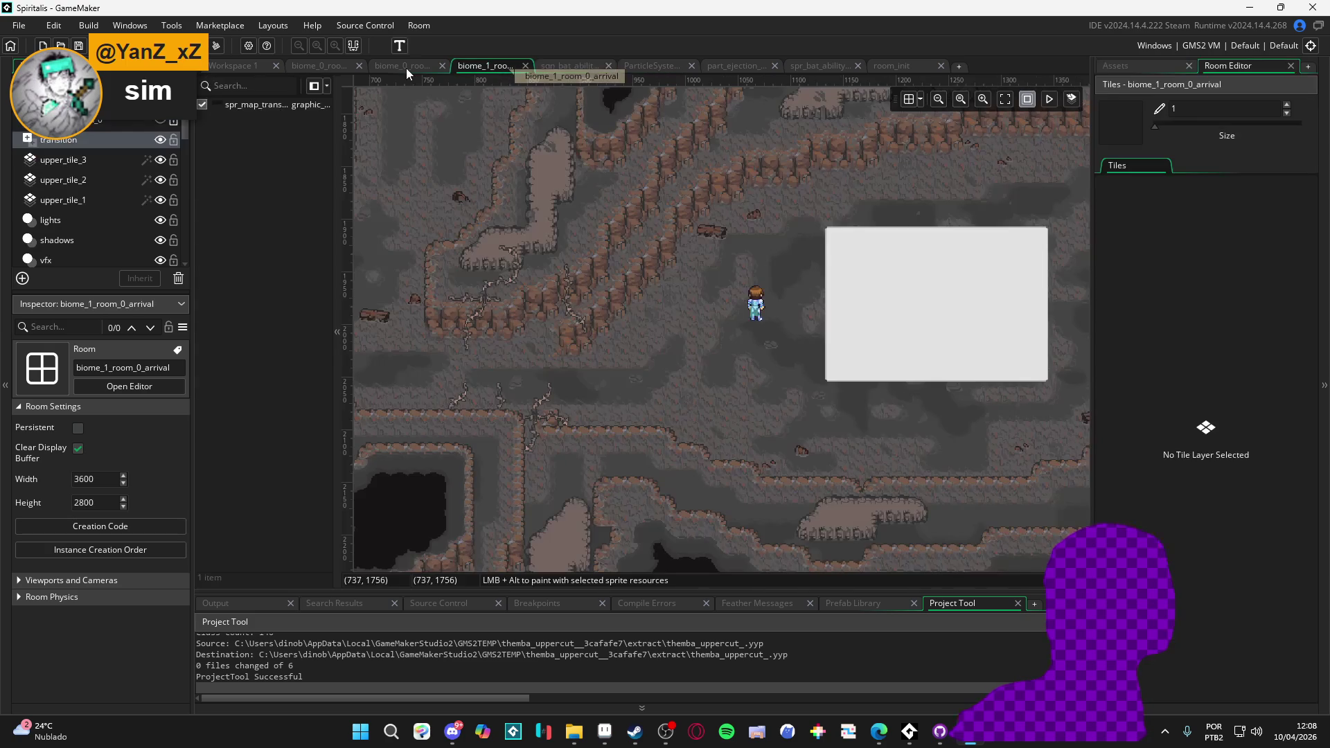
left_click(824, 65)
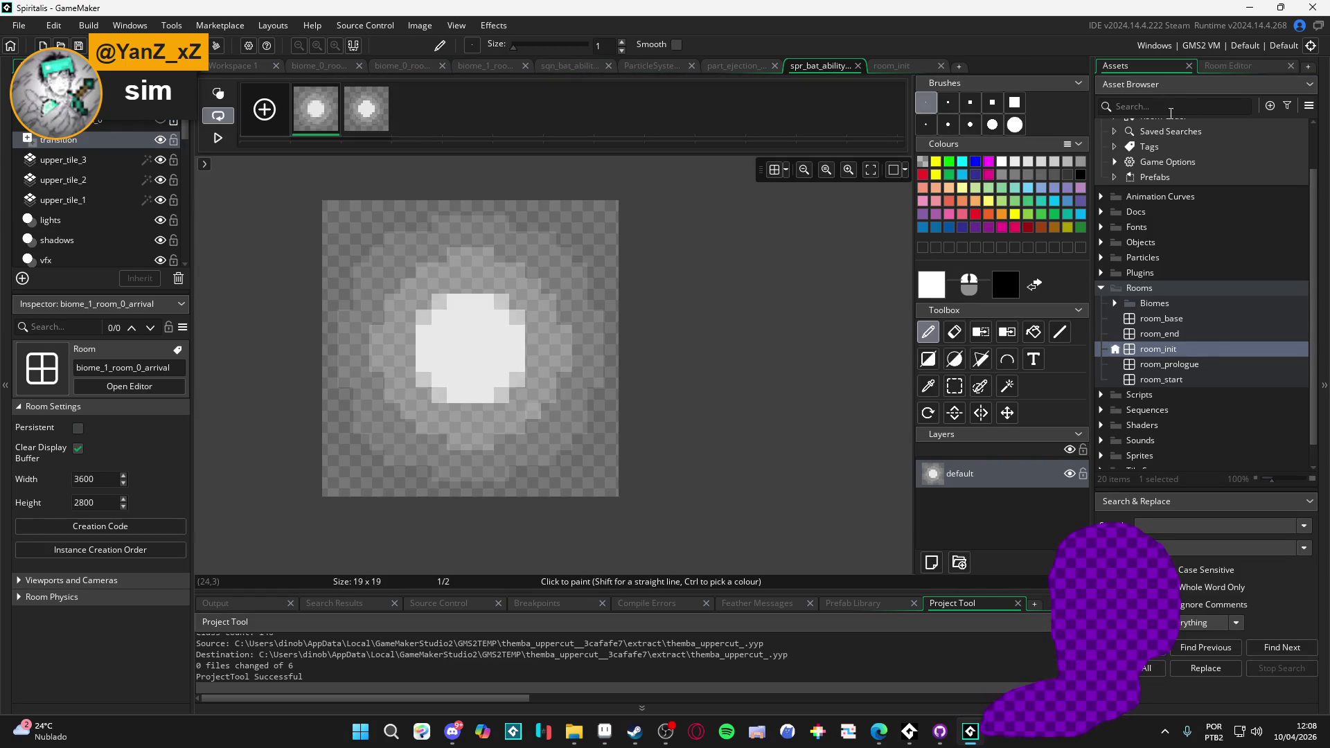
scroll(1164, 300, "up", 2)
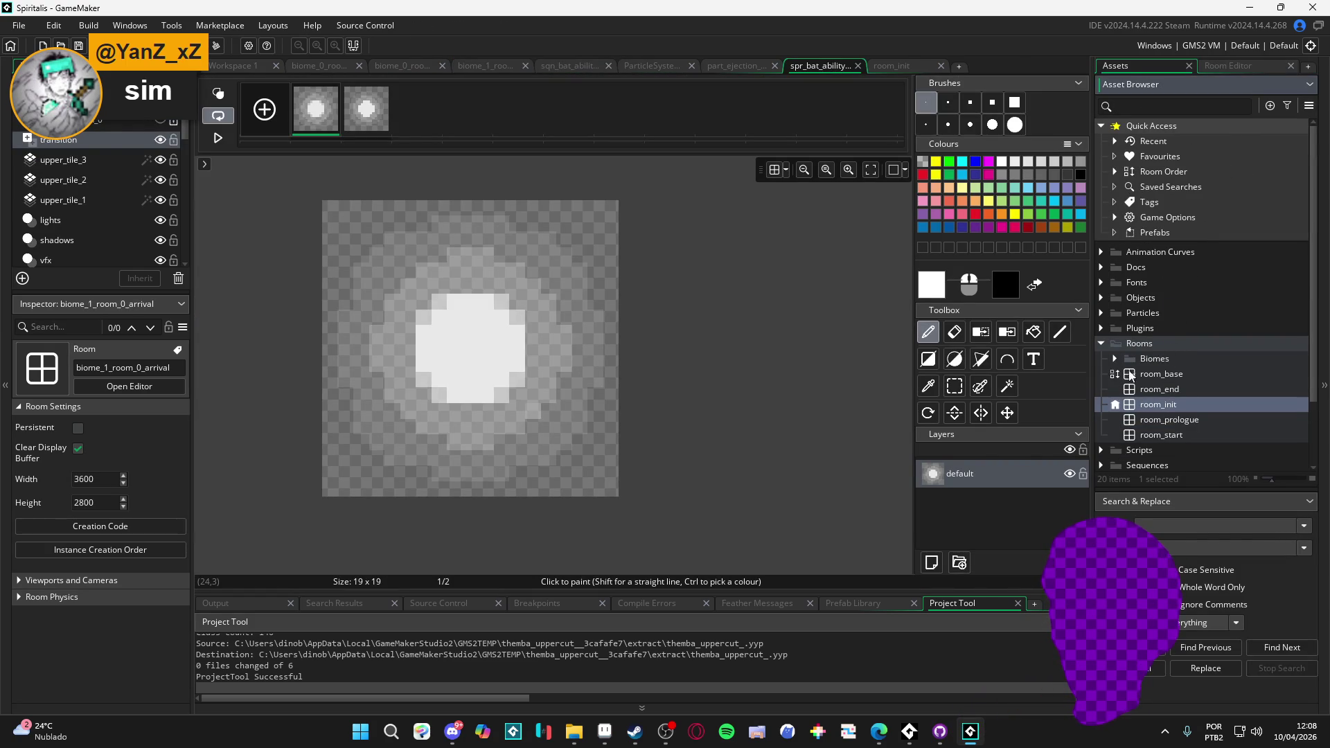
- Collapse the Rooms folder and expand Sequences to show its Battle subfolders
left_click(1101, 342)
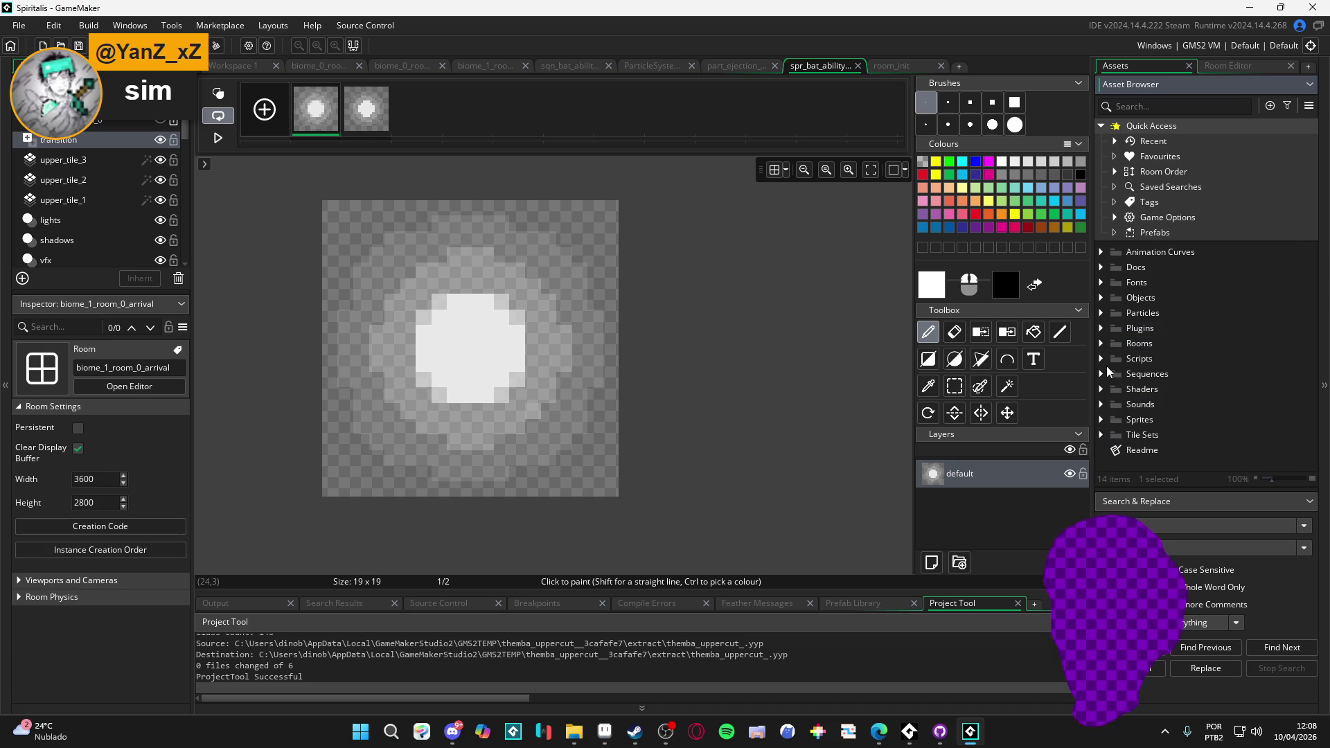
left_click(1103, 373)
scroll(1143, 392, "down", 3)
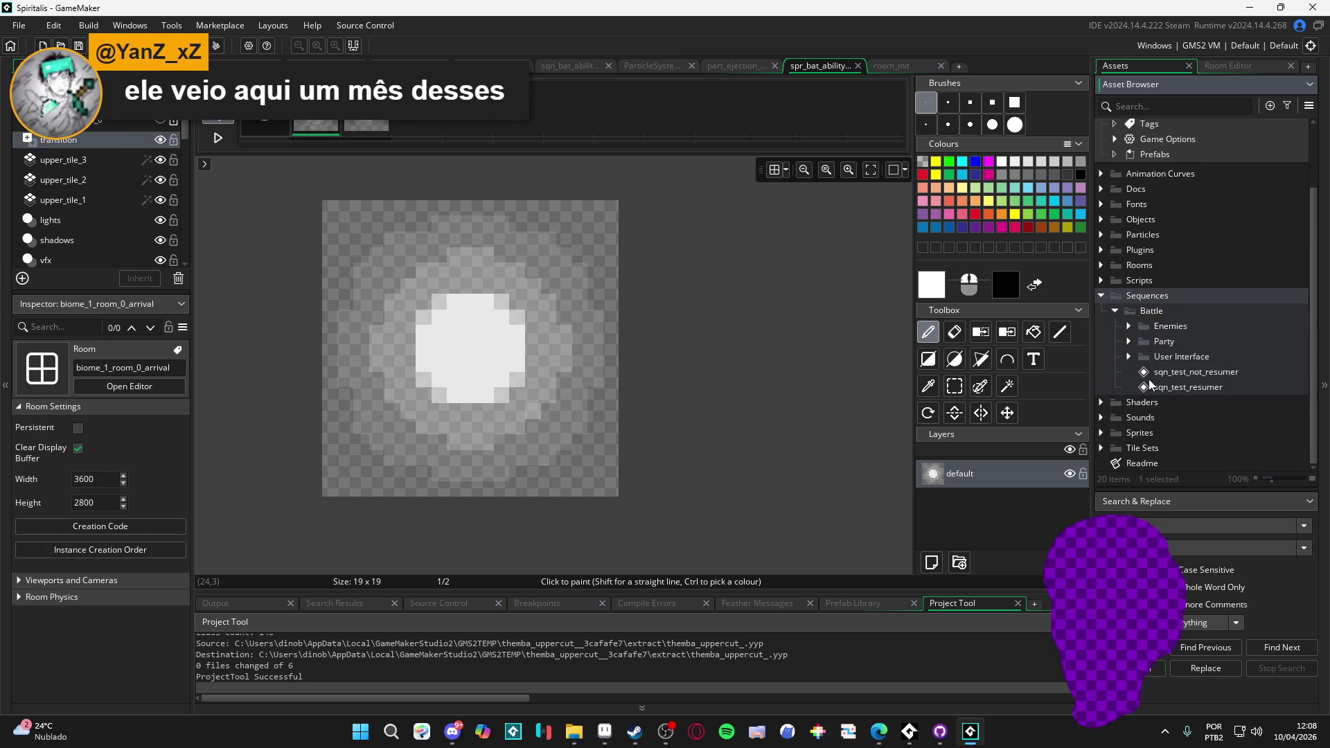
- Open the Flaming Uppercut sequence from Battle > Party > Abilities > Char 3
left_click(1128, 344)
left_click(1144, 357)
left_click(1157, 417)
left_click(1170, 432)
scroll(1232, 408, "down", 3)
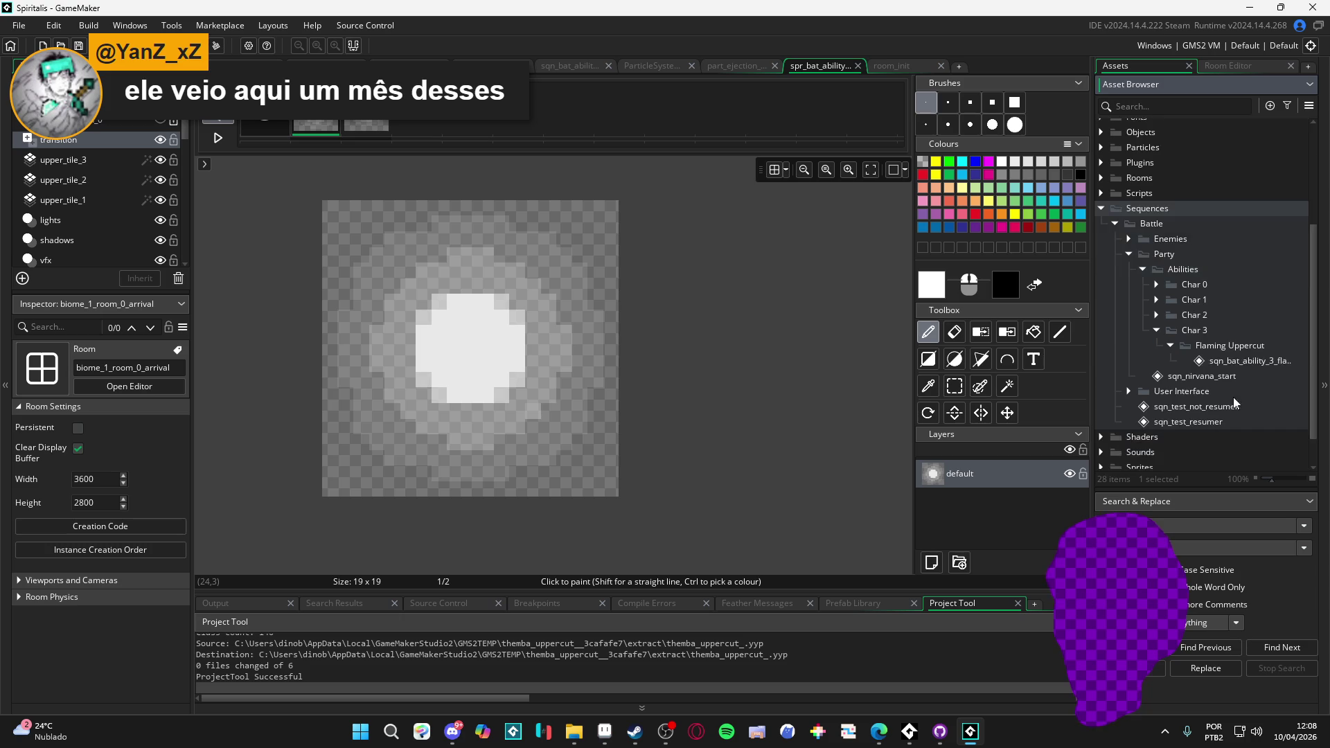
double_click(1239, 362)
scroll(704, 274, "up", 2)
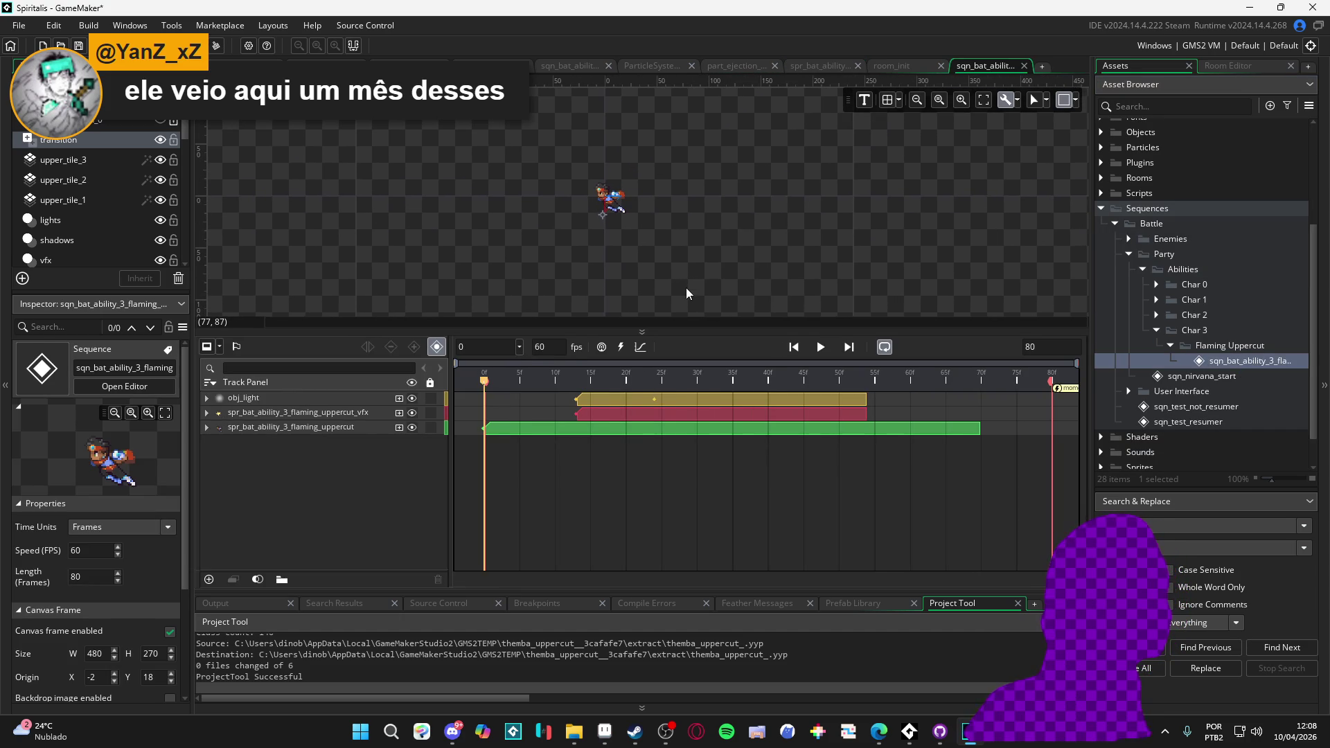
- Play the uppercut animation, rewind to frame 0 and scrub the playhead
key("space")
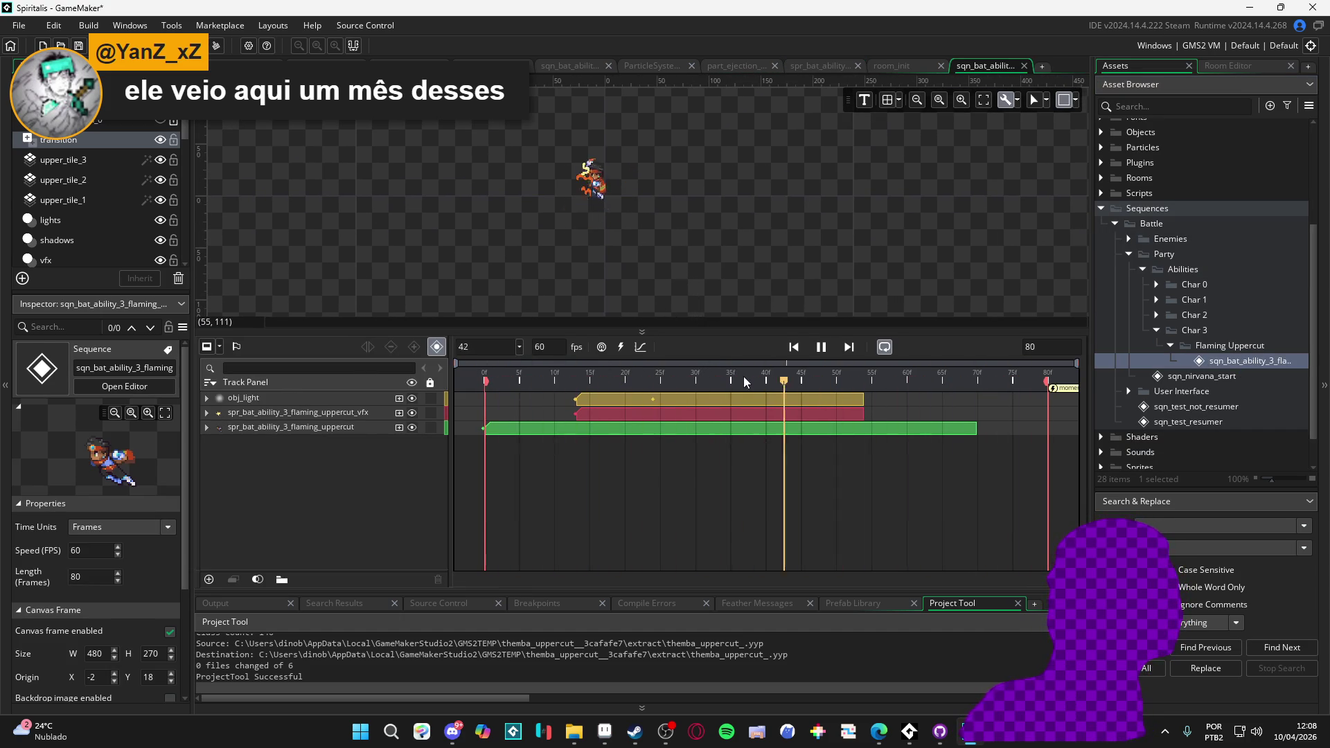
key("space")
scroll(593, 185, "up", 3)
key("space")
key("space")
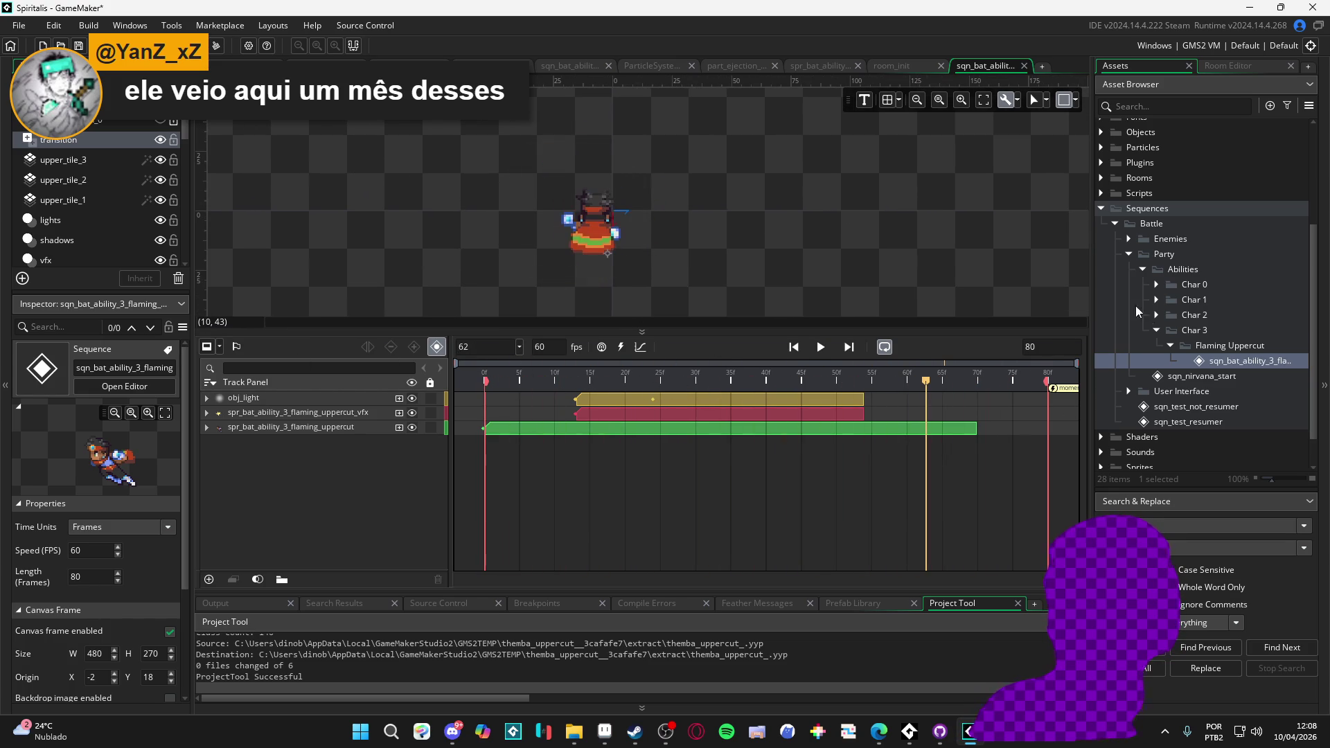
key("Home")
key("space")
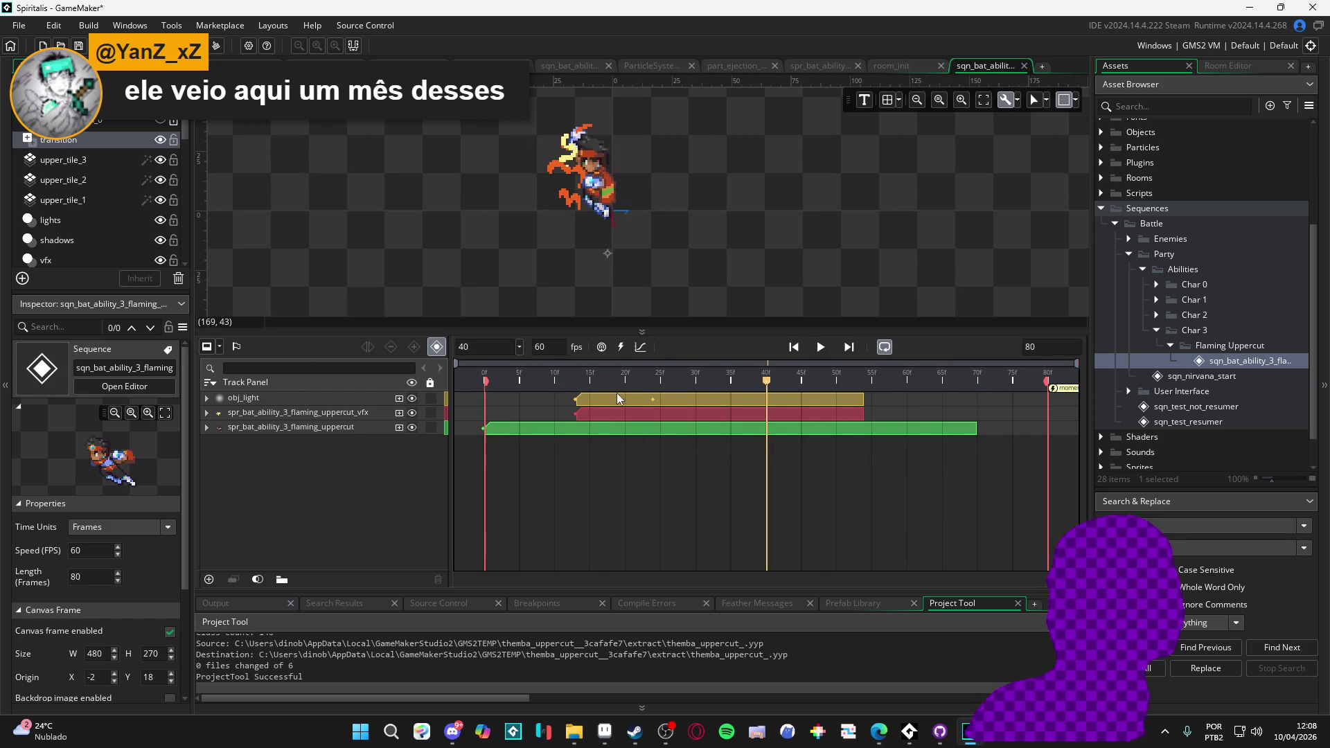
left_click_drag(570, 379, 696, 374)
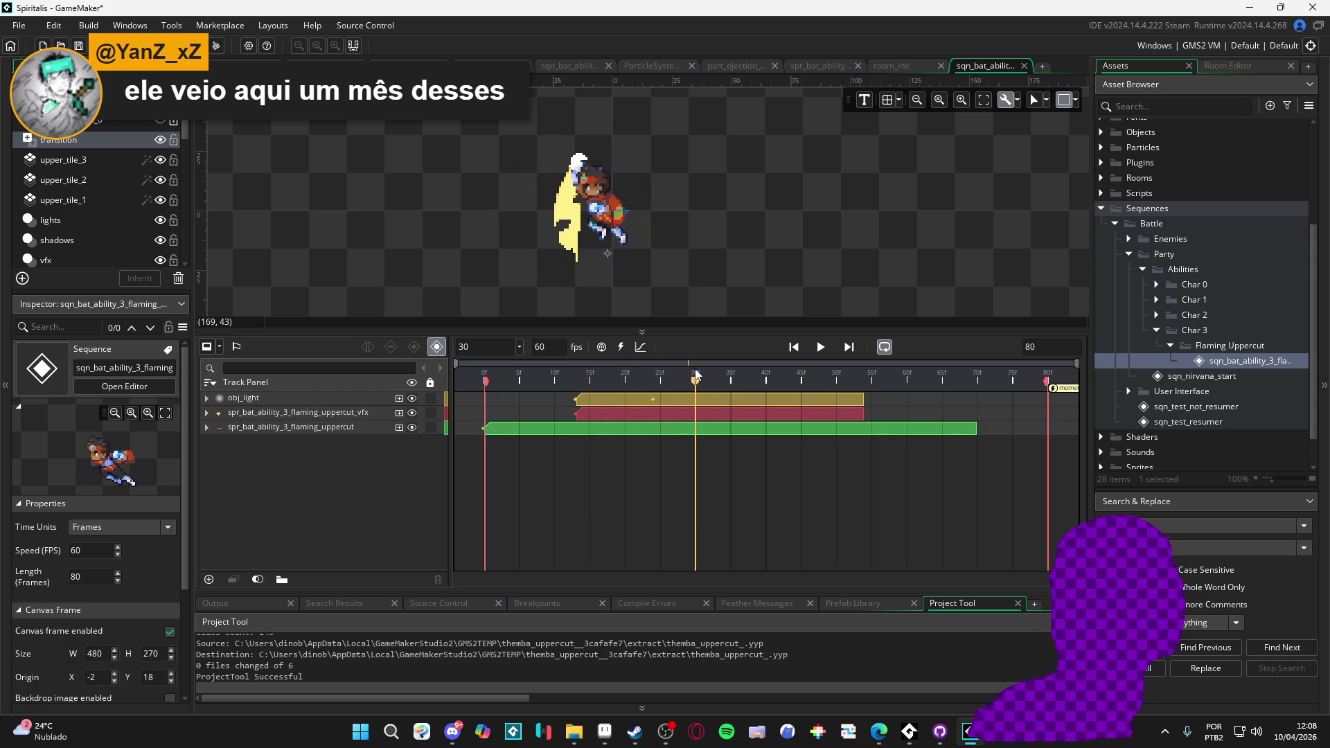
- Expand the Particles folder in the Asset Browser
left_click(1126, 105)
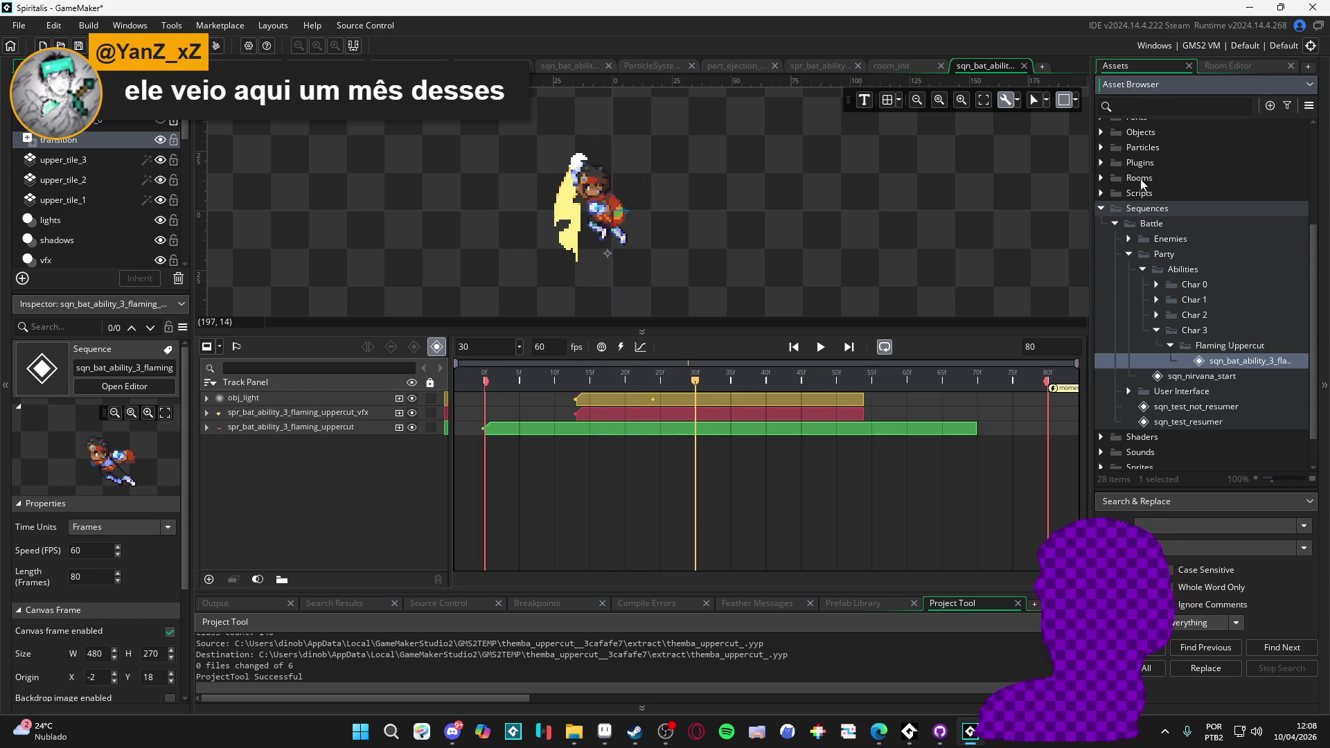
scroll(1150, 166, "up", 4)
double_click(1142, 315)
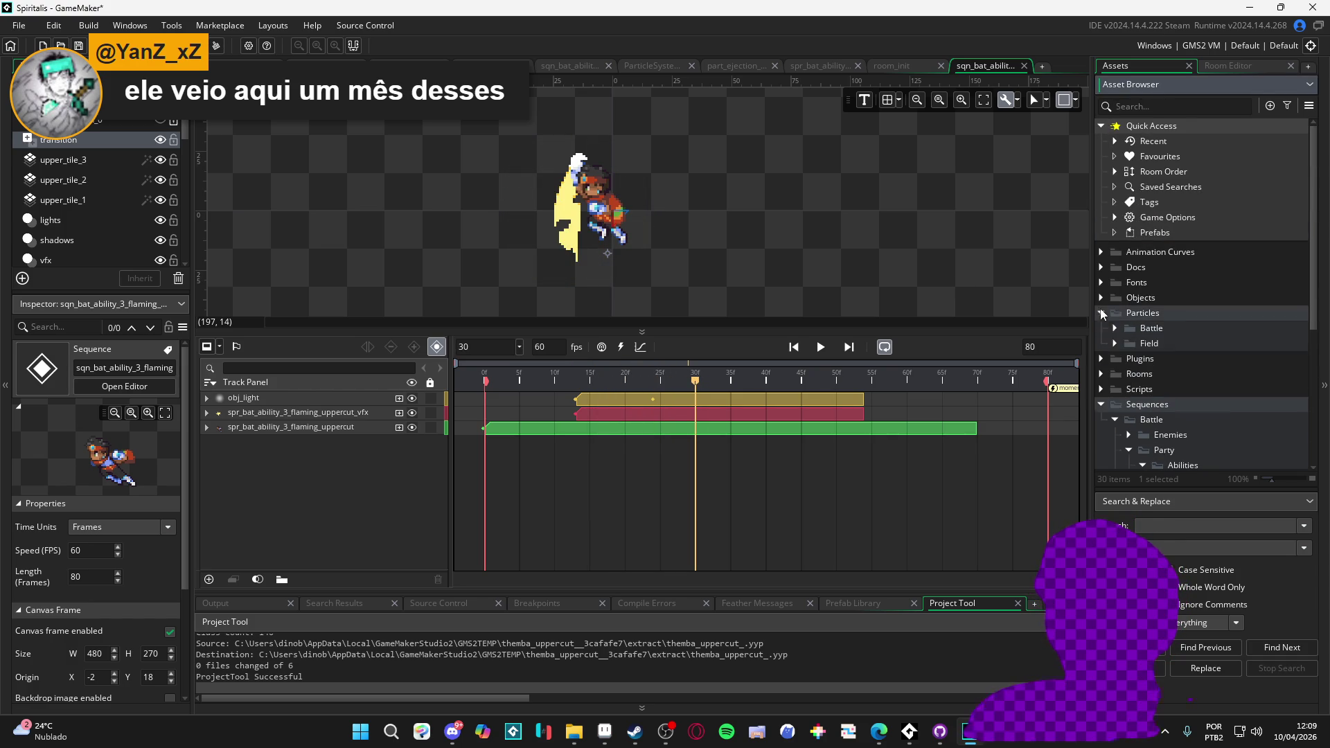
- Browse the Battle particle systems from part_constant_dissipation to part_ejection_part_radial_light
left_click(1116, 329)
scroll(1142, 346, "down", 2)
left_click(1199, 307)
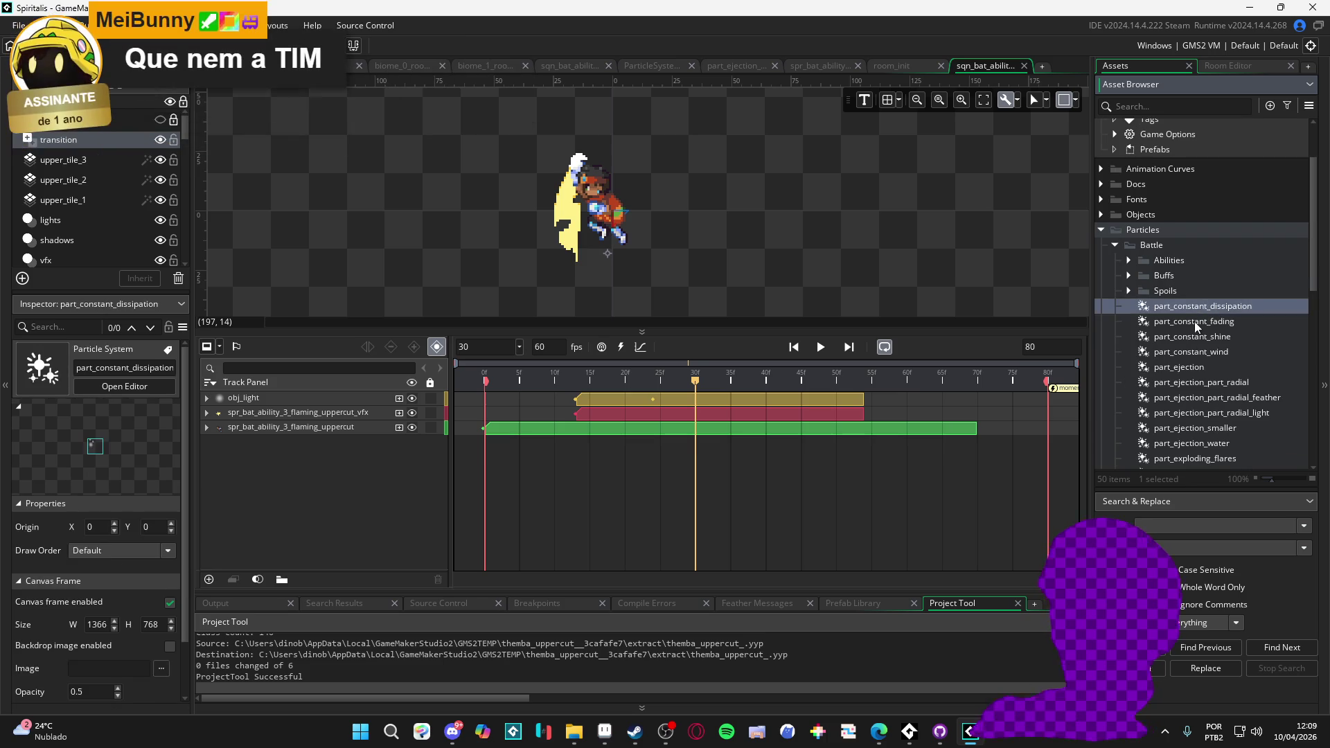
left_click(1190, 338)
left_click(1191, 352)
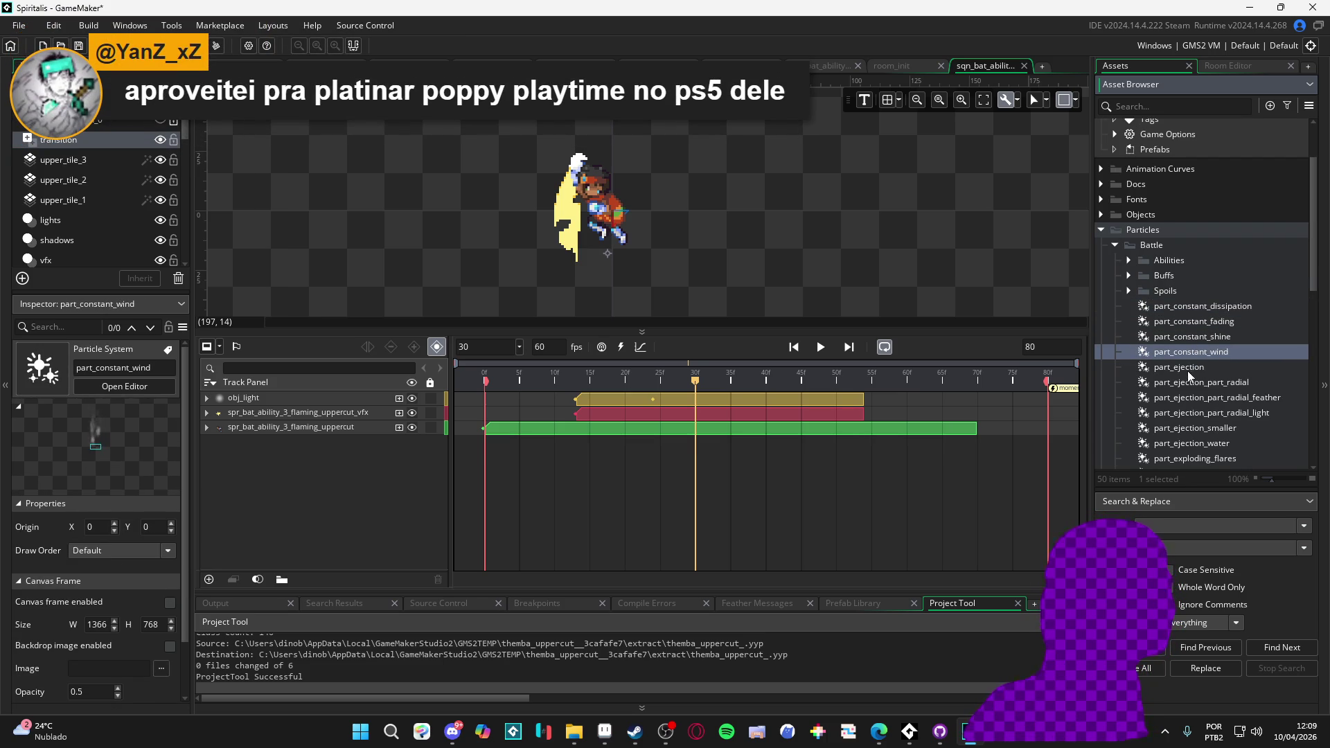
left_click(1191, 370)
left_click(1191, 382)
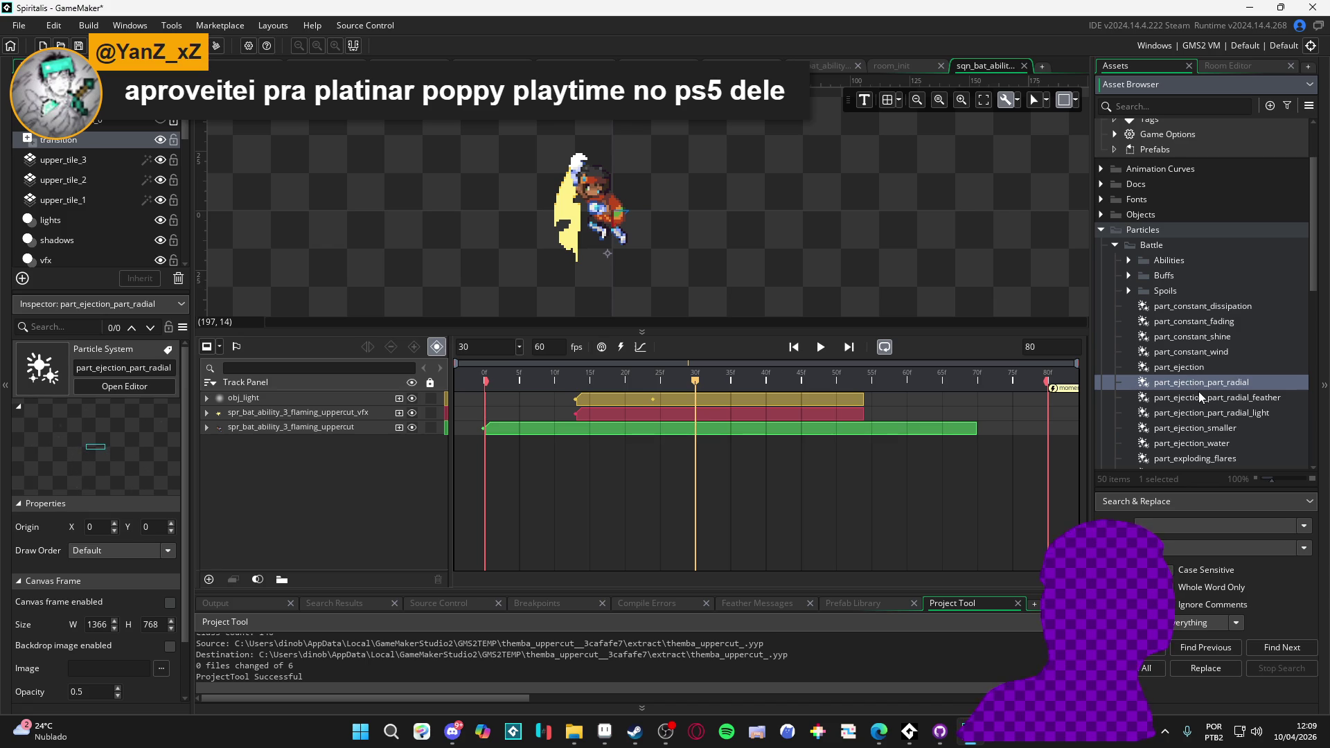
left_click(1202, 397)
left_click(1199, 413)
scroll(1198, 414, "down", 1)
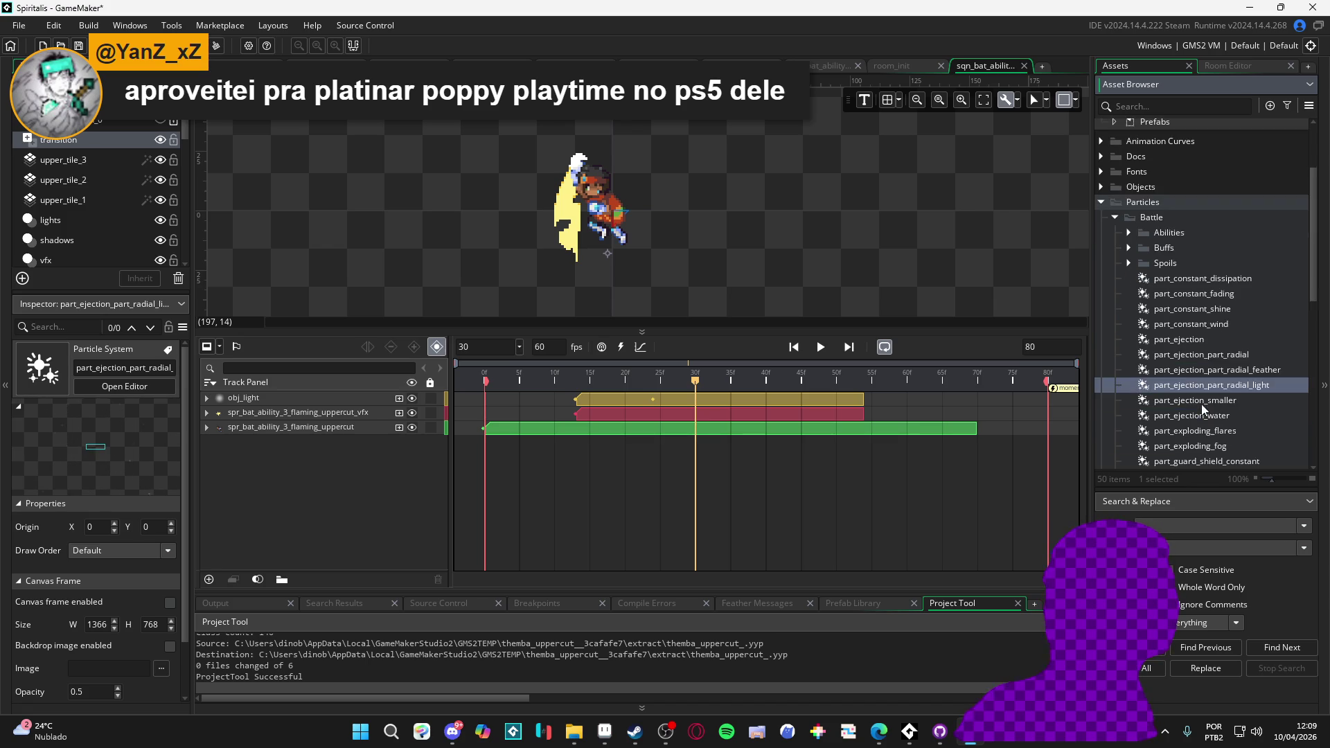
scroll(1204, 410, "down", 1)
- Find part_remaning_flares and drag it onto the uppercut sequence canvas
left_click(1187, 369)
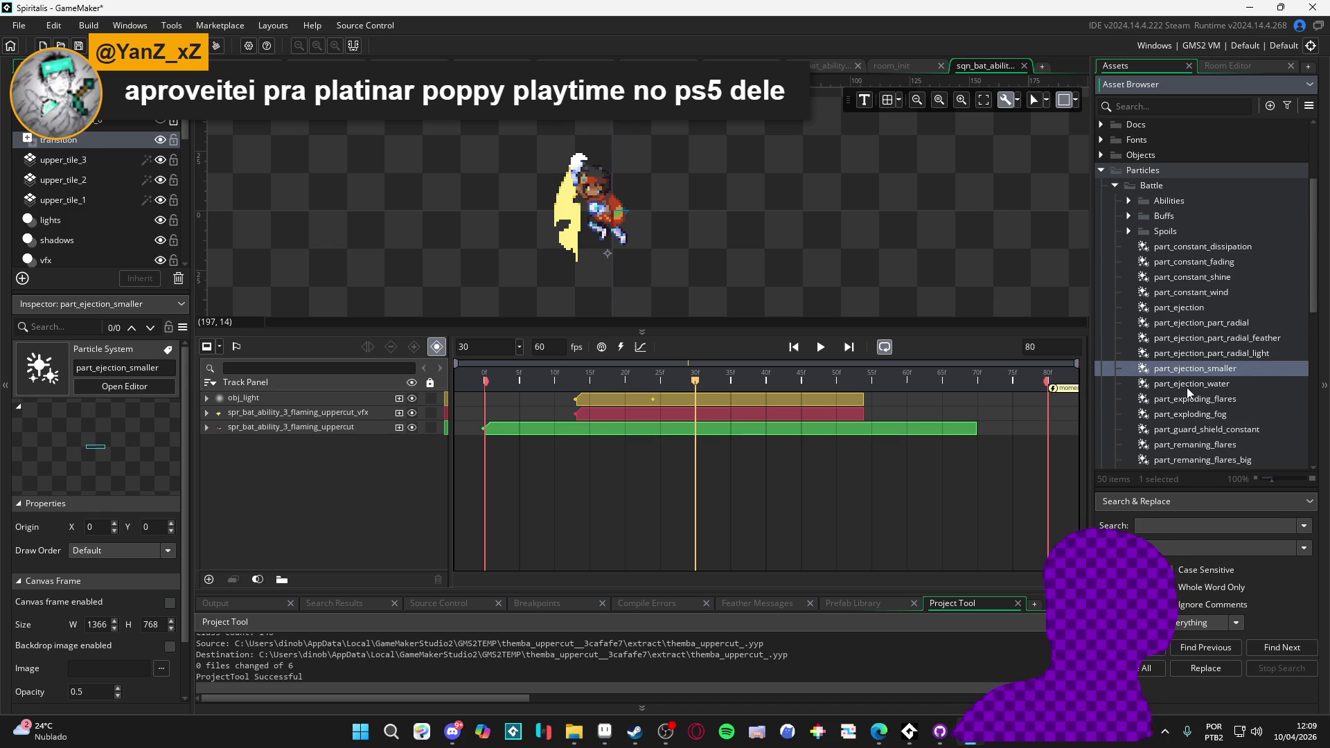
left_click(1187, 388)
left_click(1181, 400)
left_click(1184, 417)
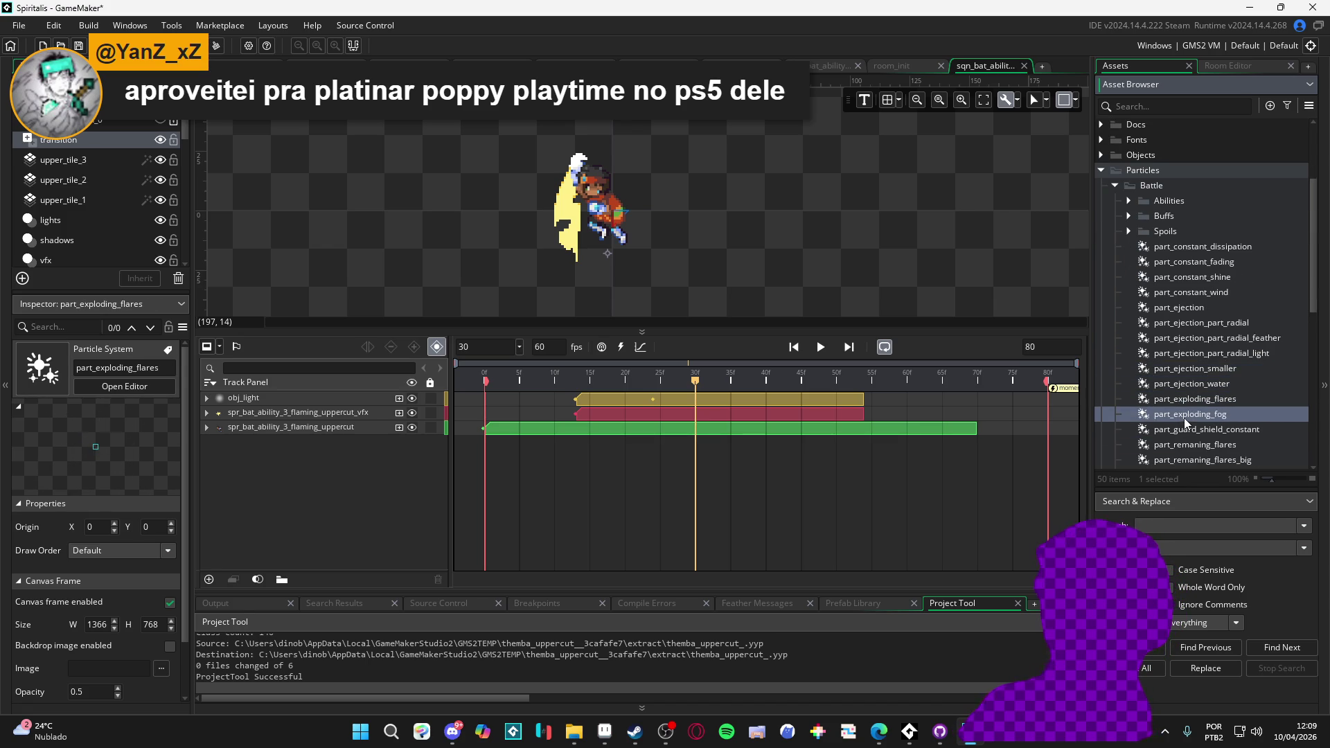
left_click(1178, 430)
scroll(1180, 431, "down", 2)
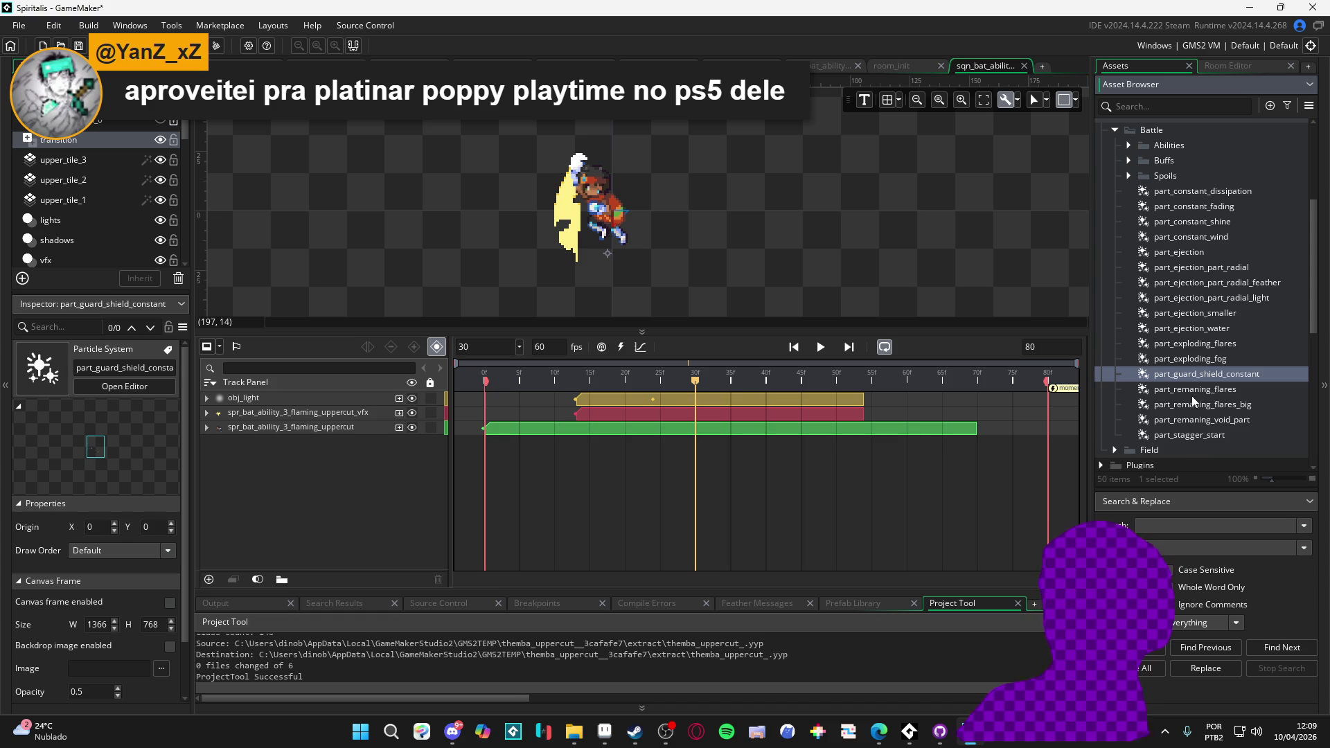
left_click(1193, 396)
mouse_move(1192, 392)
left_mouse_down()
mouse_move(677, 228)
mouse_move(569, 213)
left_mouse_up()
- Shorten the end of the flares clip and preview the sequence
left_click(603, 246)
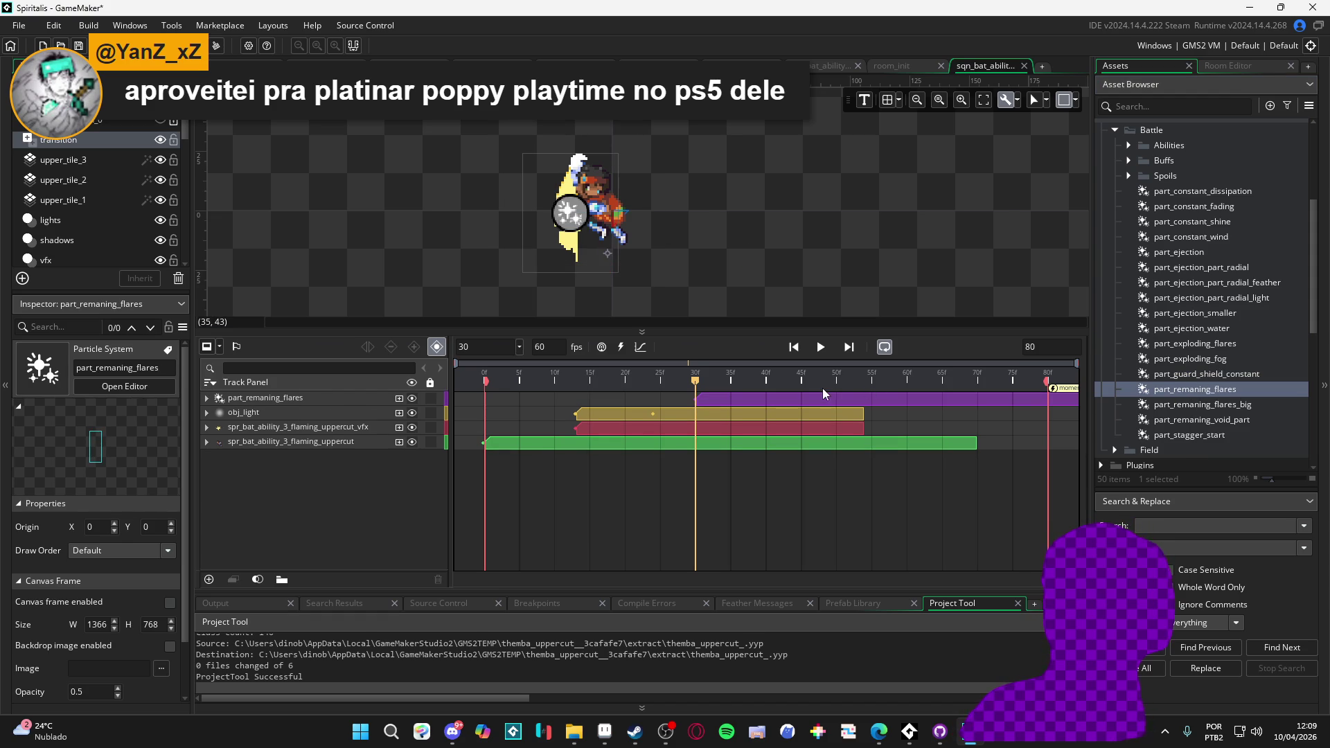
left_click_drag(884, 397, 699, 396)
mouse_move(935, 398)
left_mouse_down()
mouse_move(686, 398)
mouse_move(834, 387)
left_mouse_up()
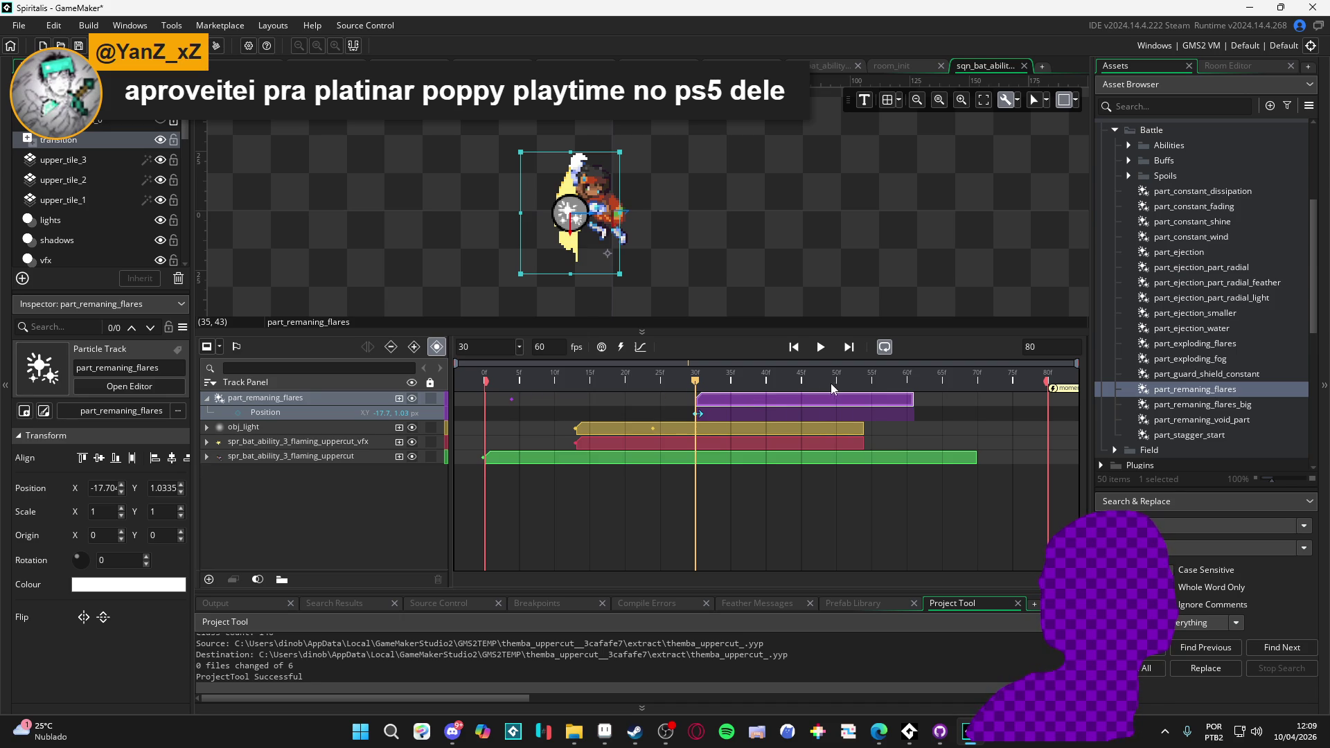
key("space")
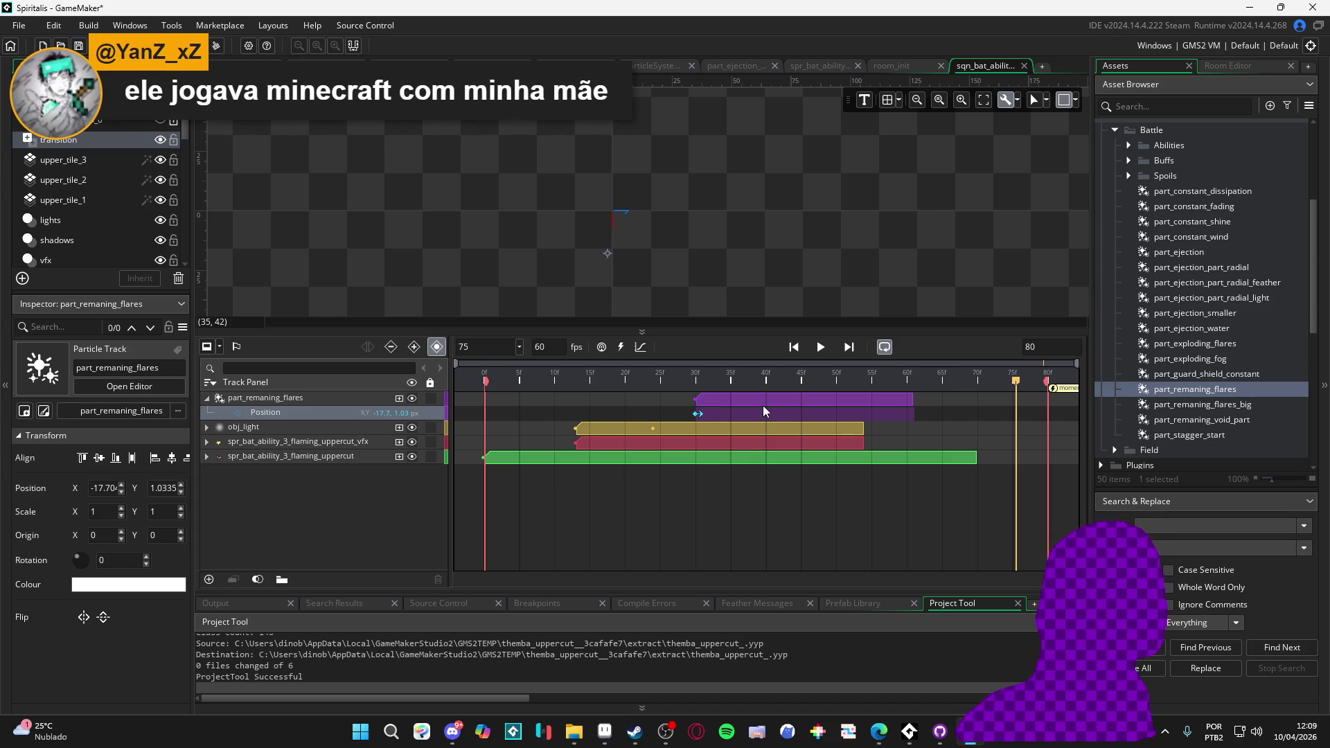
key("space")
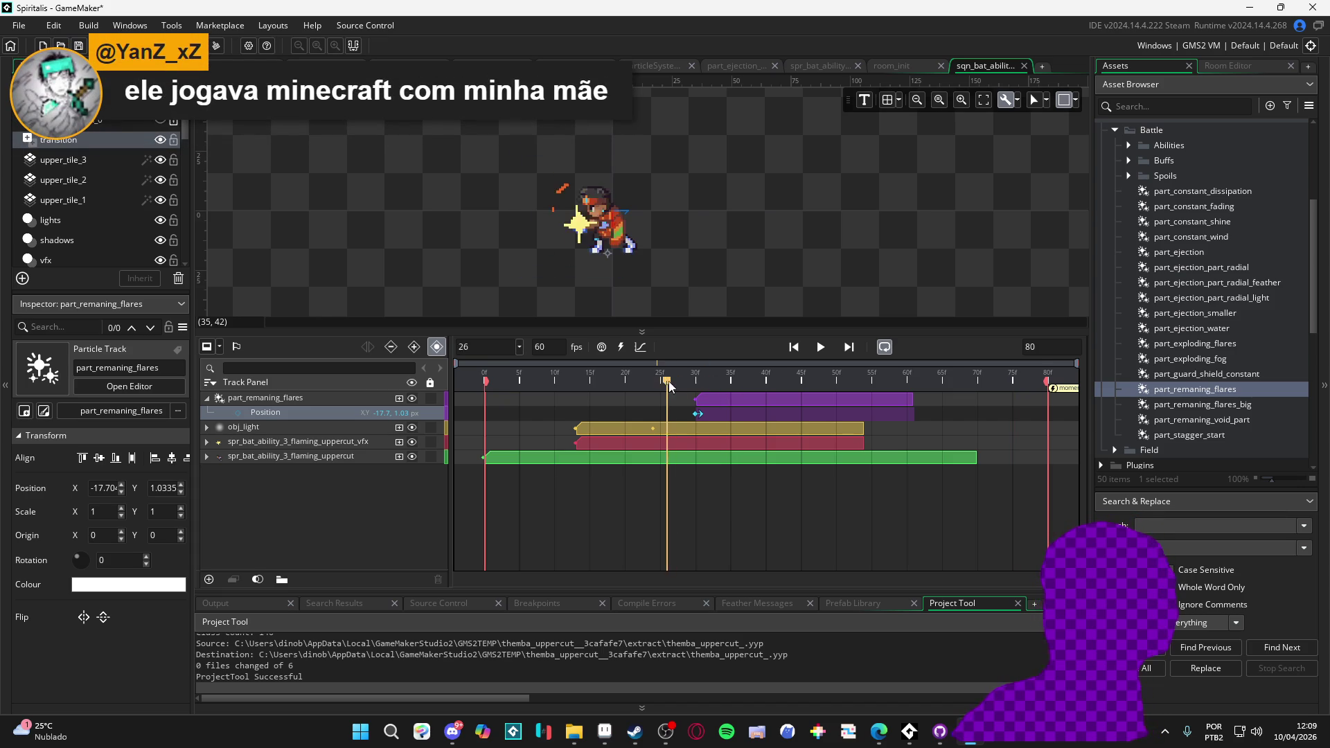
key("space")
- Raise the flares emitter slightly at frame 31 and preview the new position
left_click(700, 379)
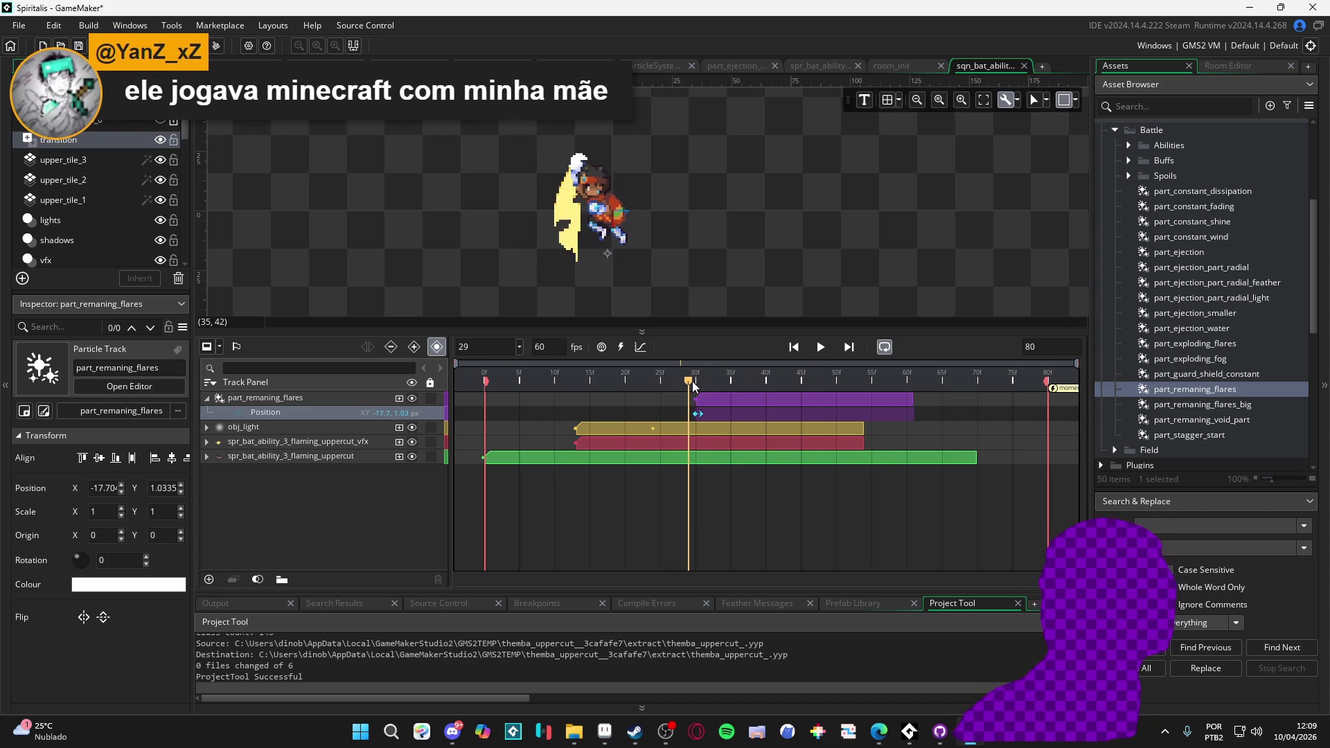
left_click_drag(594, 258, 595, 248)
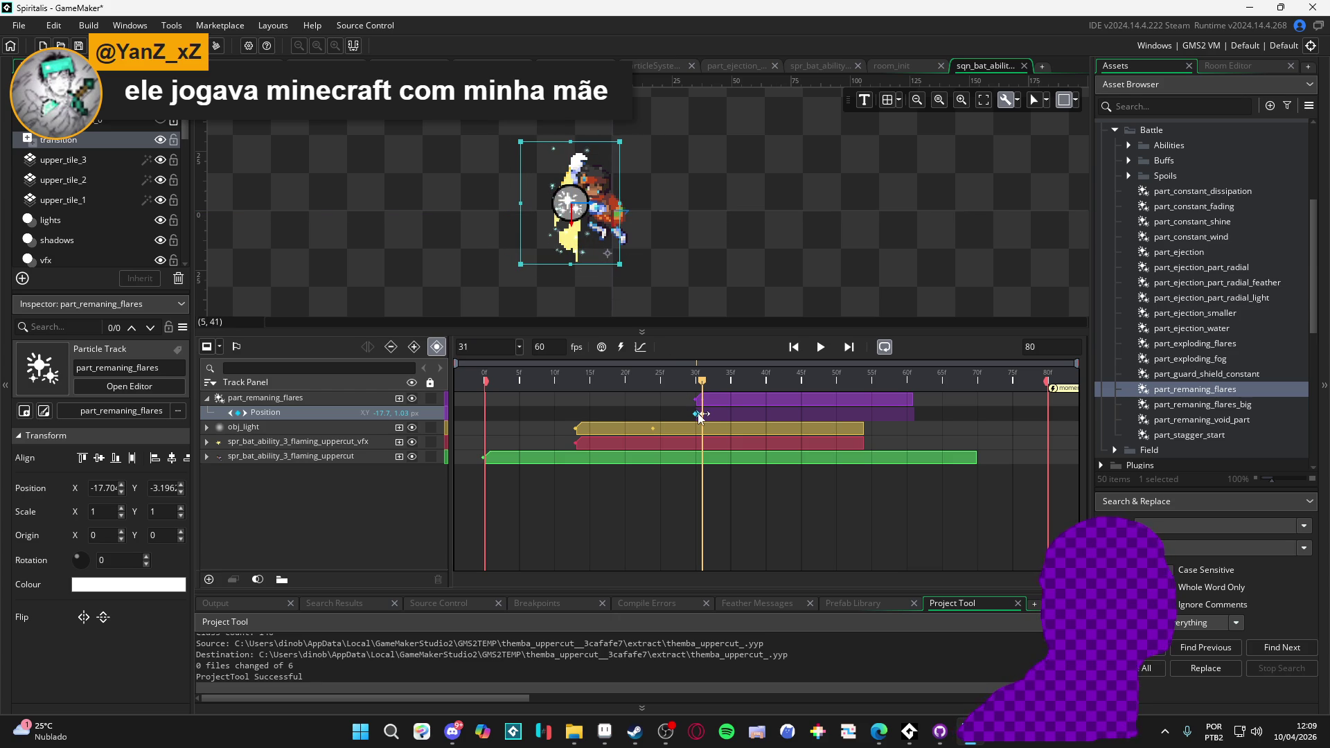
left_click(703, 415)
left_click(704, 415)
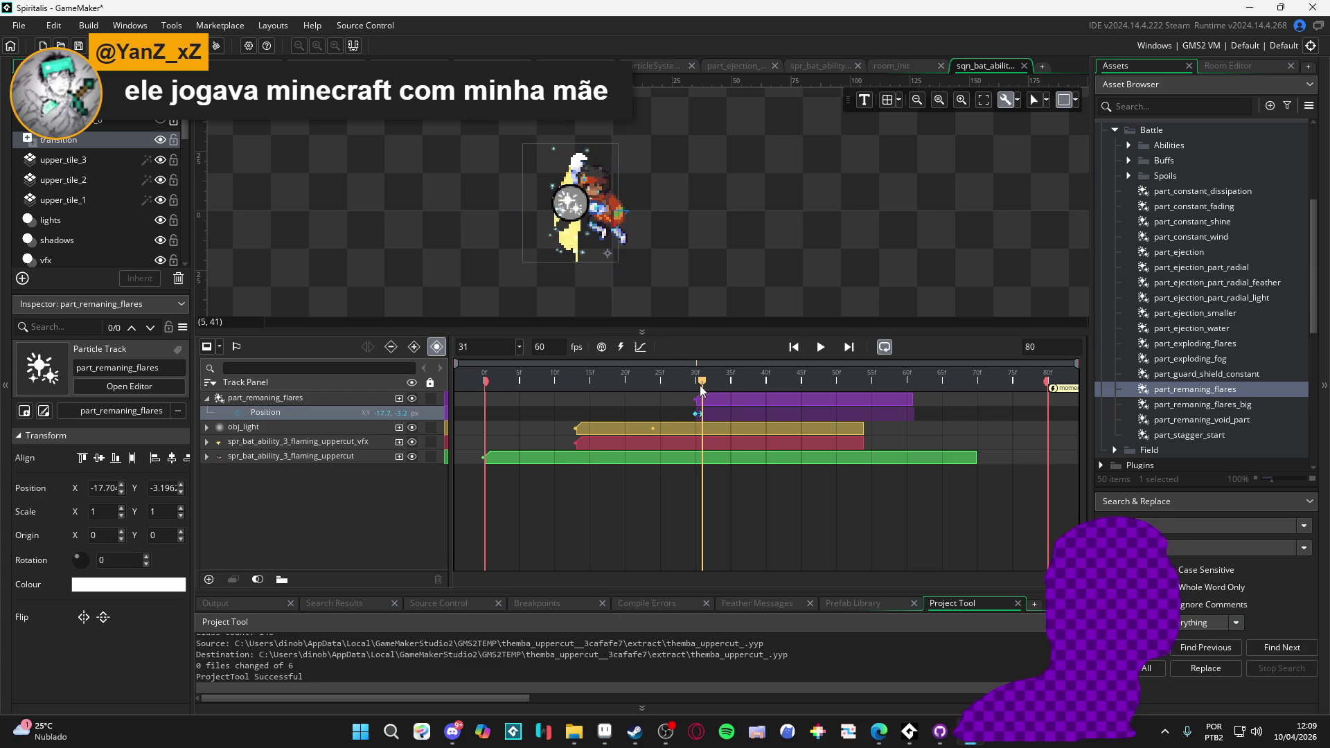
key("space")
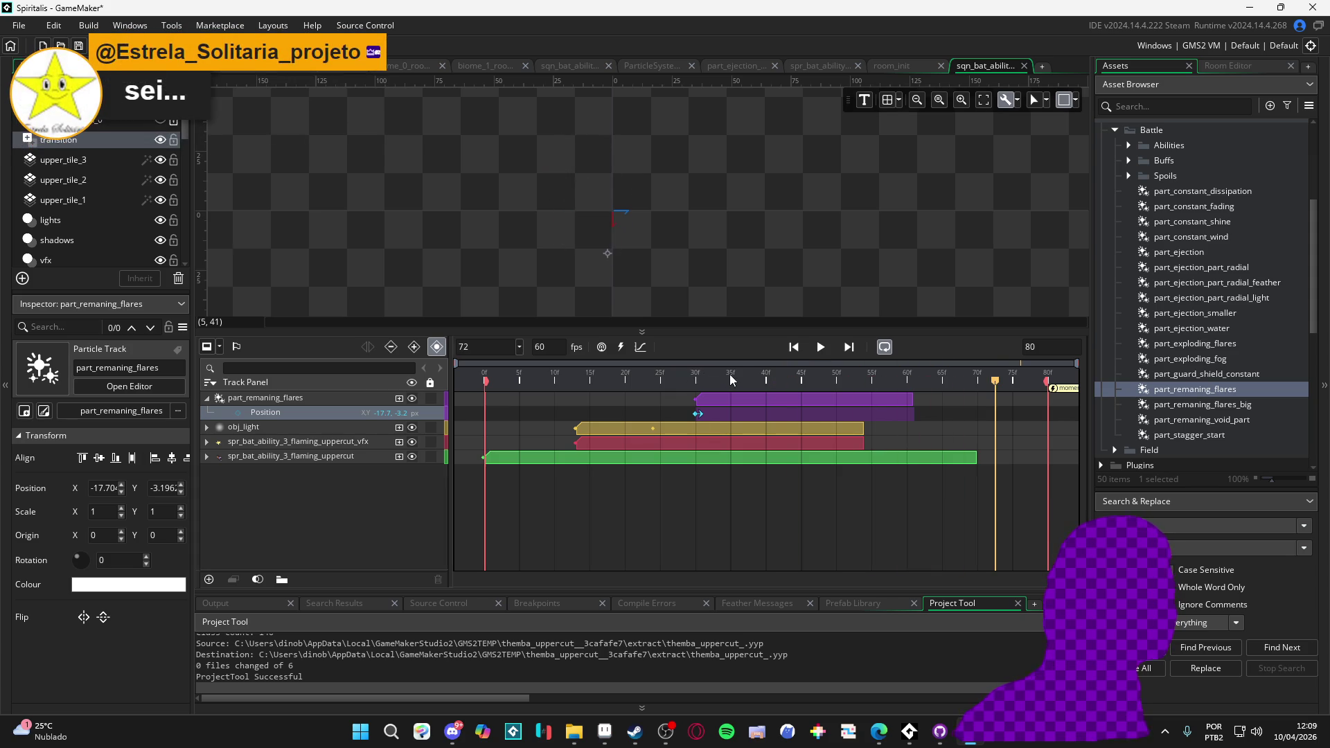
left_click(615, 368)
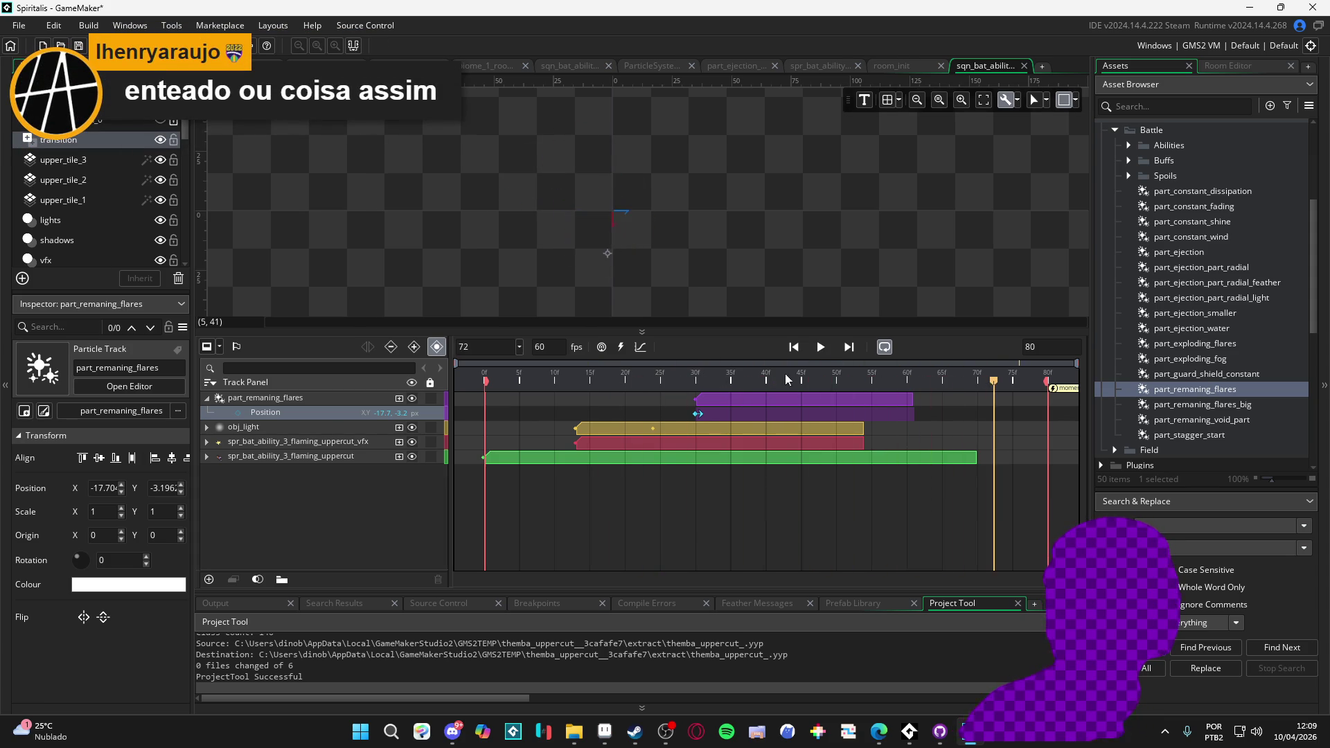
key("space")
- Extend the flares clip to frame 75, preview from frame 27, and park at frame 65
left_click_drag(912, 399, 1013, 390)
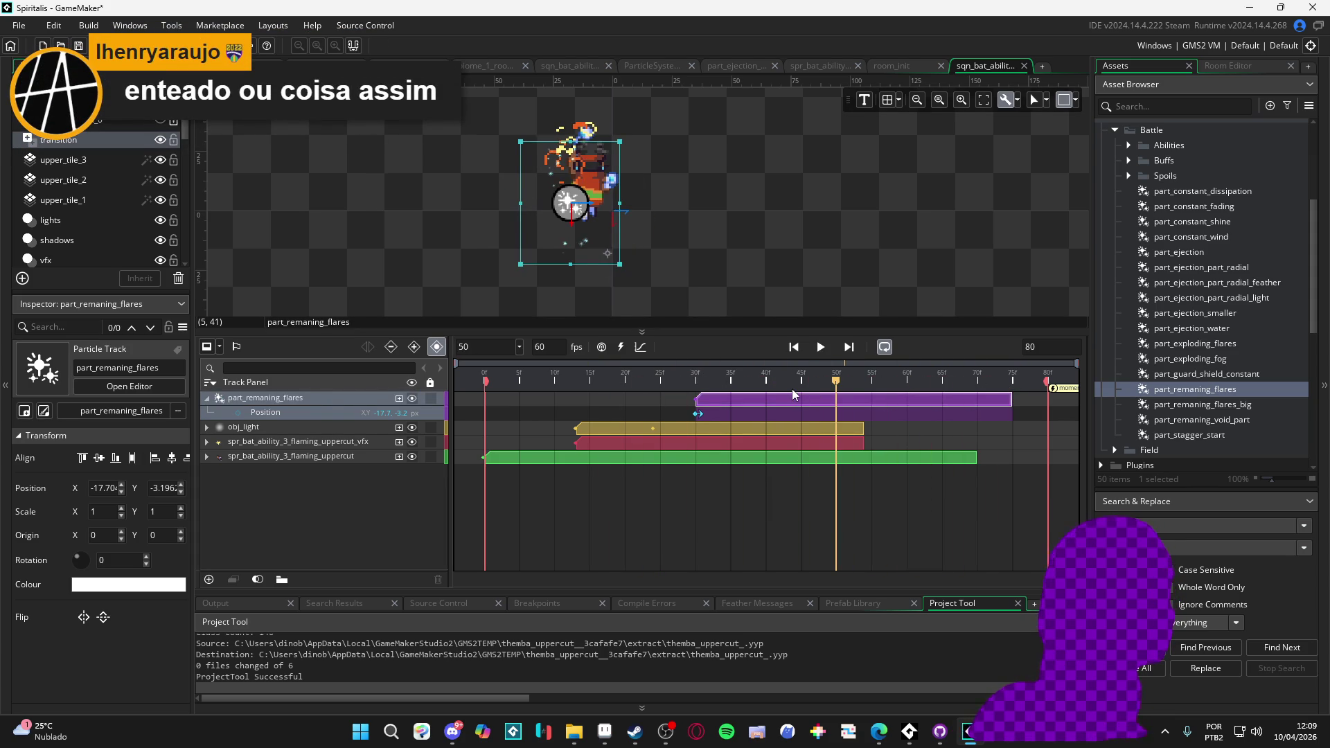
left_click(676, 386)
key("space")
left_click(943, 377)
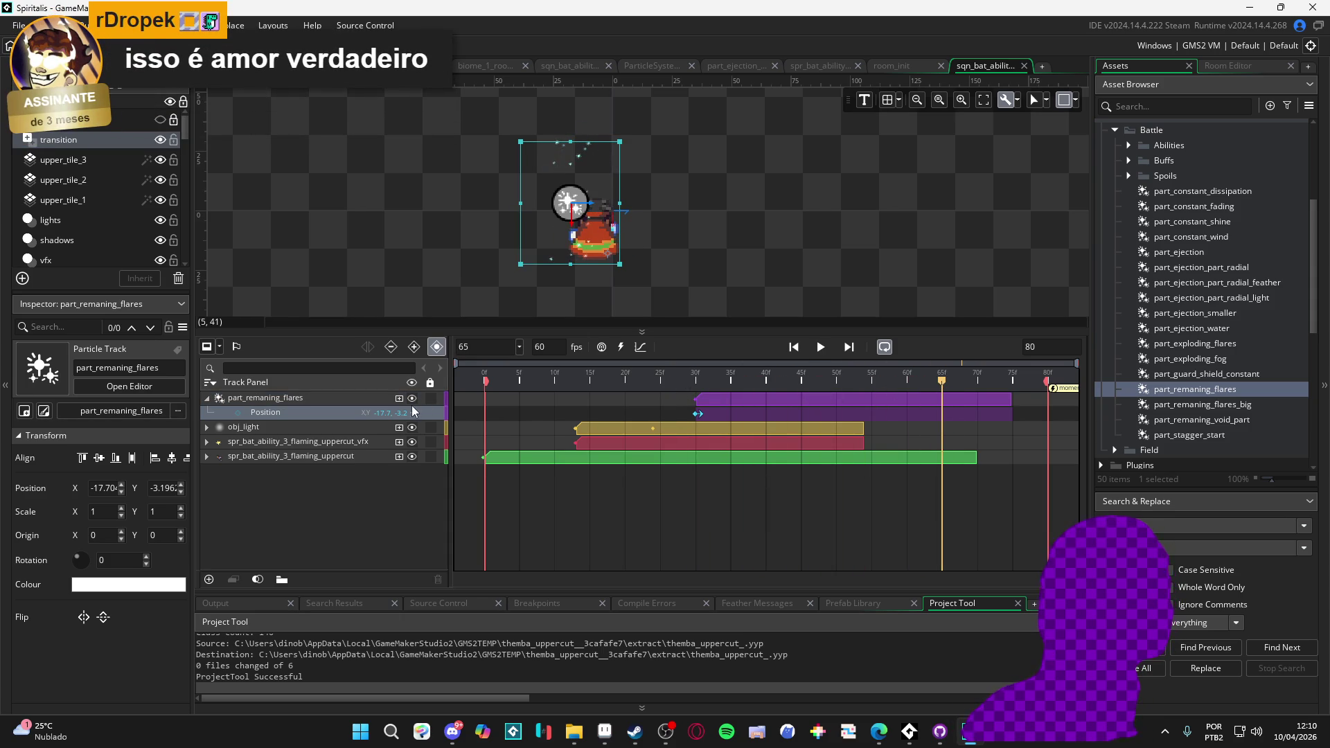
- Add a Scale property to the part_remaning_flares track
left_click(395, 397)
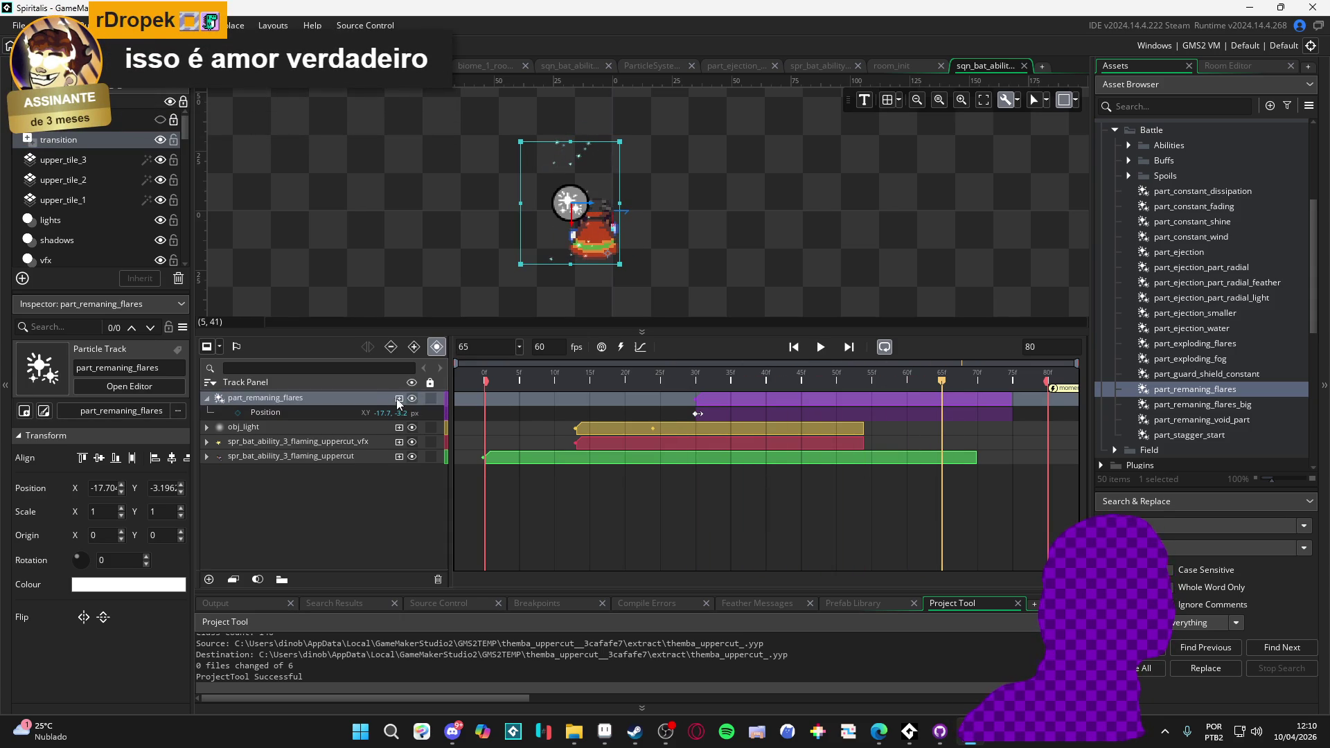
left_click(400, 399)
left_click(433, 431)
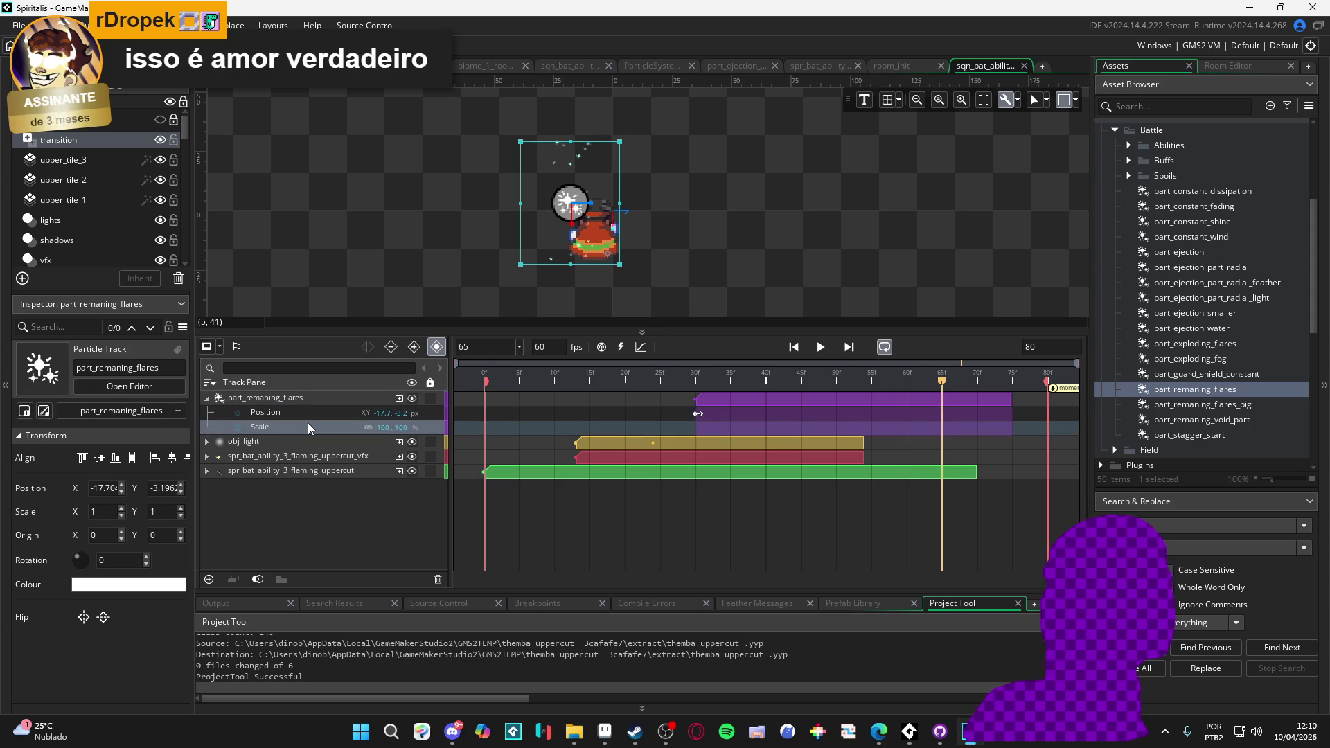
- Replace the Scale property with Colour Multiply and key it white at frame 65
key("Delete")
left_click(400, 400)
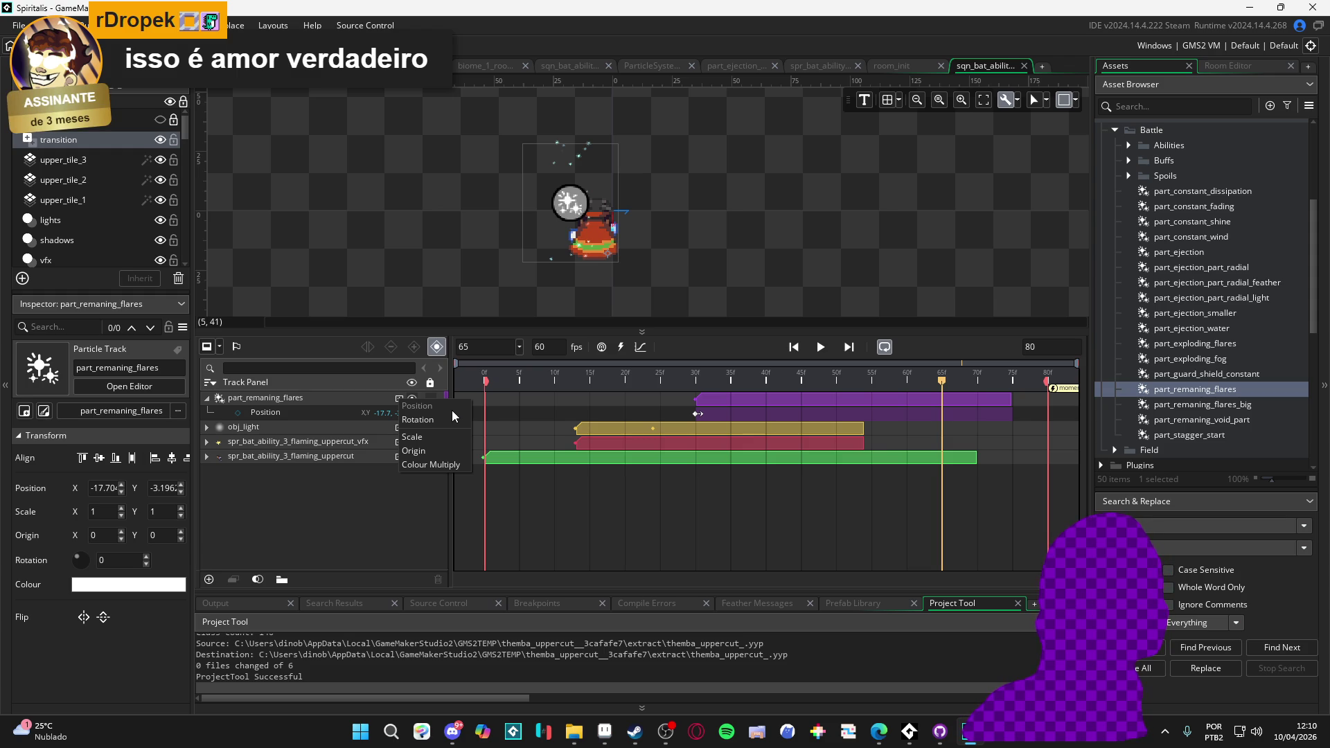
left_click(460, 465)
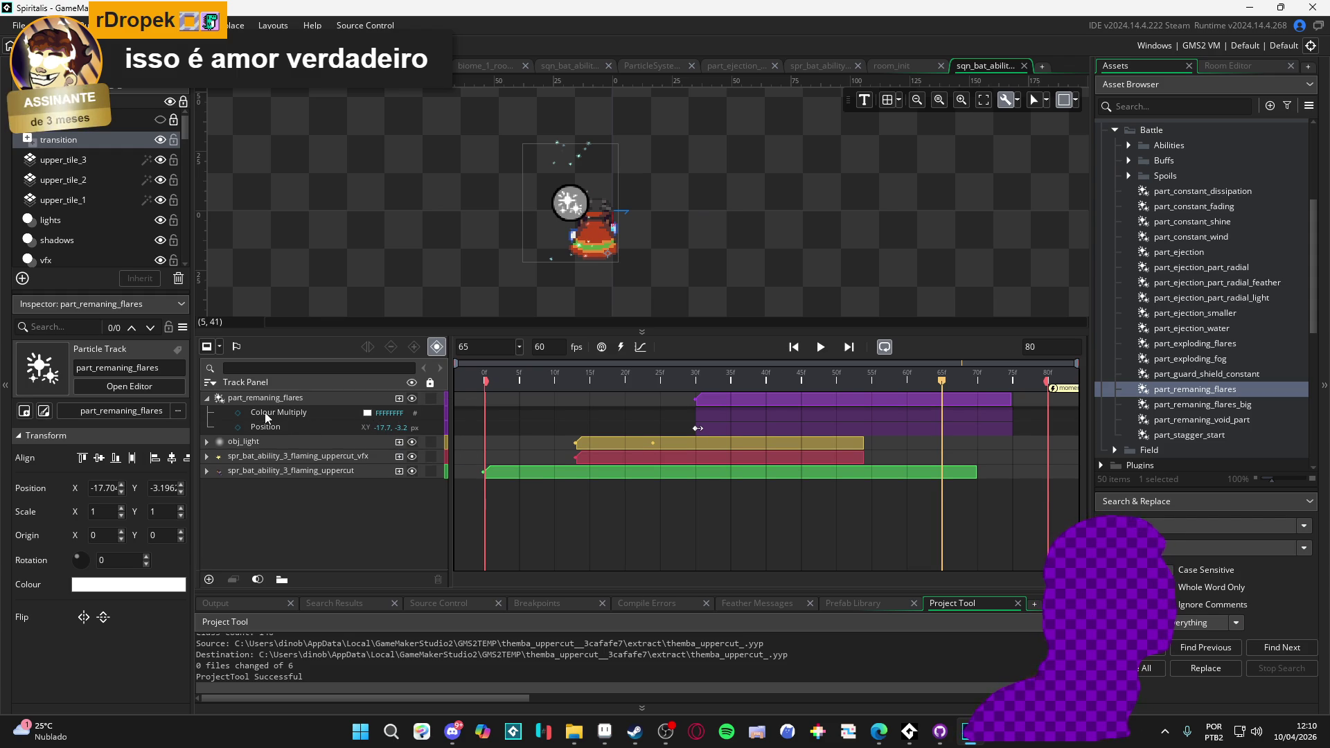
left_click(236, 409)
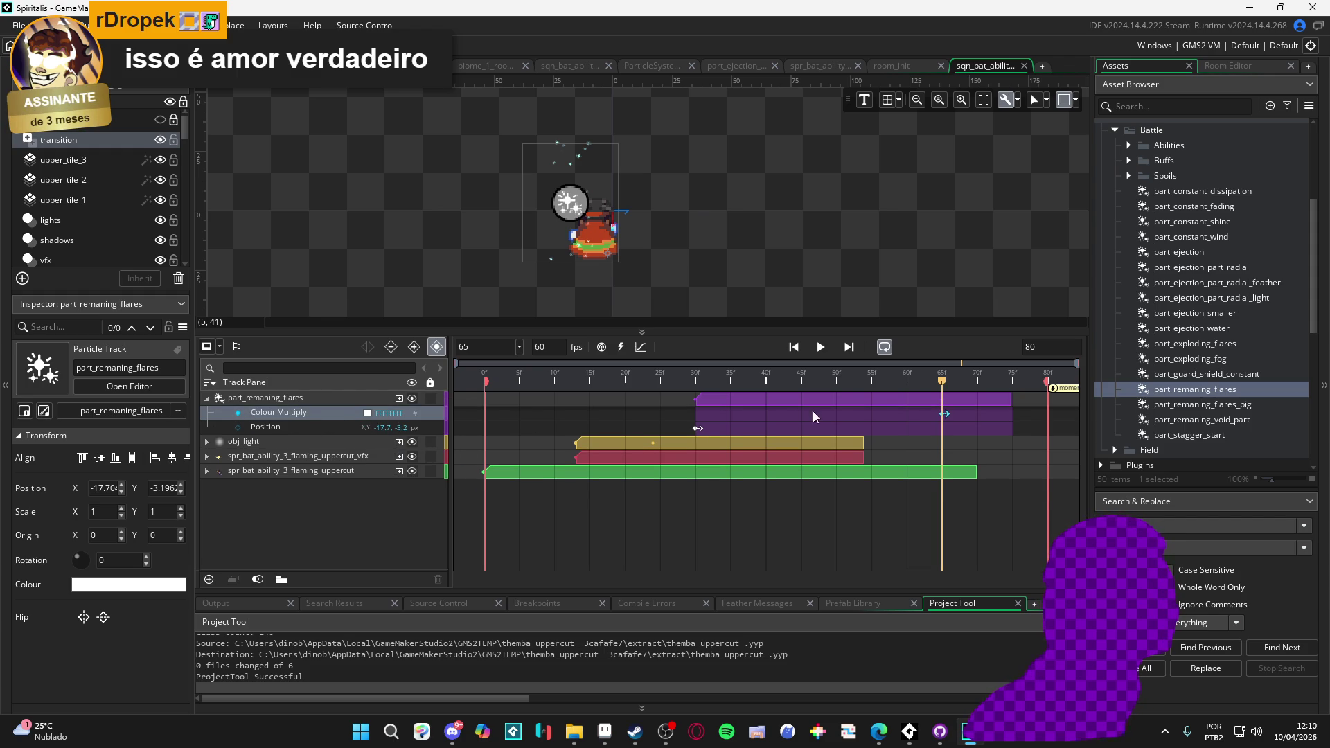
- Key Colour Multiply with alpha 0 at frame 75 and preview the fade-out
left_click_drag(945, 383, 1013, 396)
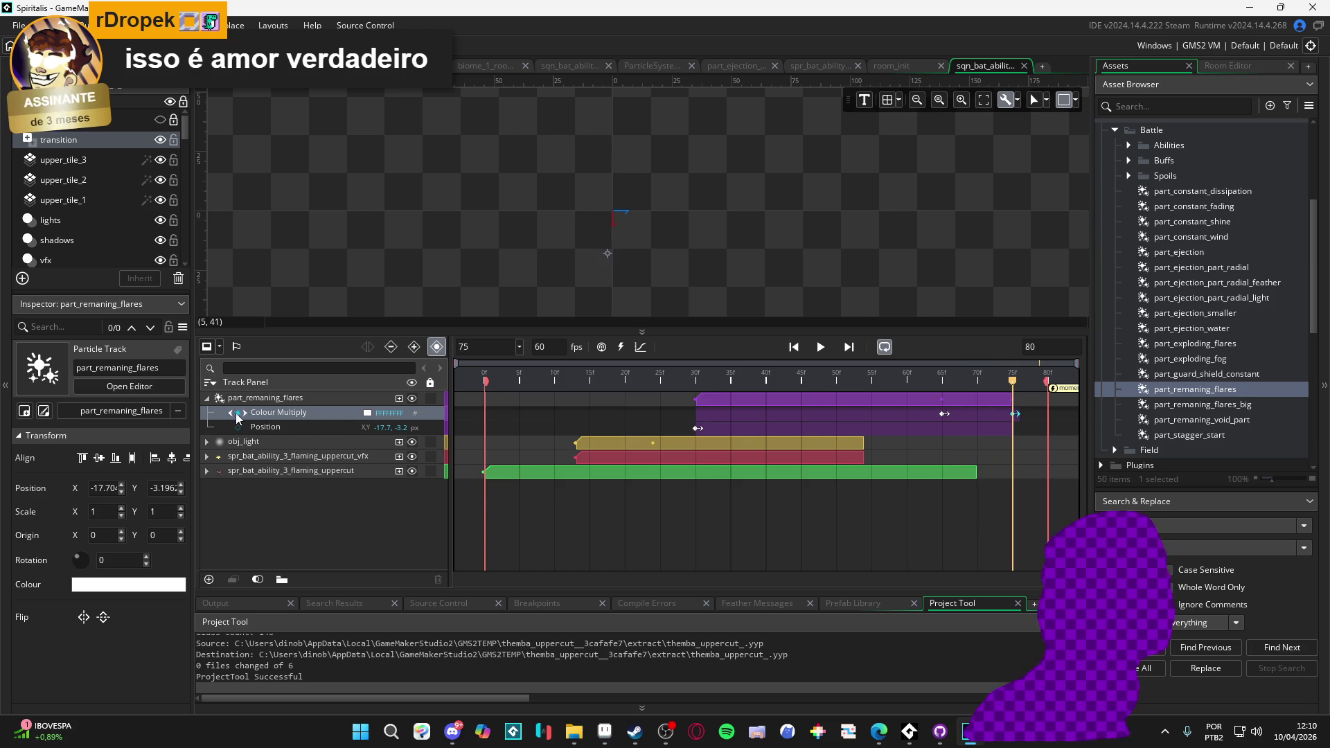
left_click(367, 411)
left_click_drag(301, 165, 274, 165)
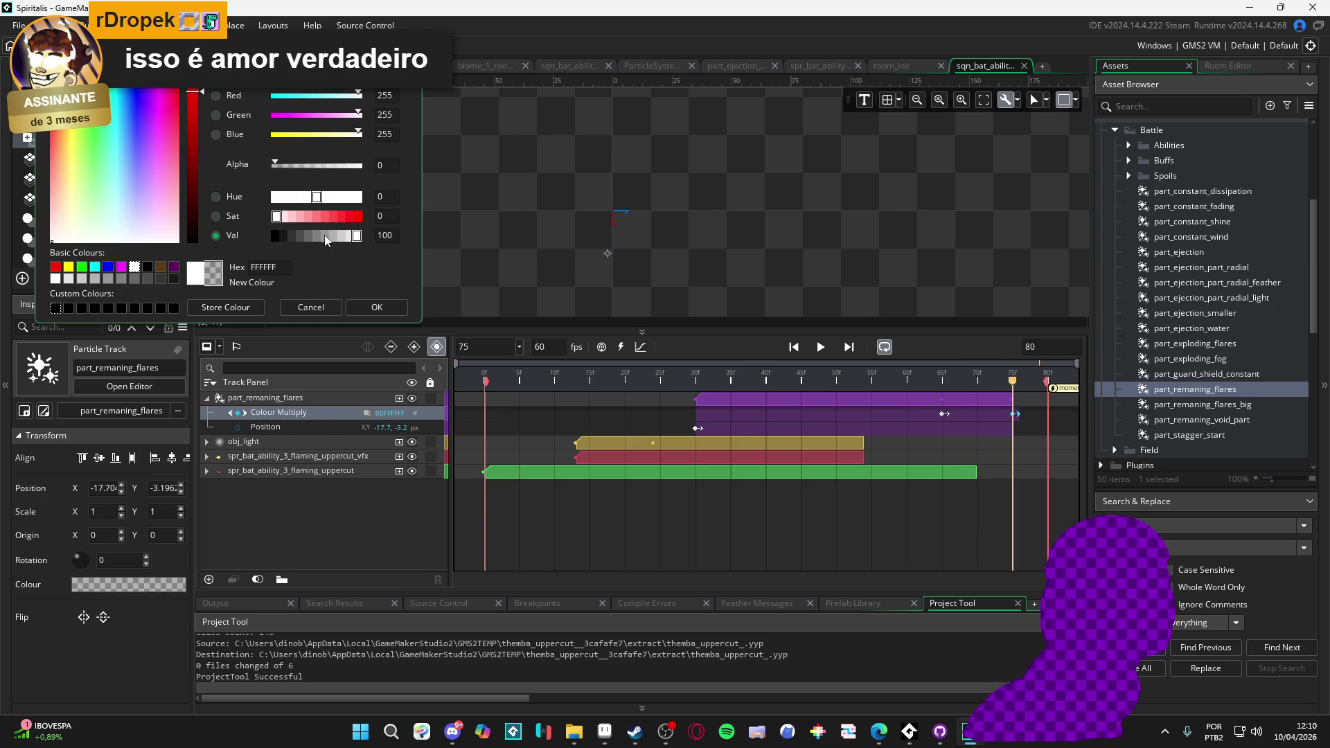
left_click(376, 308)
key("space")
key("space")
key("space")
key("space")
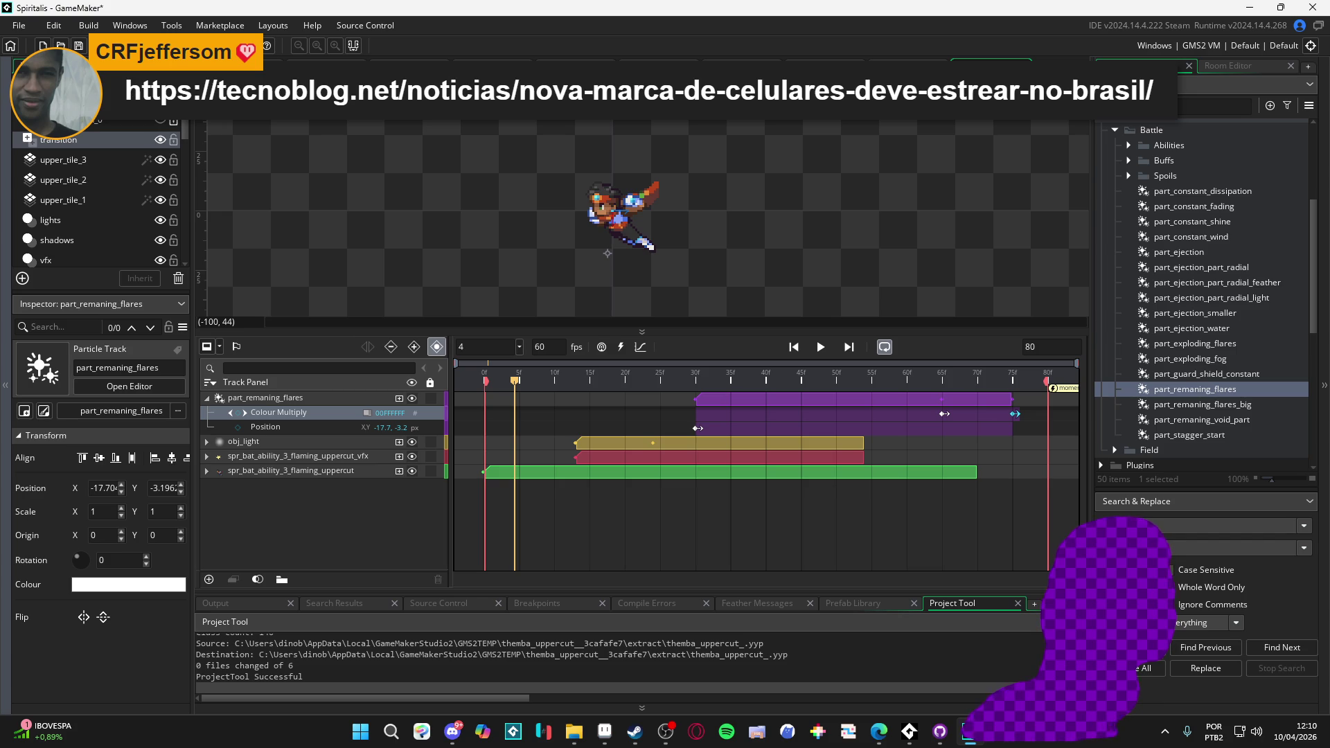
key("alt+Tab")
- Read through the Tecnoblog Nothing Phone 4a article, then close Edge
left_click_drag(405, 6, 406, 2)
scroll(263, 392, "down", 4)
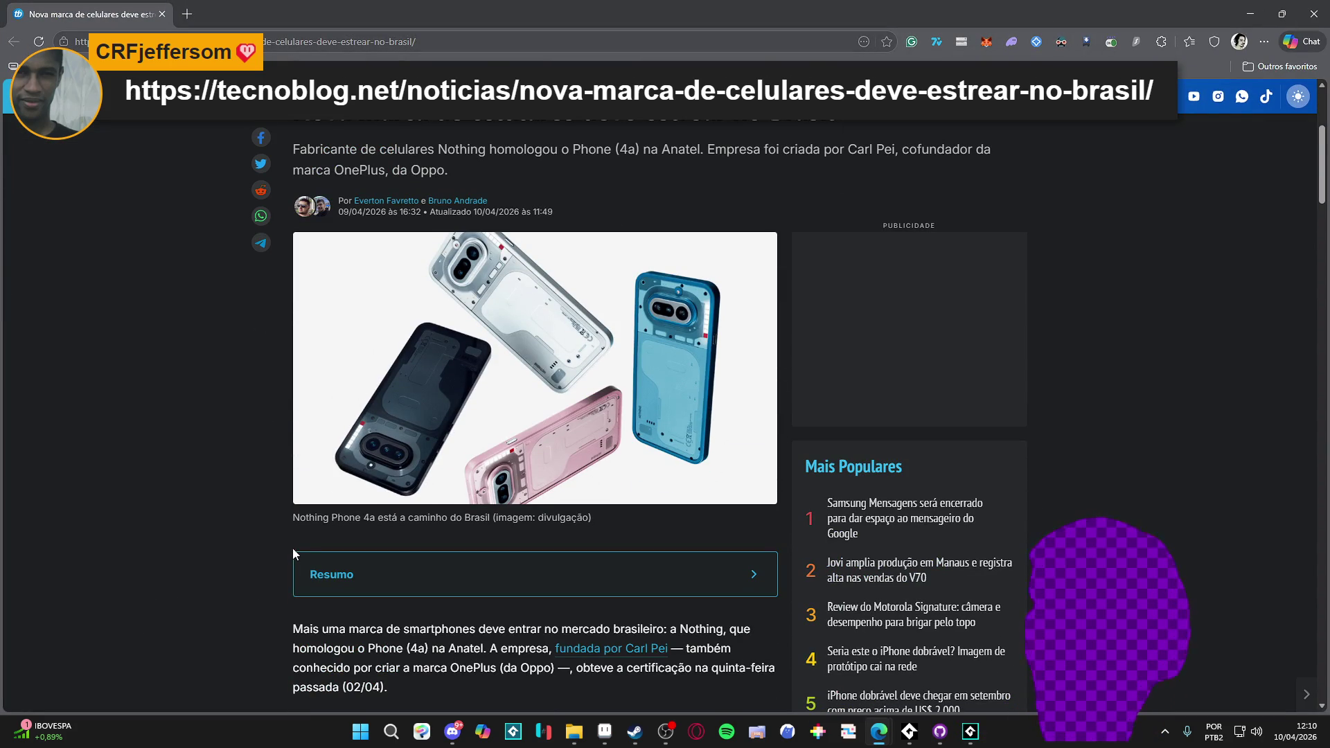
scroll(287, 429, "down", 10)
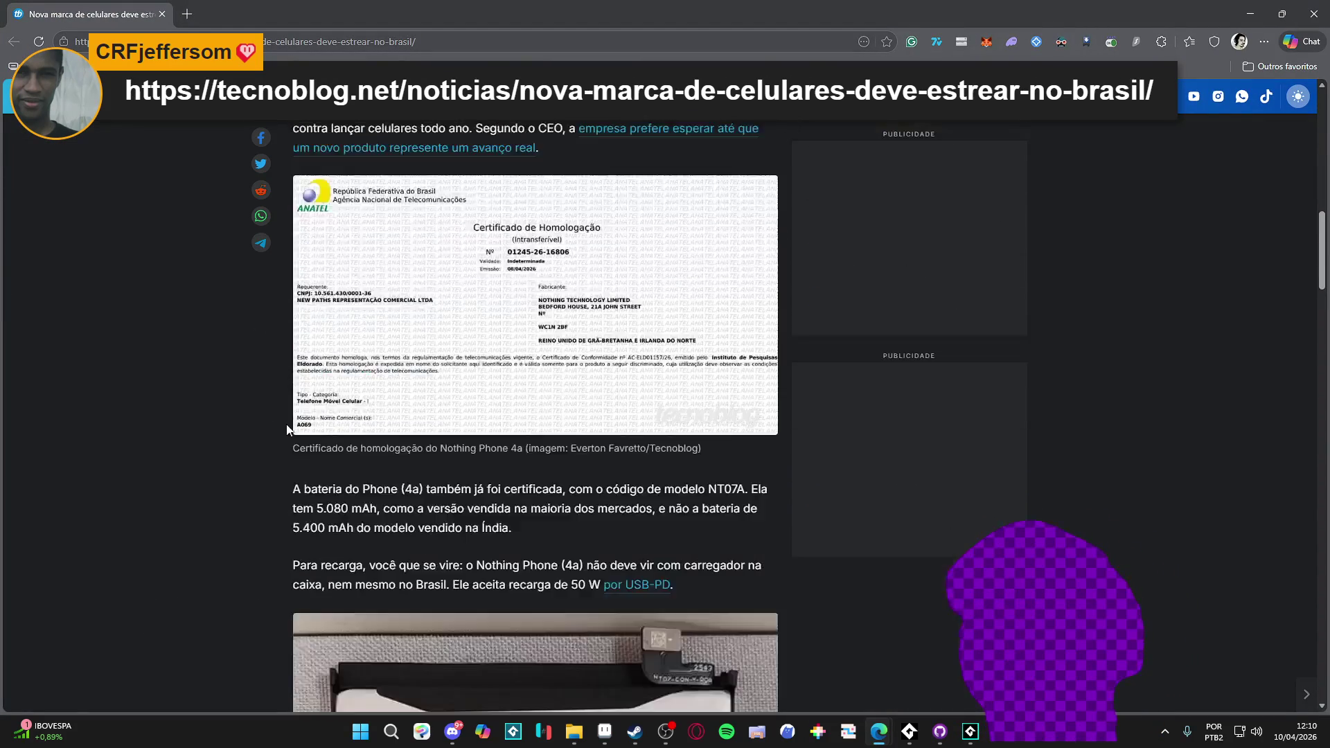
scroll(287, 429, "down", 18)
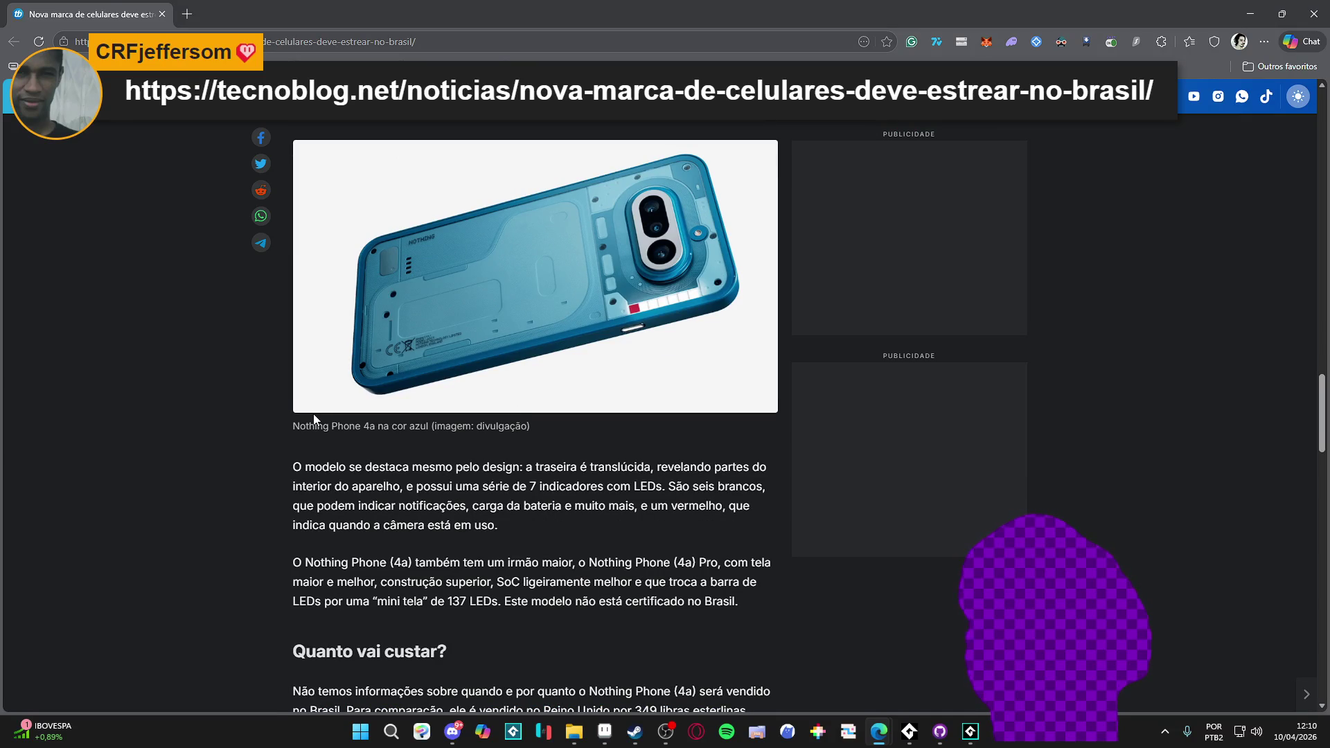
scroll(314, 414, "down", 11)
scroll(314, 414, "up", 6)
scroll(314, 413, "up", 12)
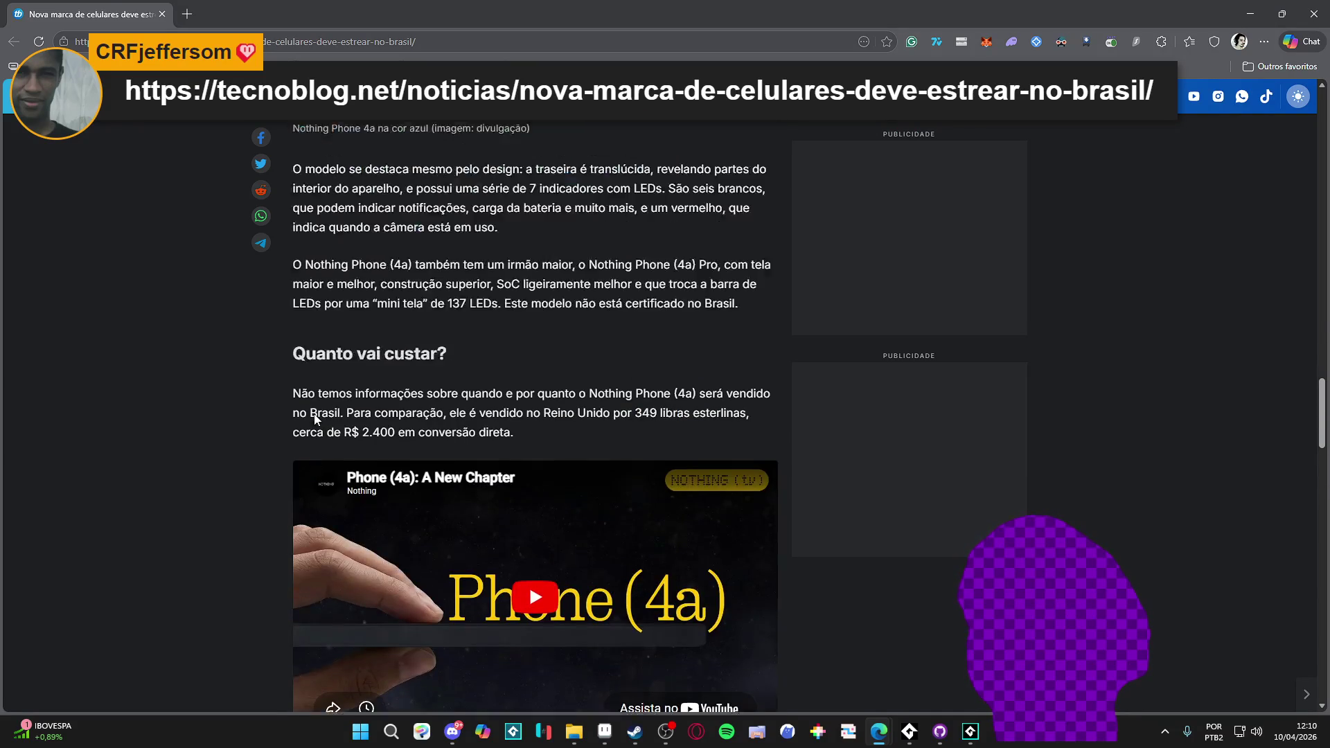
scroll(323, 413, "up", 15)
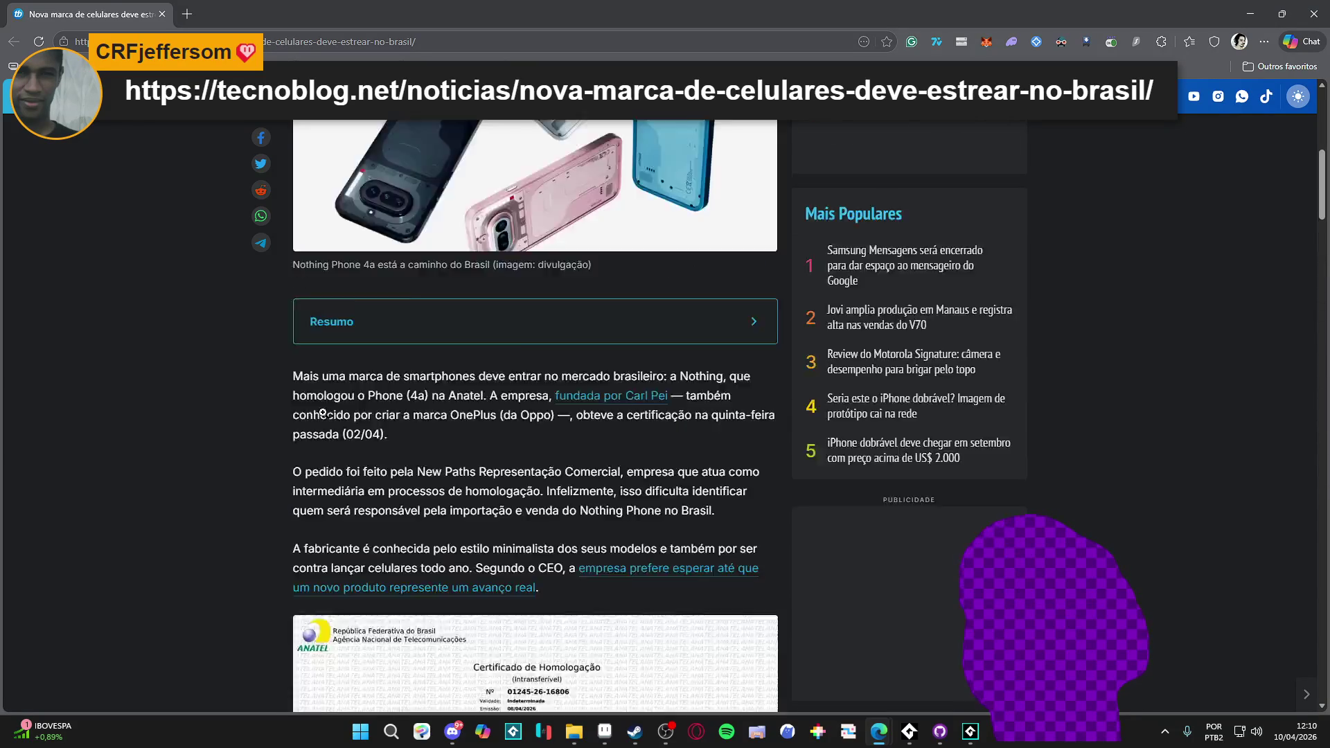
scroll(190, 486, "down", 2)
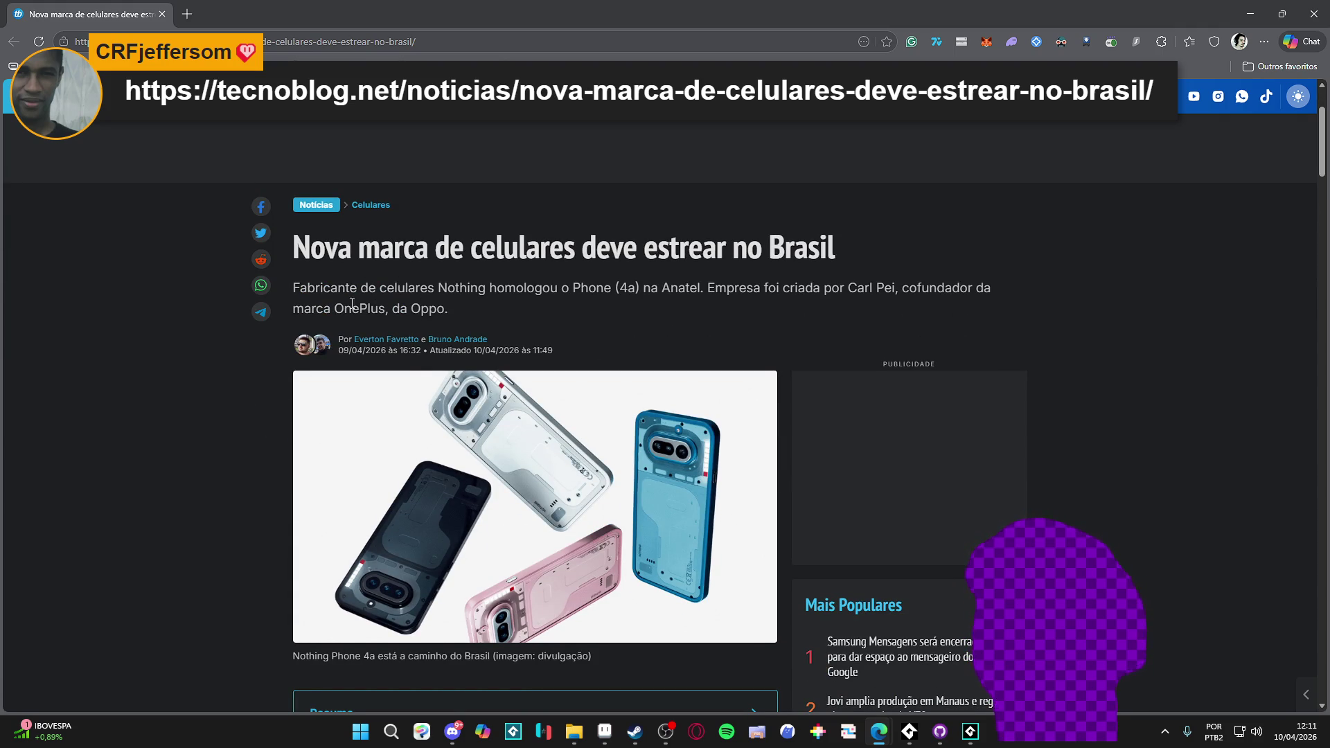
scroll(115, 315, "down", 3)
scroll(115, 315, "up", 3)
scroll(121, 313, "down", 2)
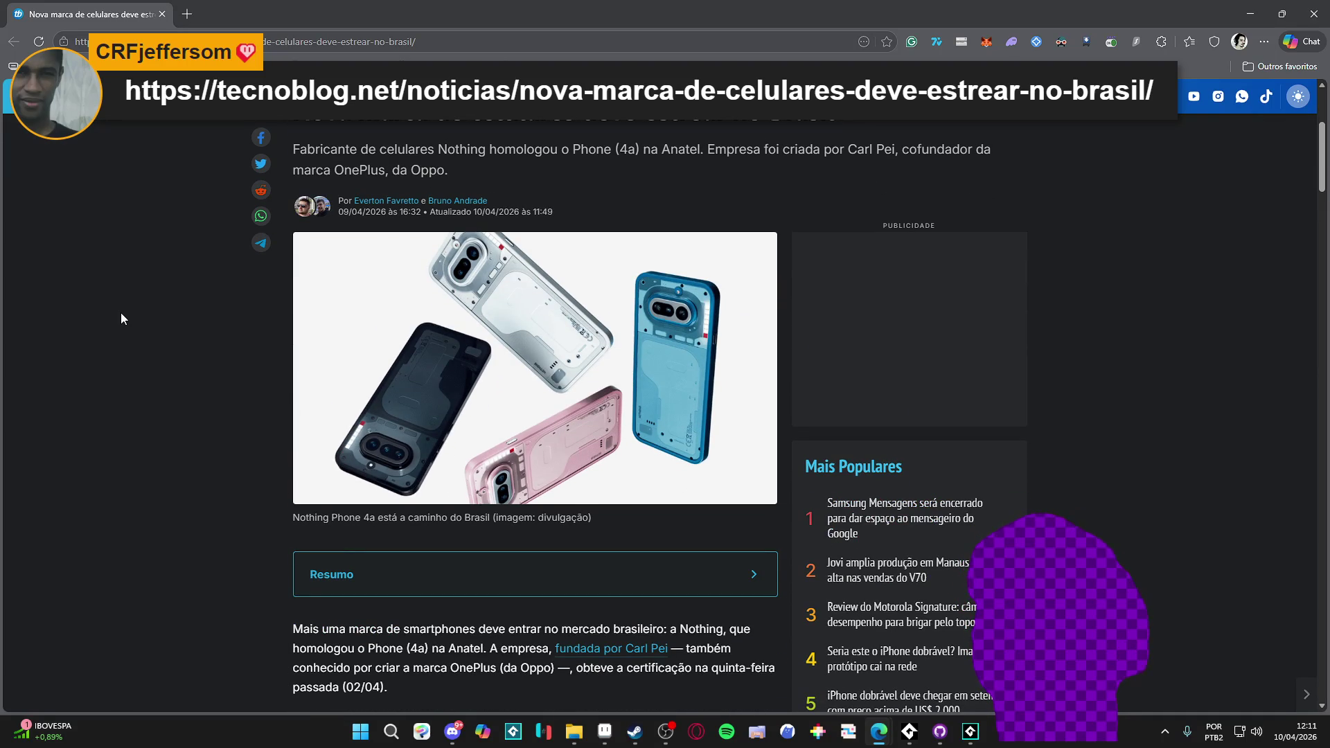
scroll(120, 319, "down", 15)
scroll(127, 311, "down", 12)
scroll(127, 309, "down", 8)
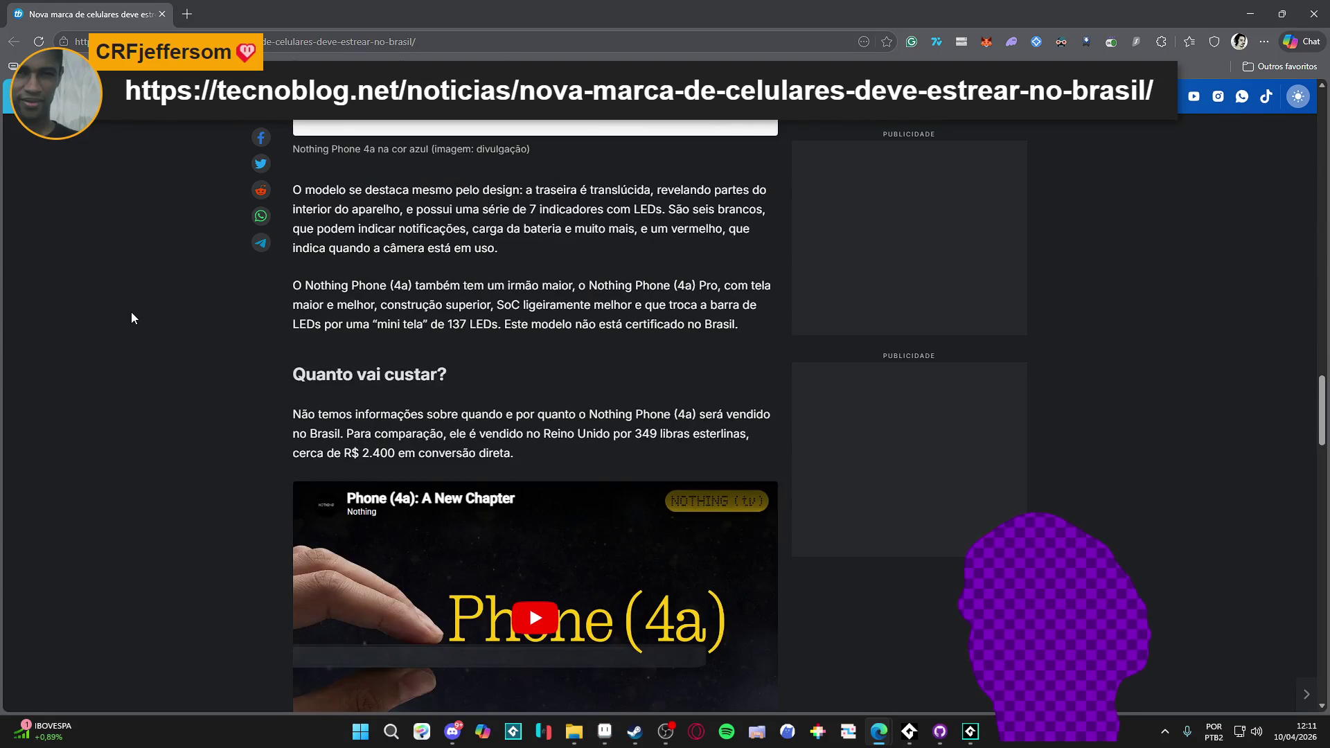
scroll(131, 313, "down", 5)
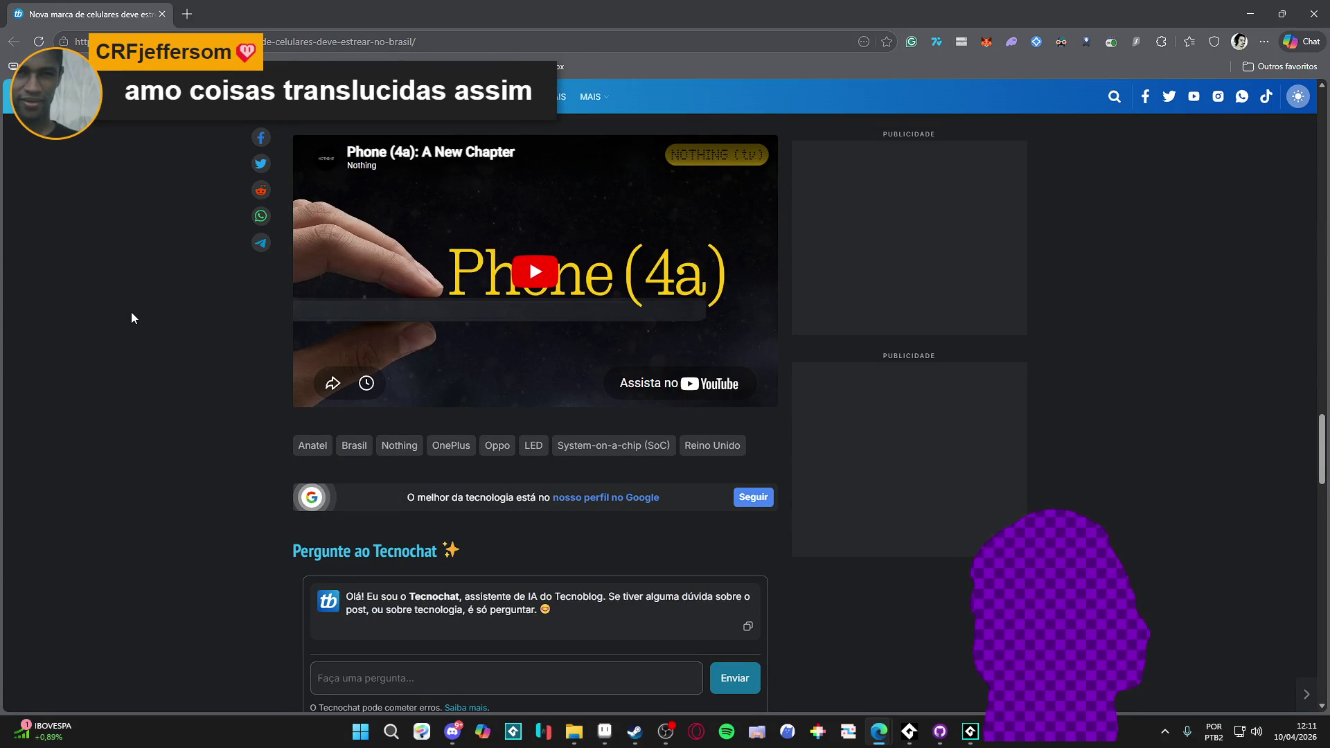
scroll(131, 313, "up", 13)
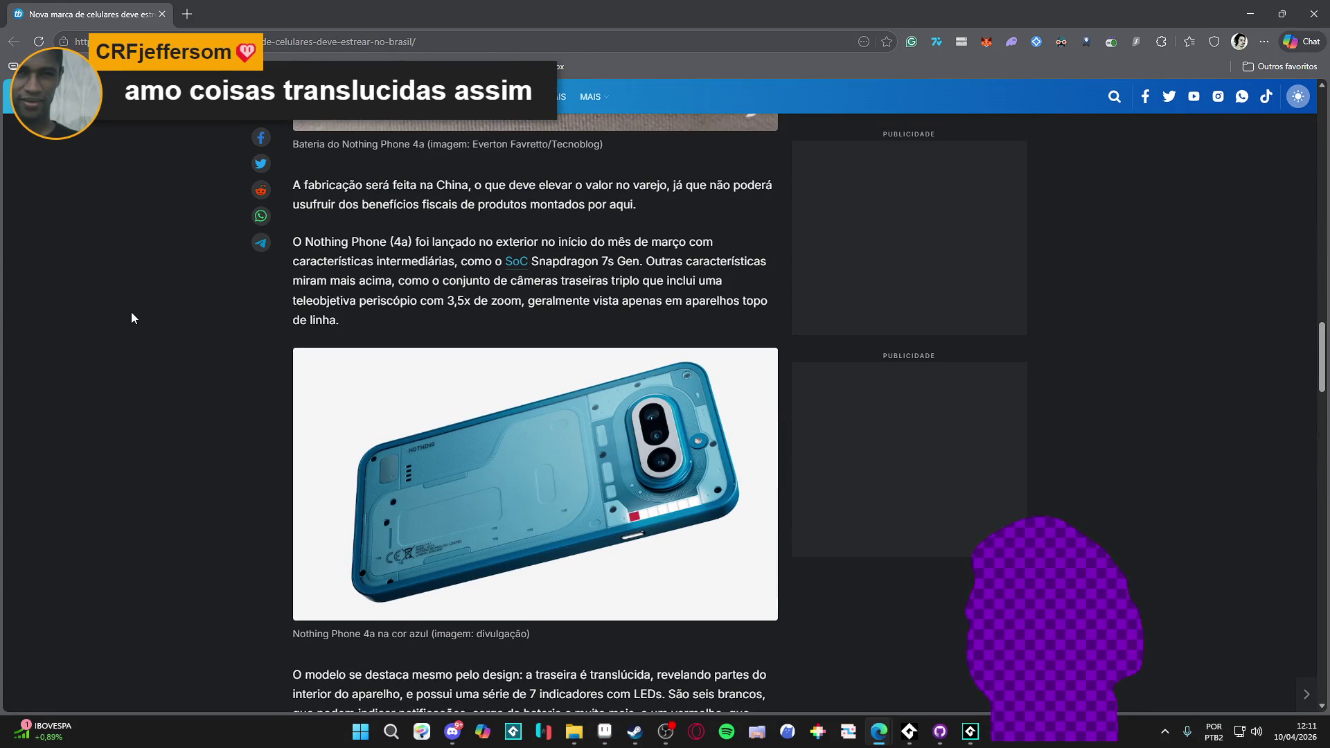
scroll(131, 312, "up", 12)
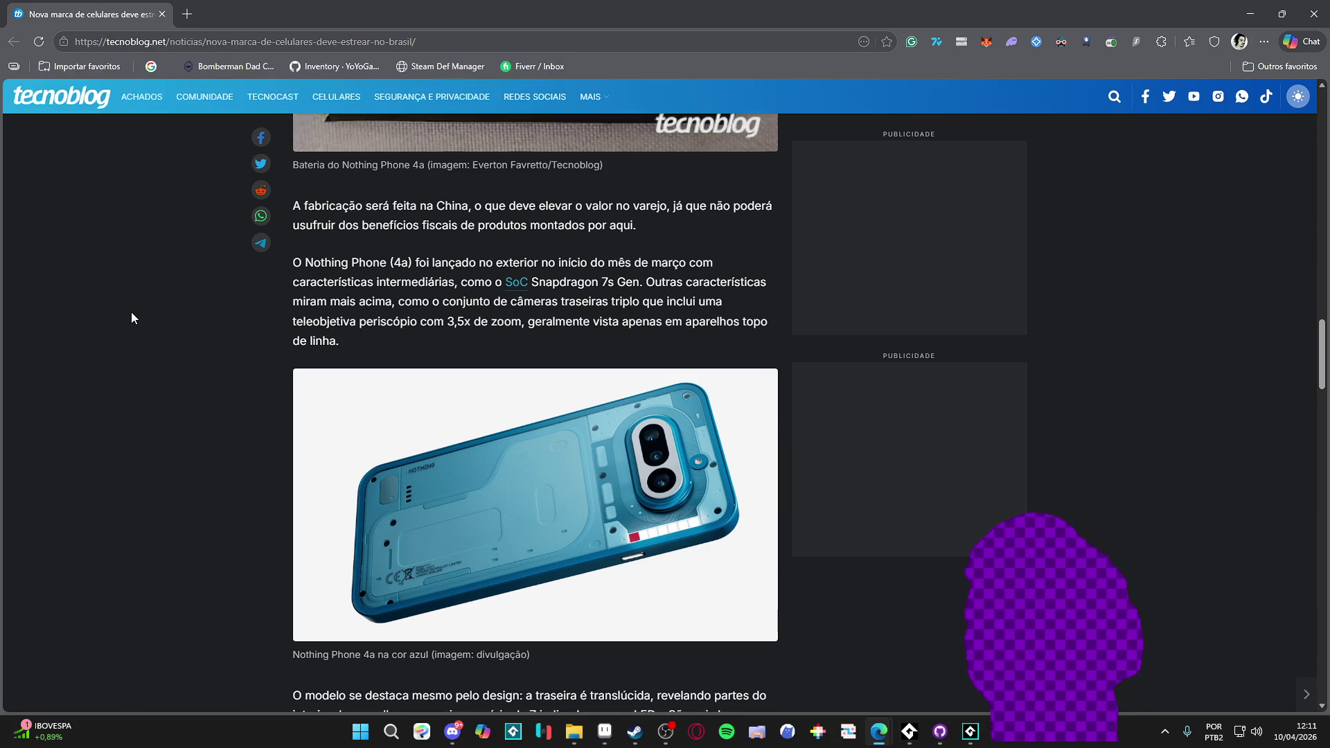
scroll(135, 318, "up", 15)
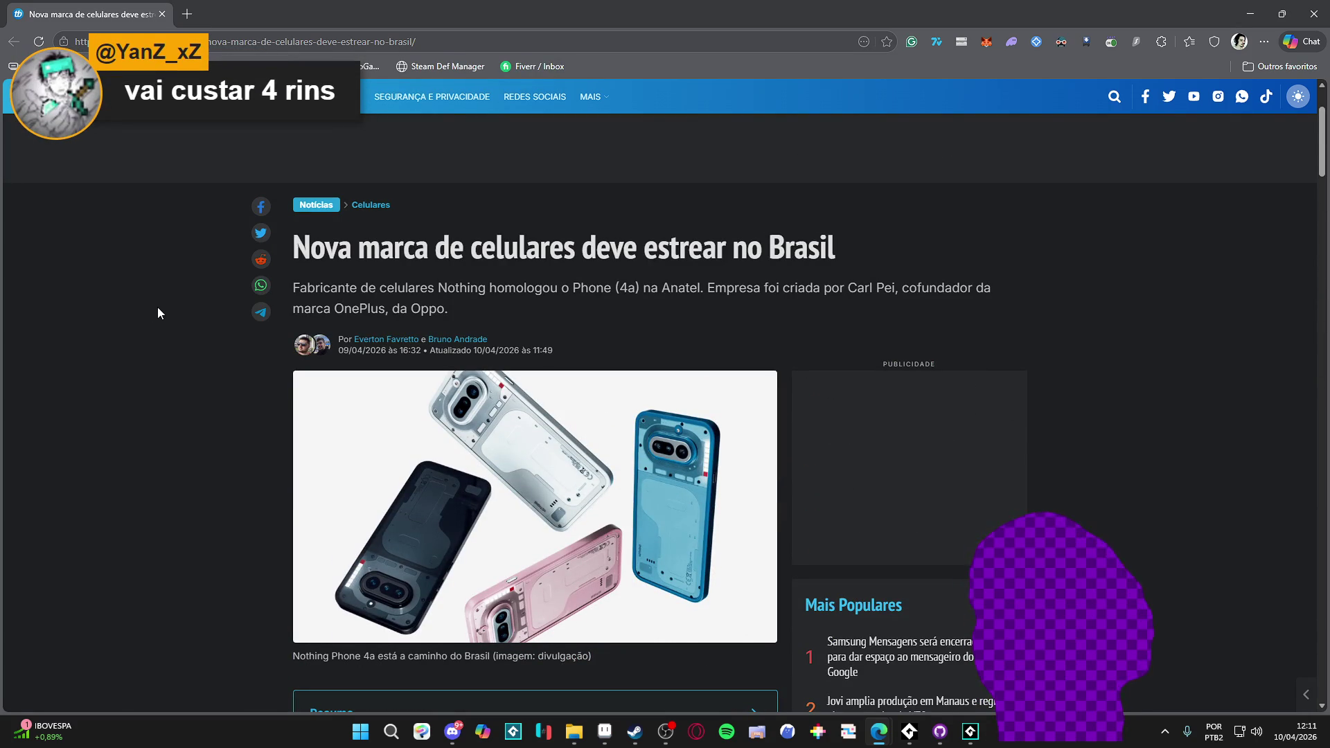
scroll(158, 314, "down", 15)
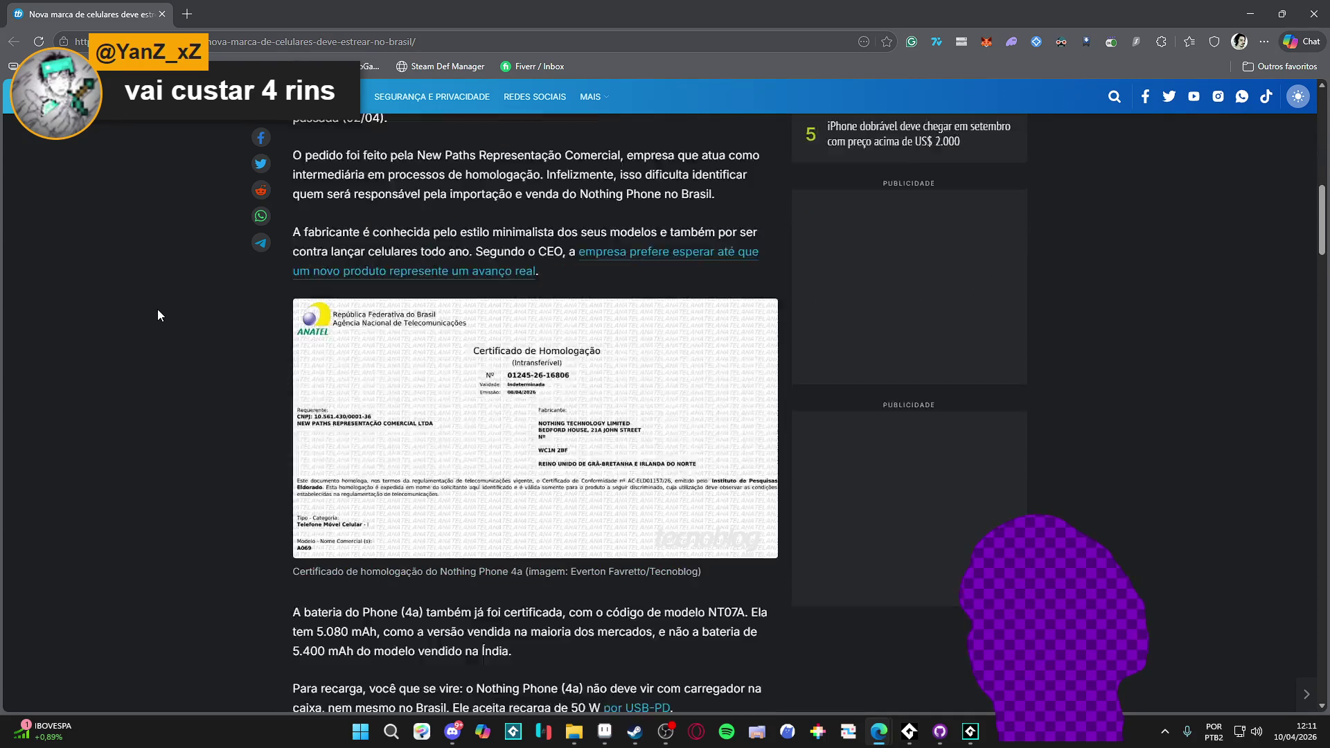
scroll(159, 300, "down", 12)
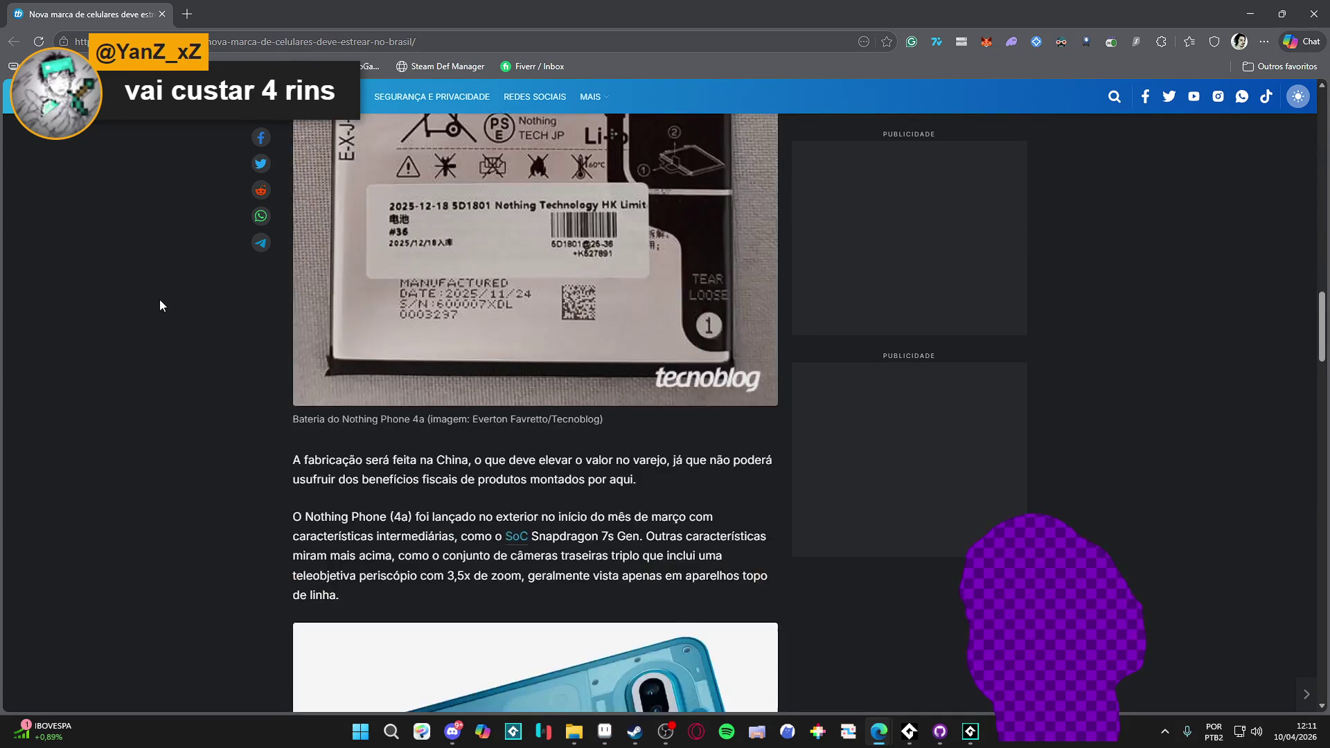
scroll(159, 305, "down", 10)
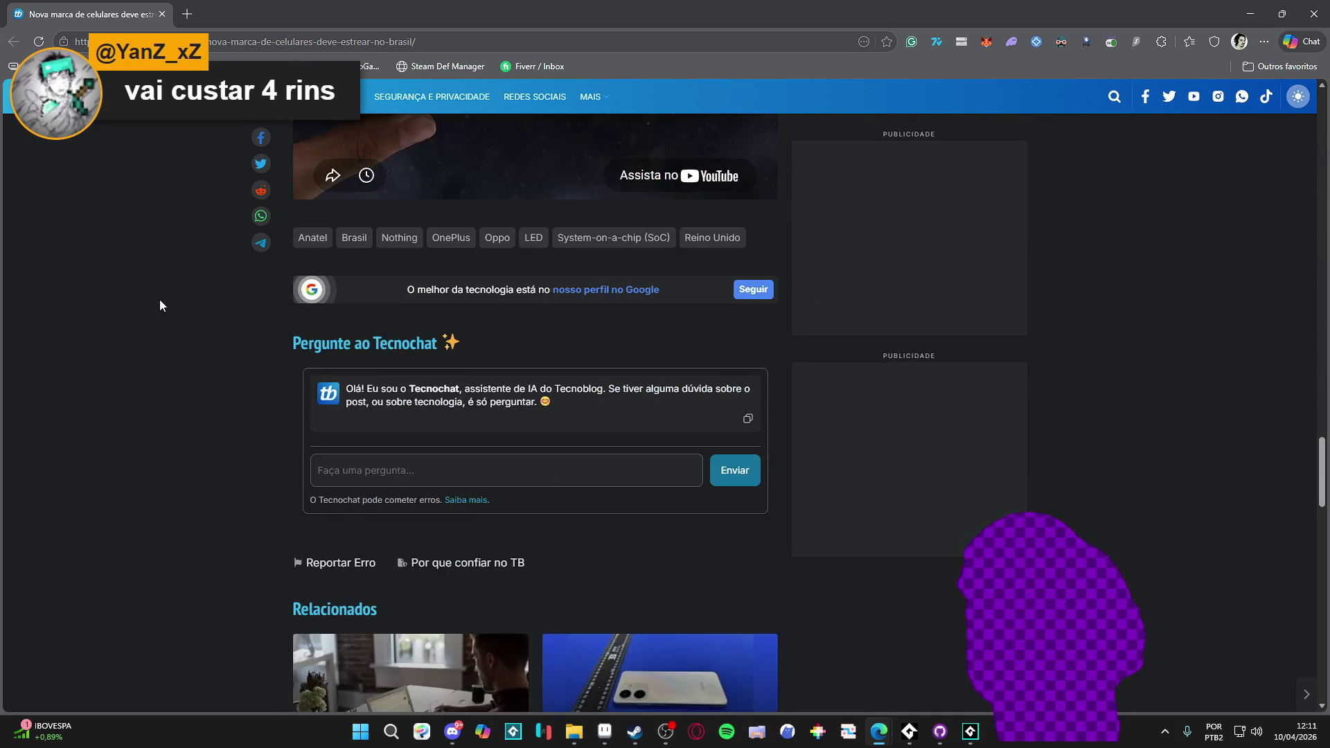
left_click(1313, 15)
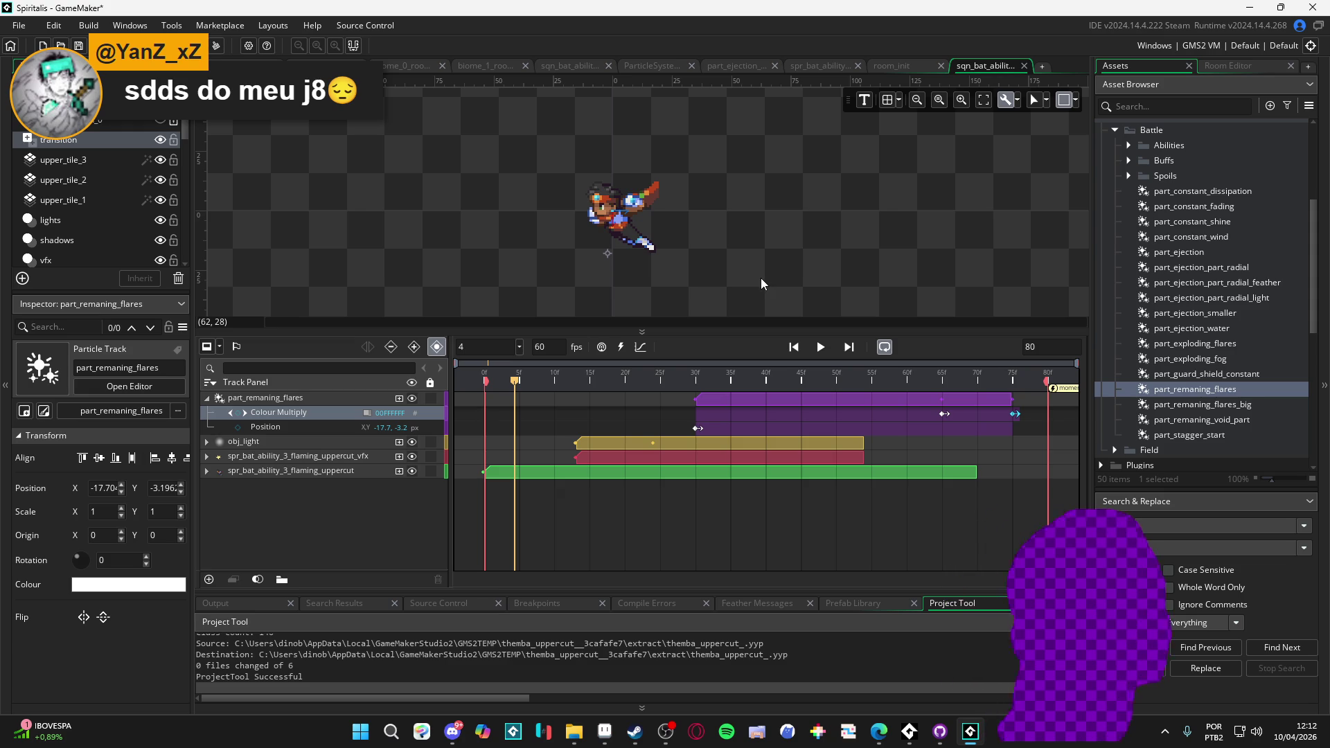
- Add a white Colour Multiply key at frame 30 on the part_remaning_flares track
left_click(822, 350)
left_click(699, 380)
left_click(696, 380)
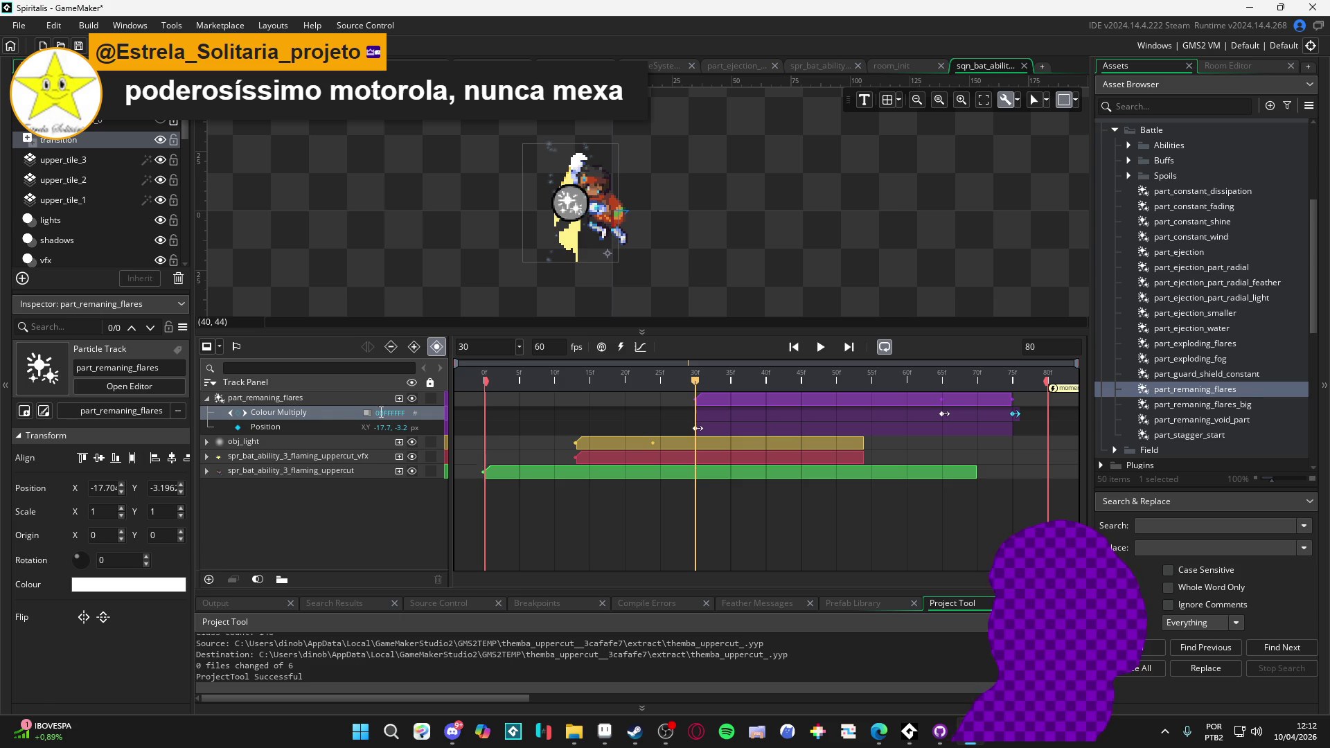
left_click(238, 413)
left_click(605, 731)
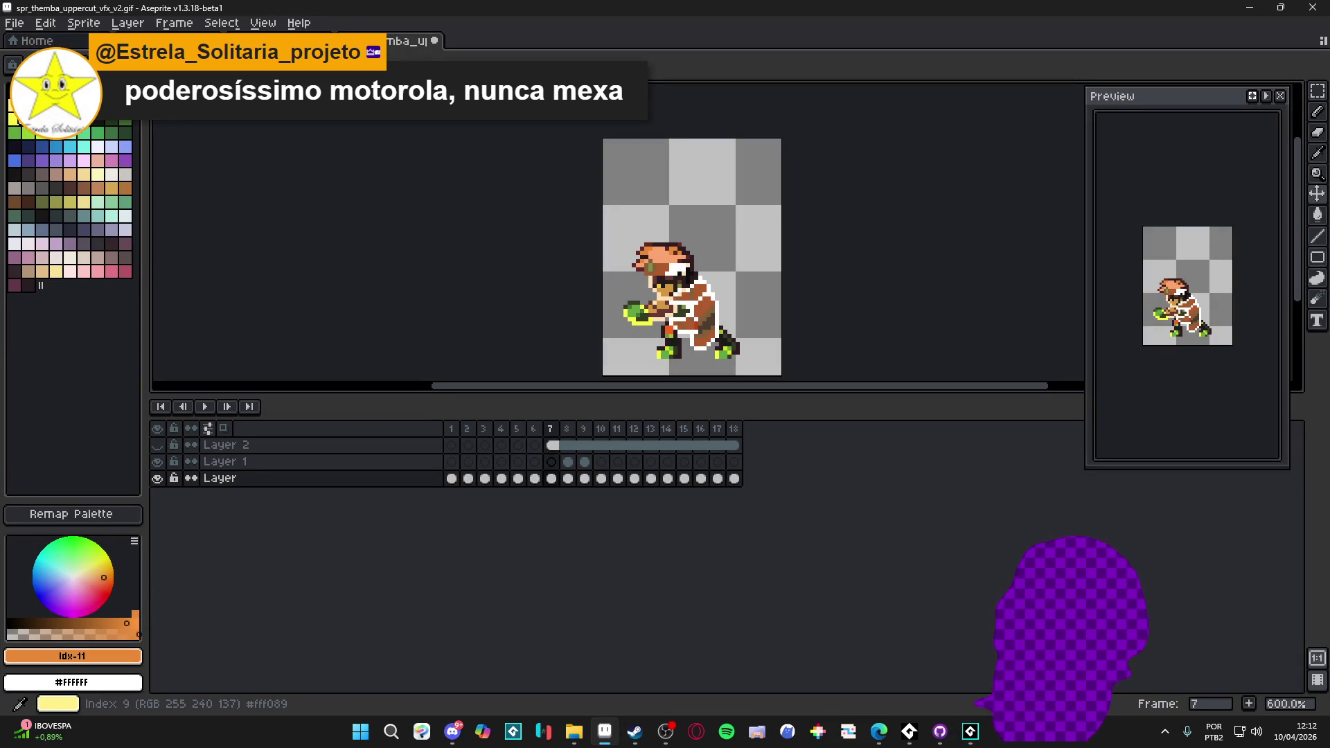
- Make the red-orange swatch Aseprite's foreground colour and read its hex f1641f
left_click(84, 91)
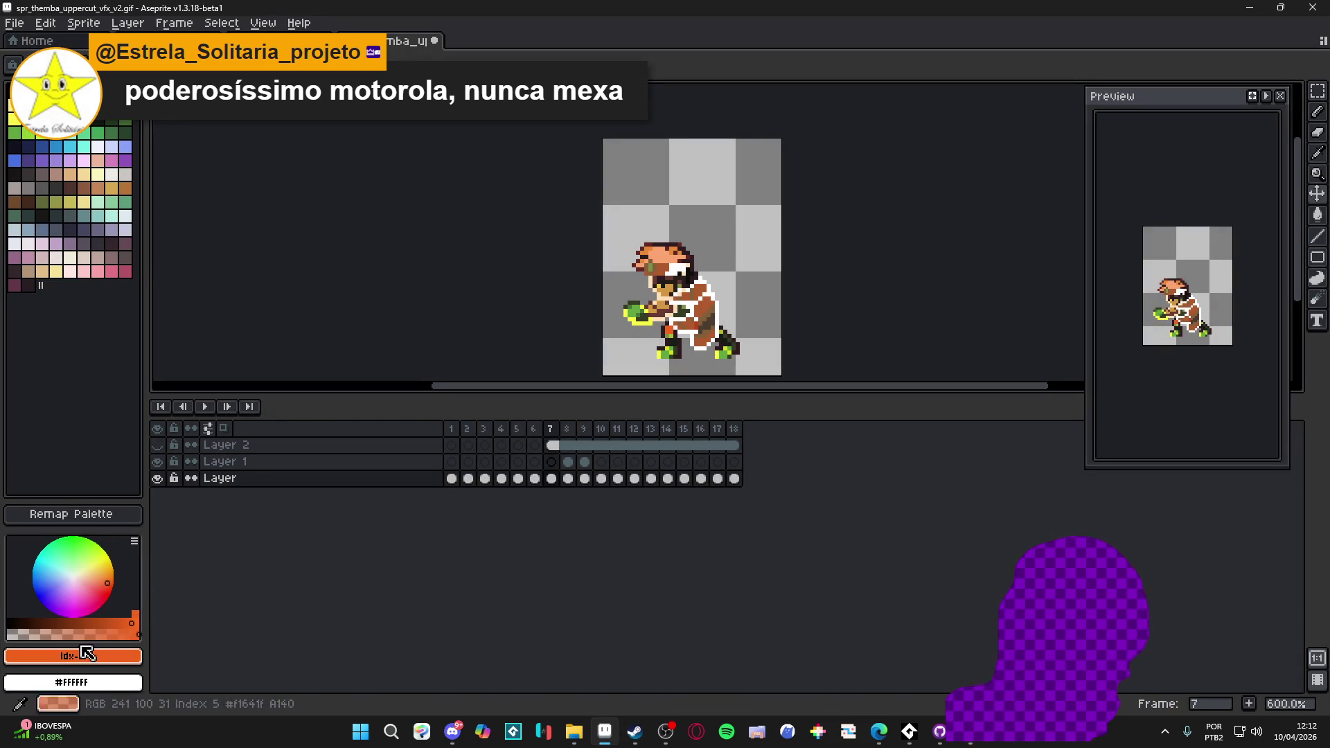
left_click(108, 658)
left_click(86, 660)
left_click(72, 666)
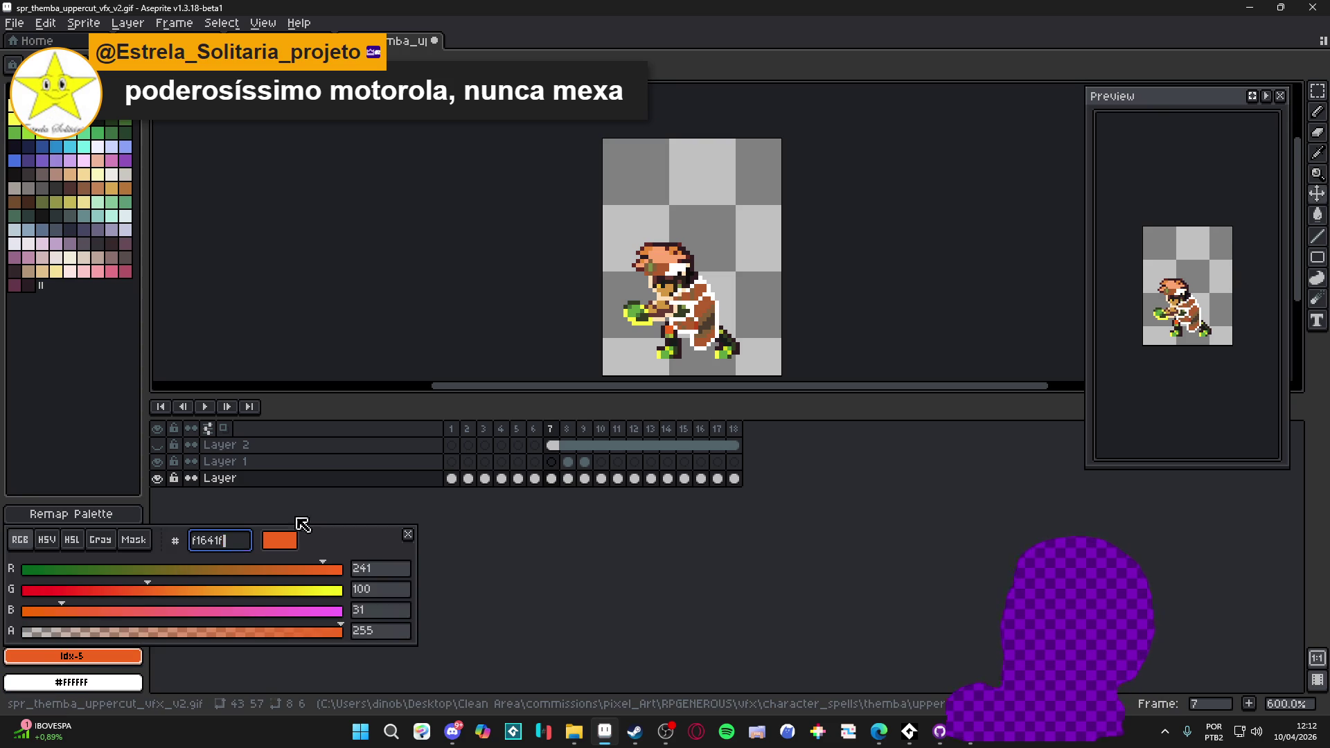
key("Escape")
left_click(1250, 7)
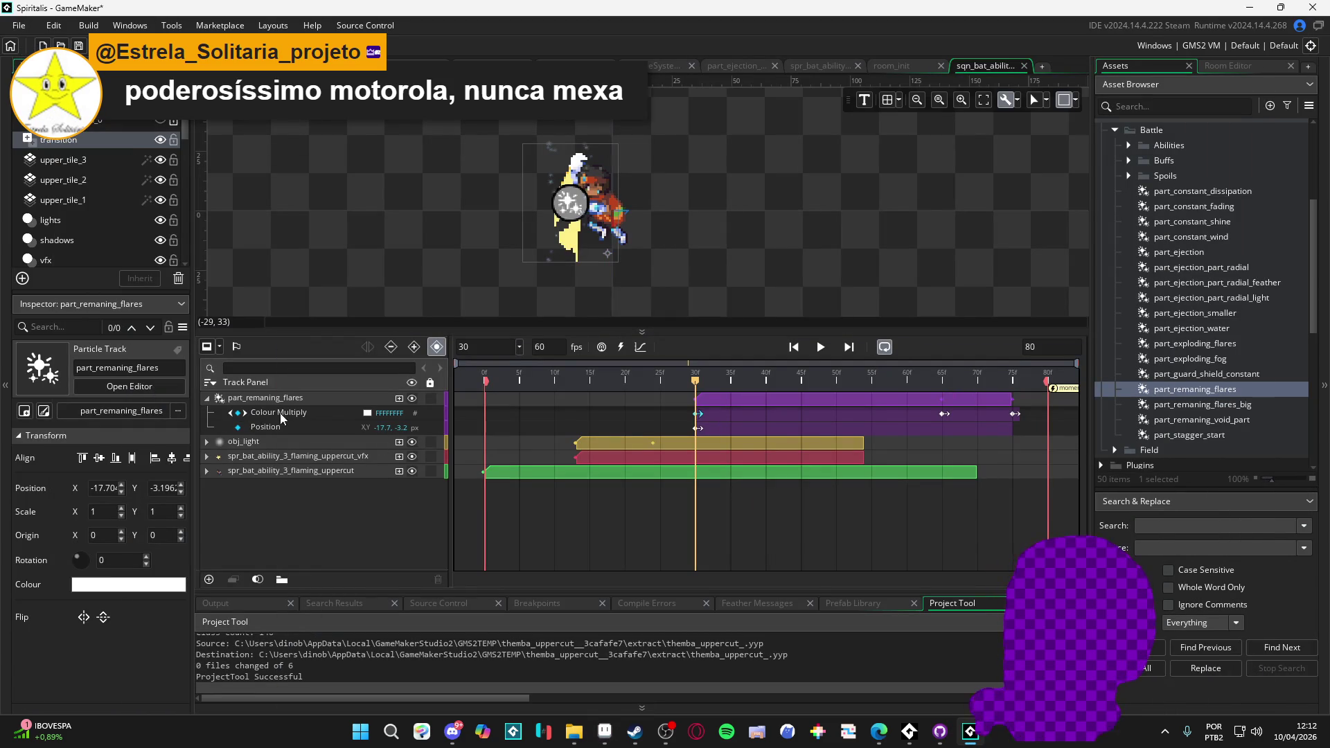
- Make the frame-30 Colour Multiply key pale yellow FFFFB0, then recheck the orange hex in Aseprite
left_click(367, 413)
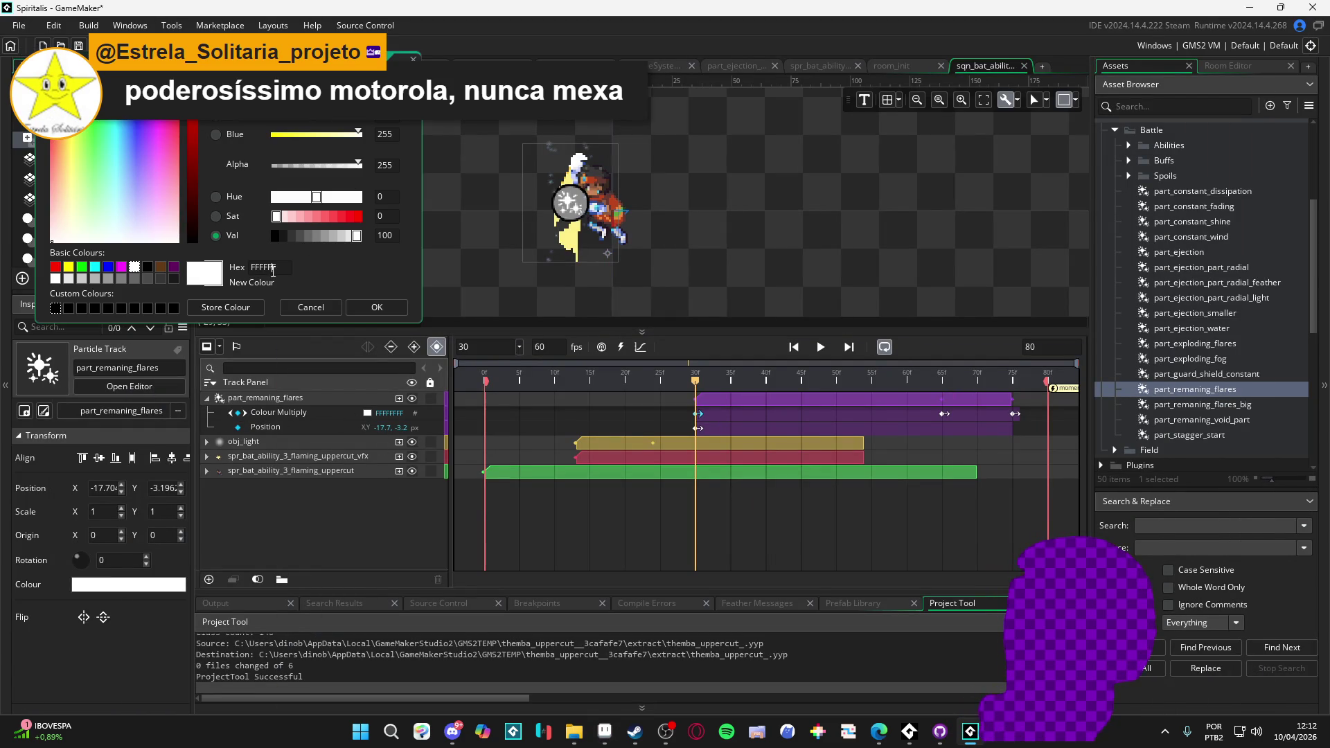
left_click(374, 308)
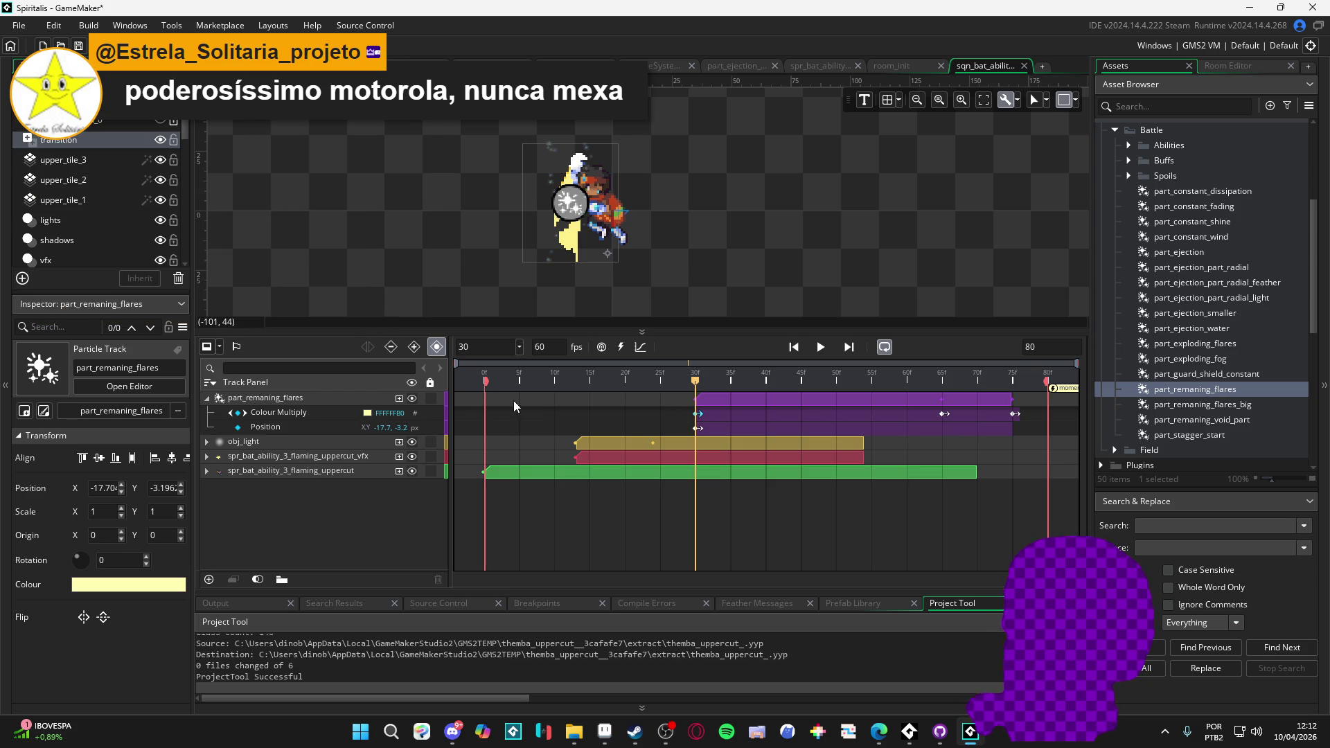
left_click(605, 731)
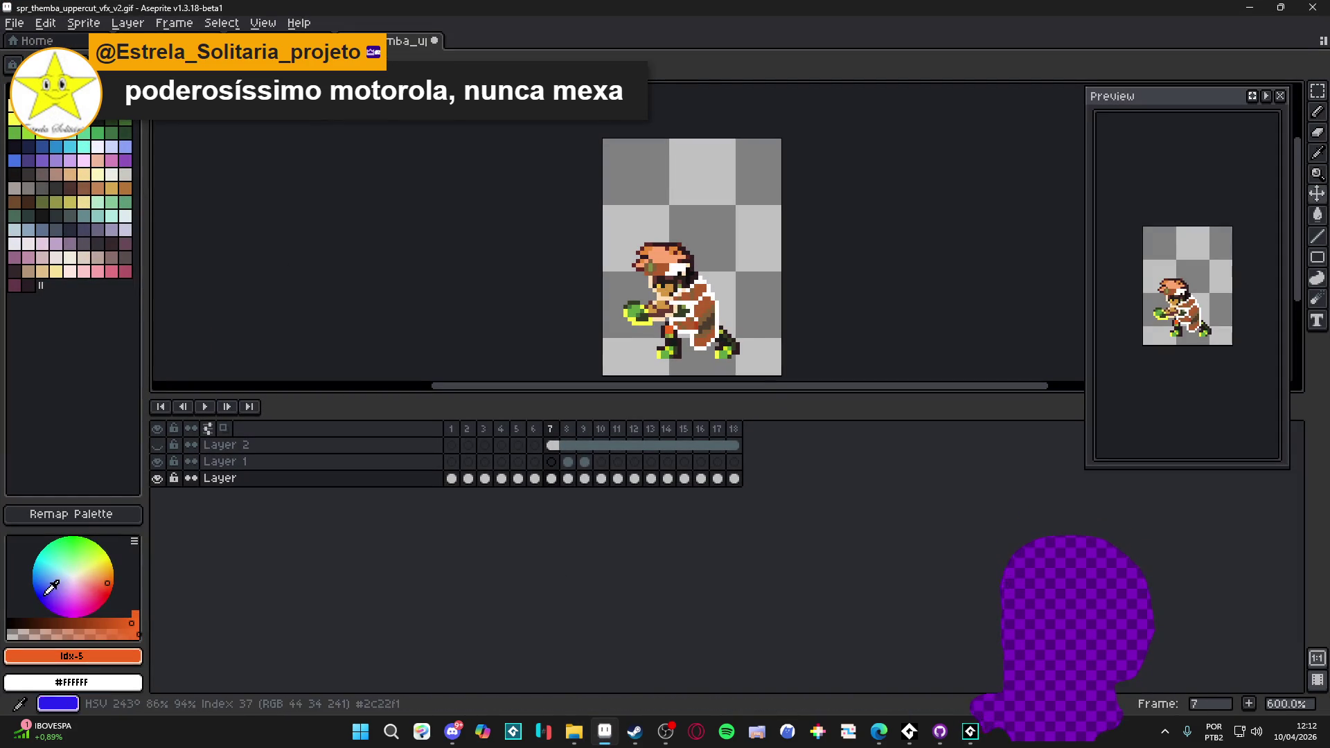
left_click(82, 658)
left_click(81, 656)
left_click(216, 545)
key("Escape")
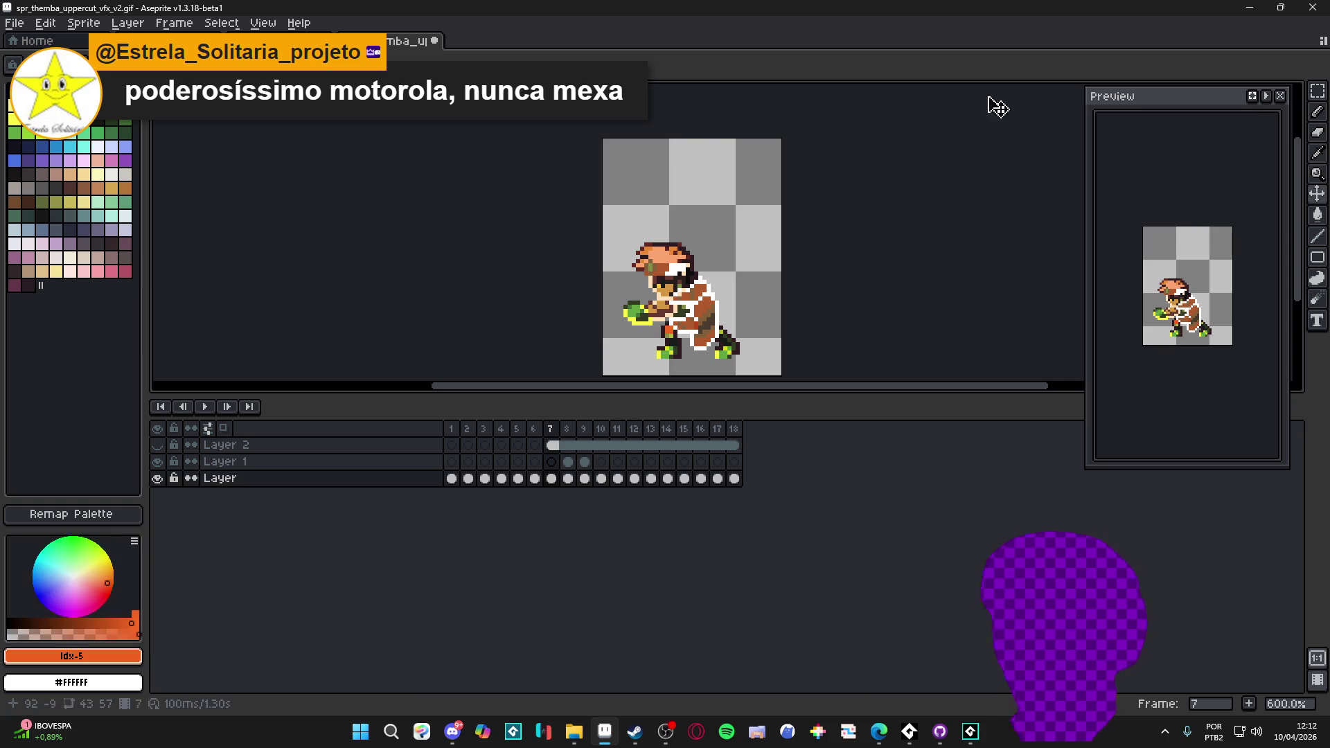
key("alt+Tab")
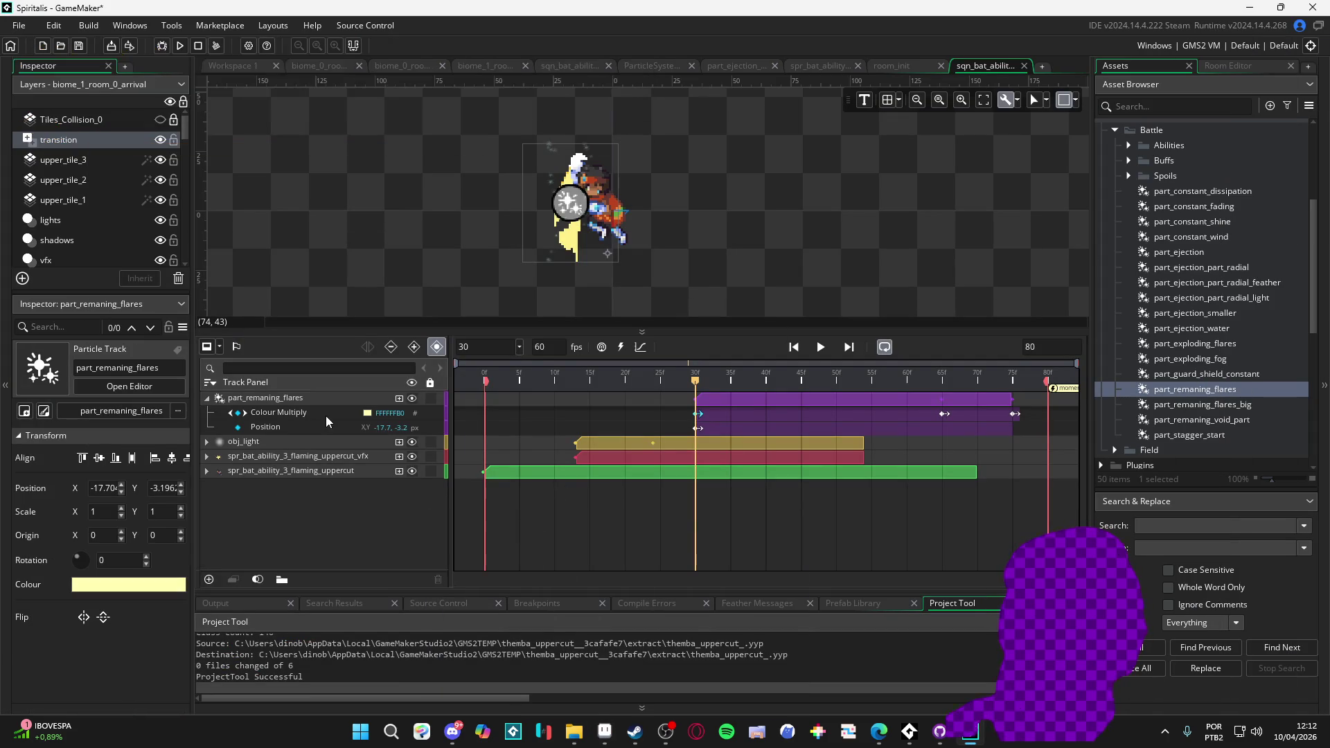
- Reconfirm the pale yellow colour on the frame-30 Colour Multiply key
left_click(371, 414)
left_click(368, 414)
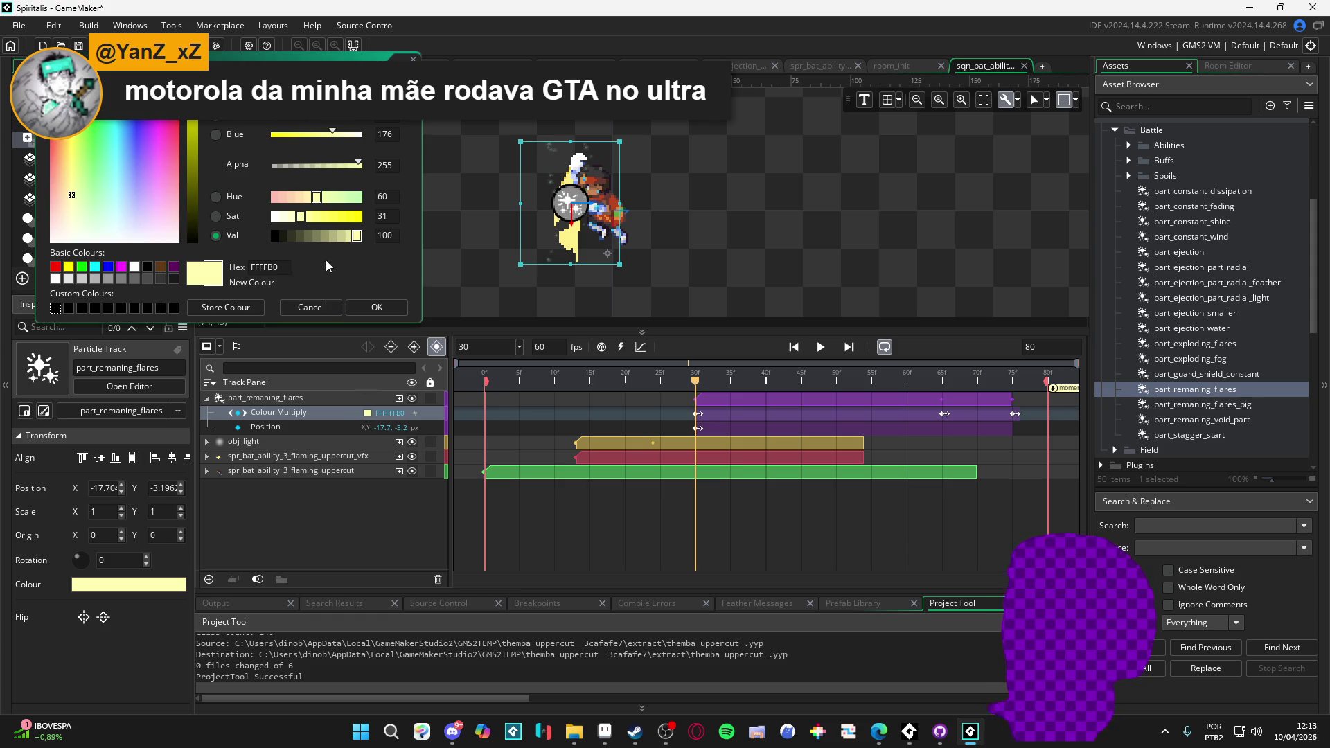
left_click(373, 307)
- Set the flares' Colour Multiply key at frame 65 to orange F1641F
left_click(726, 382)
left_click_drag(730, 385, 943, 407)
left_click(945, 414)
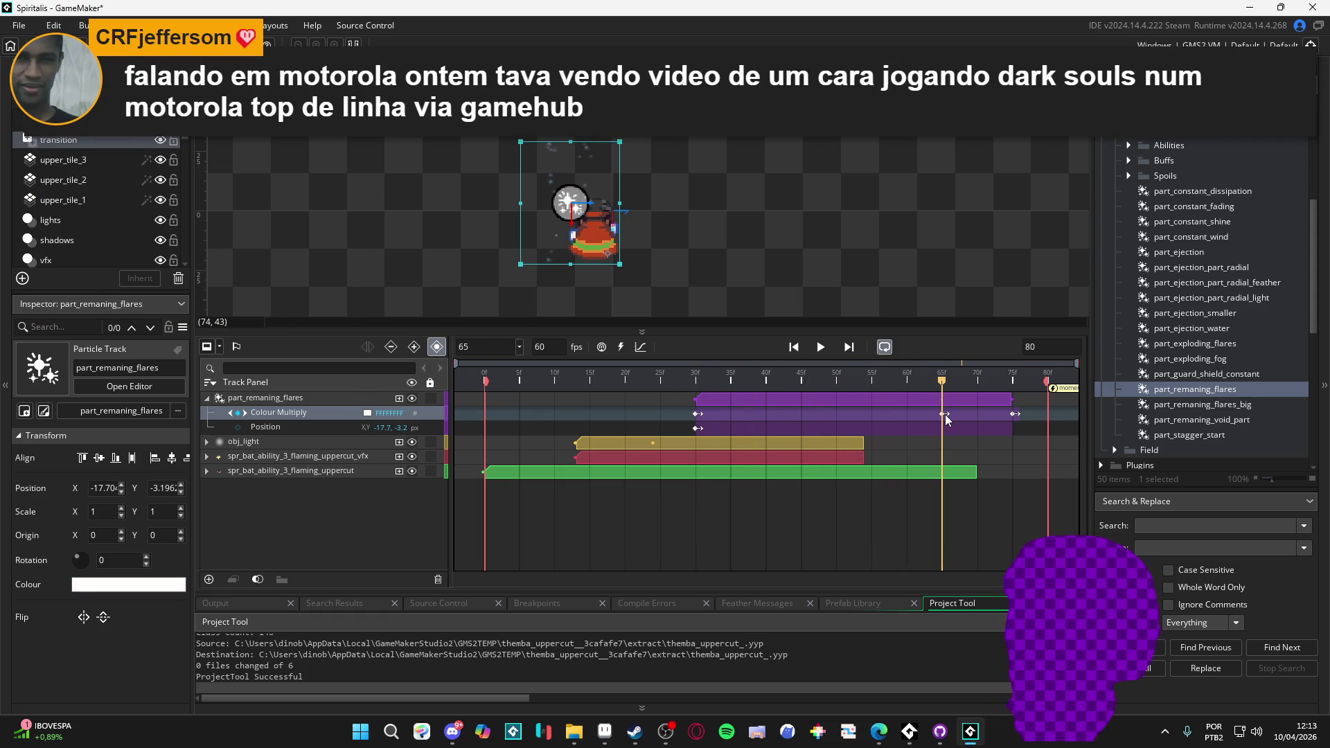
left_click(369, 413)
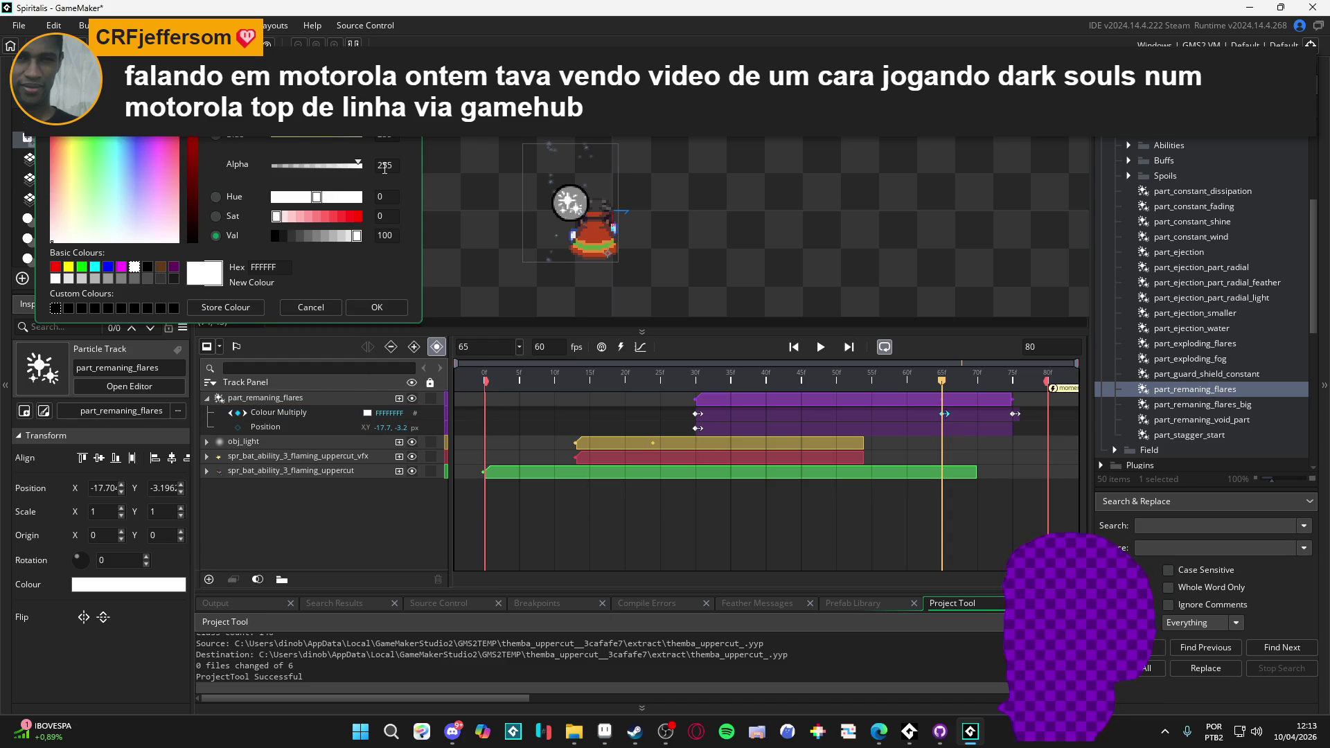
type("F1641F")
left_click(377, 307)
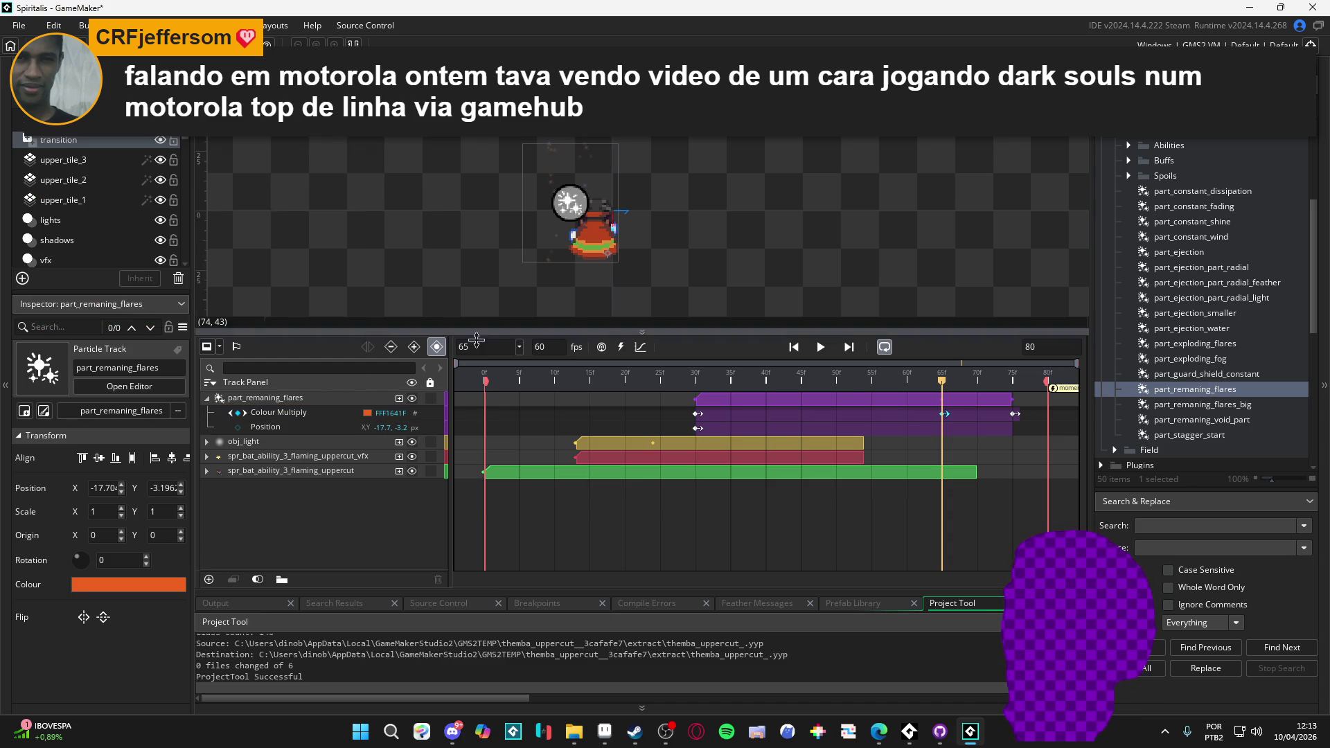
- Set the frame-75 Colour Multiply key to orange f1641f at zero alpha, then rewind to frame 0
left_click_drag(941, 380, 1012, 381)
left_click(1015, 414)
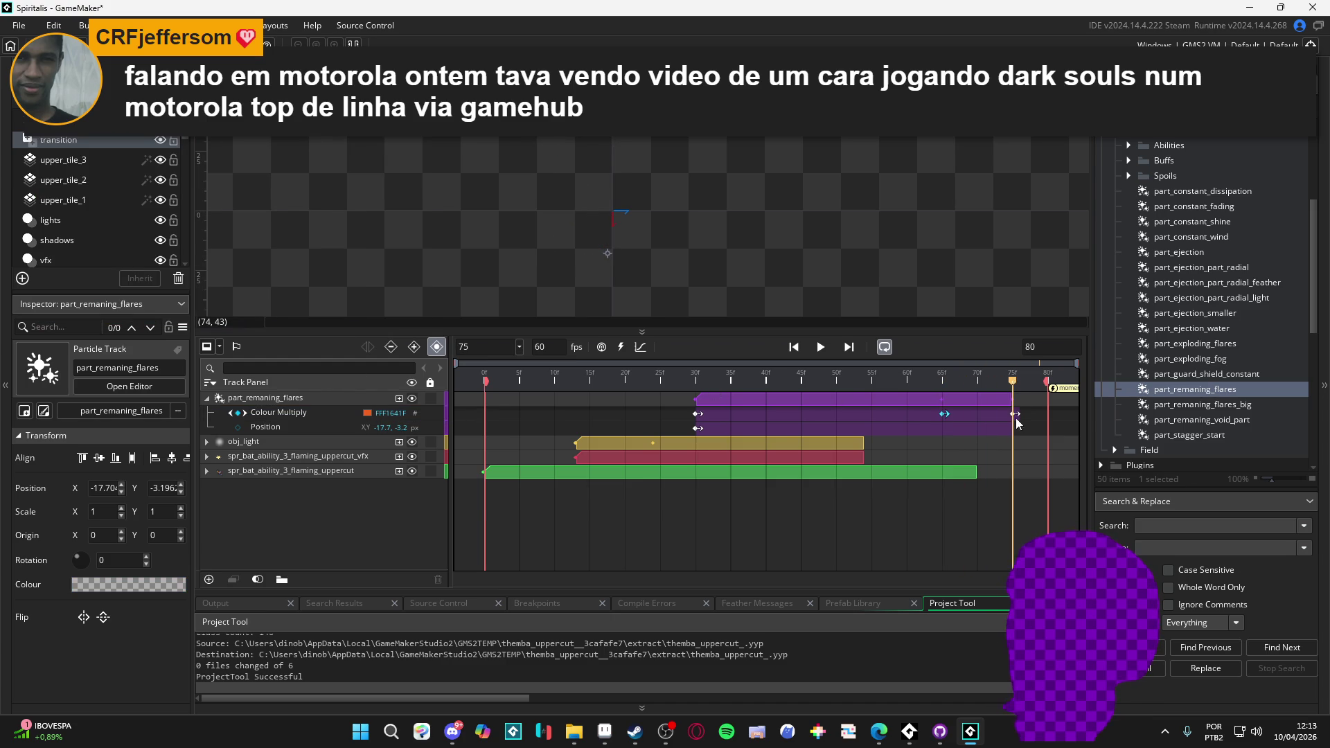
left_click(368, 413)
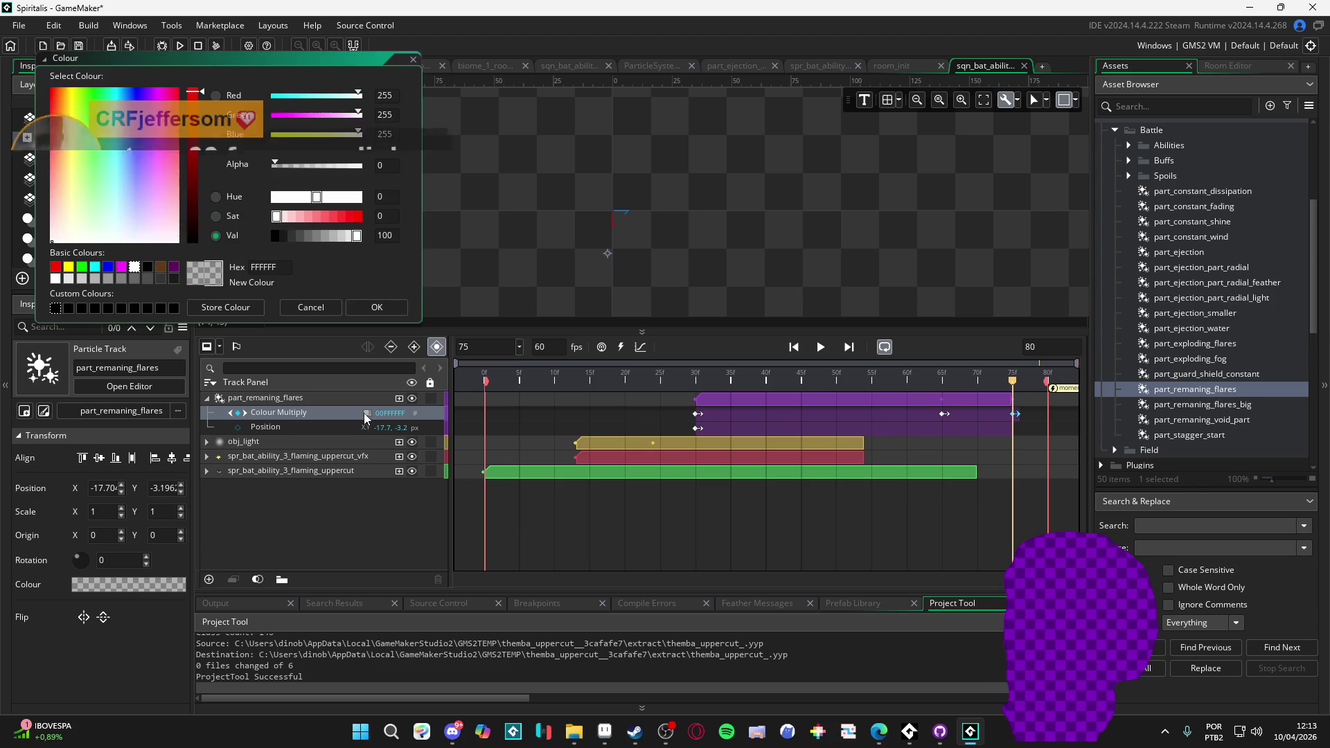
left_click(377, 307)
left_click_drag(809, 379, 252, 382)
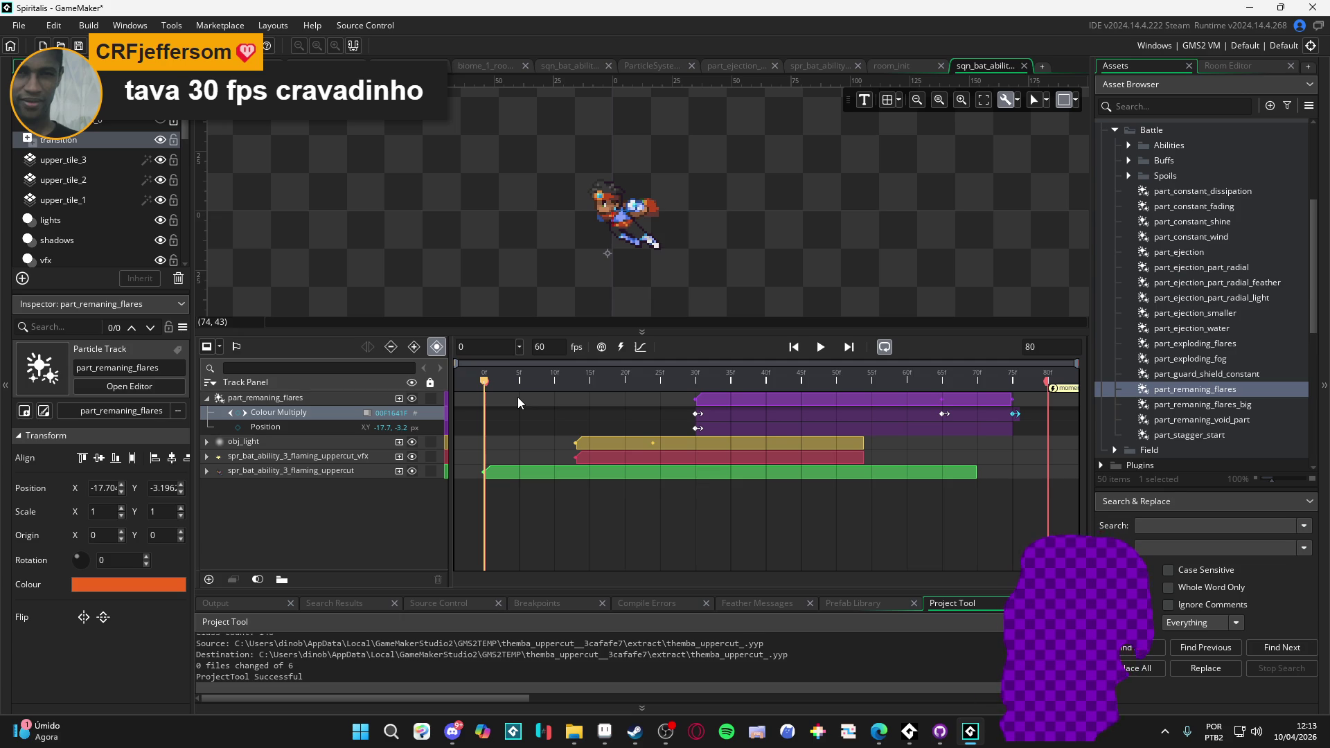
key("space")
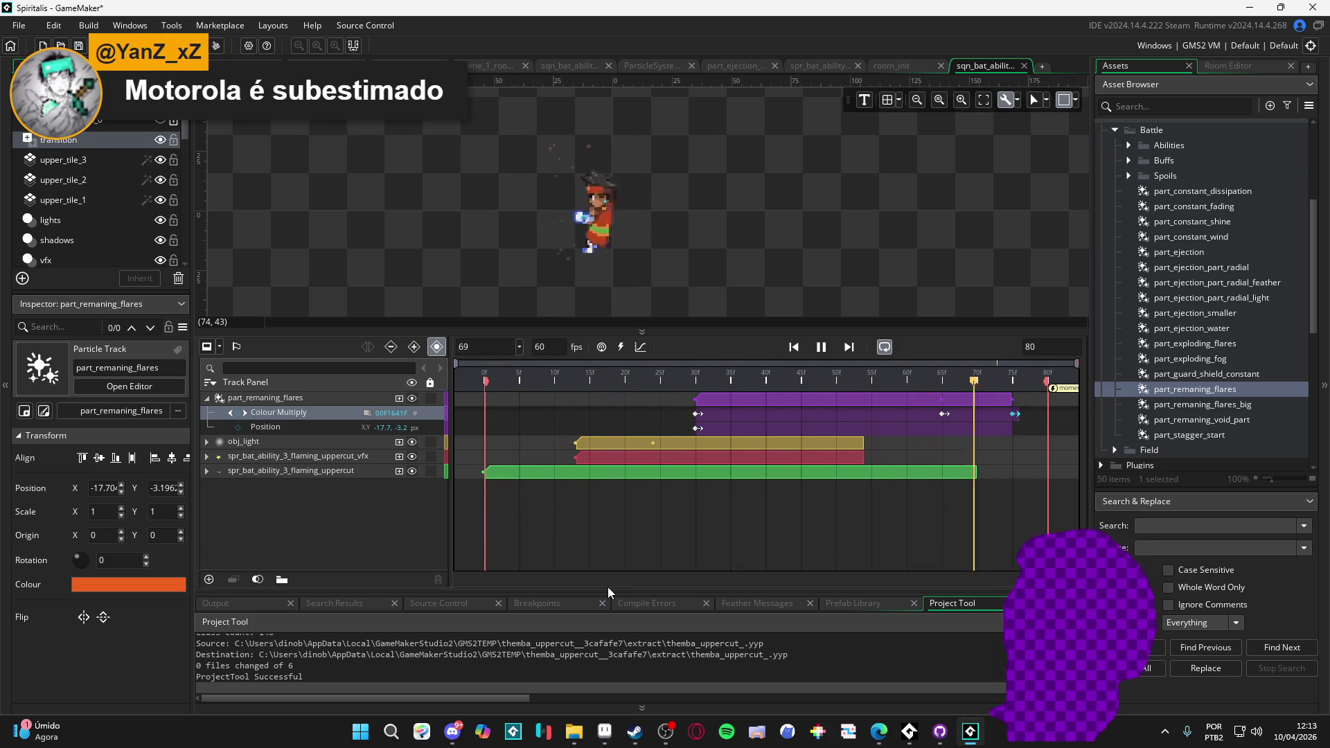
key("space")
key("space")
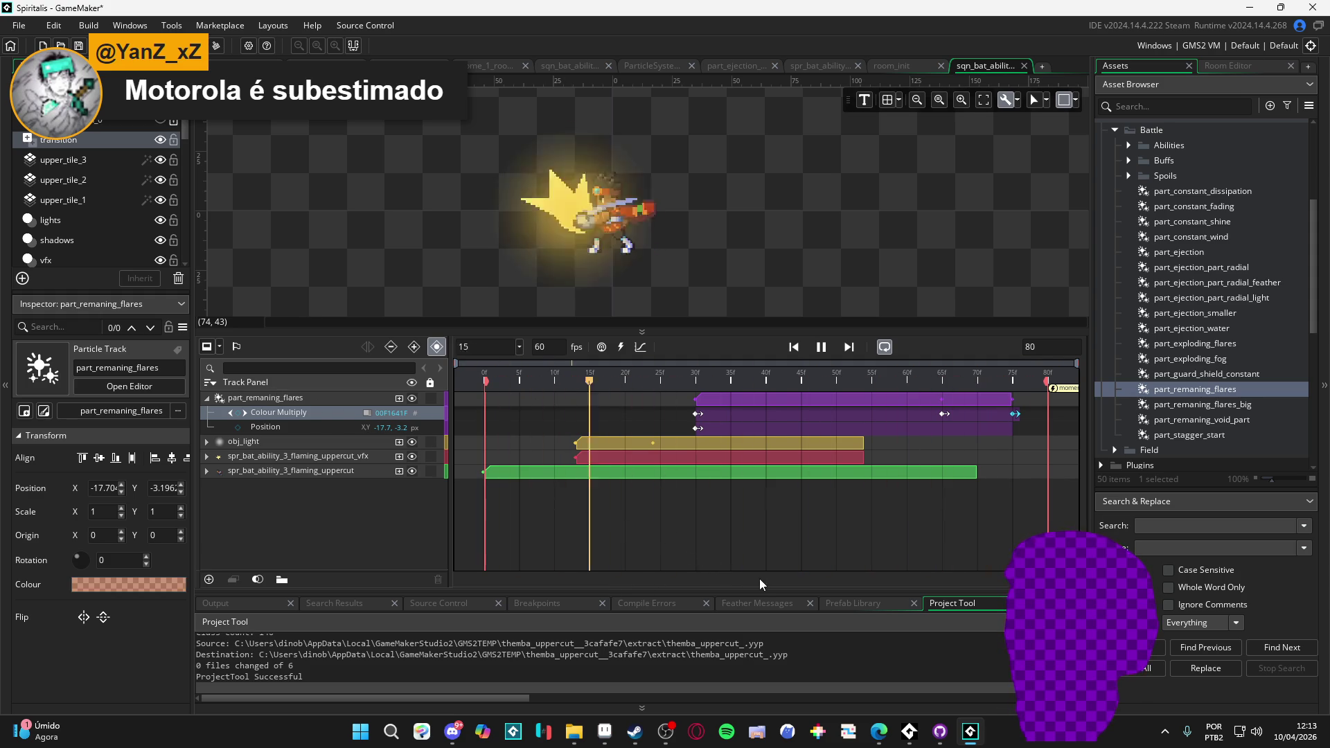
key("space")
key("space")
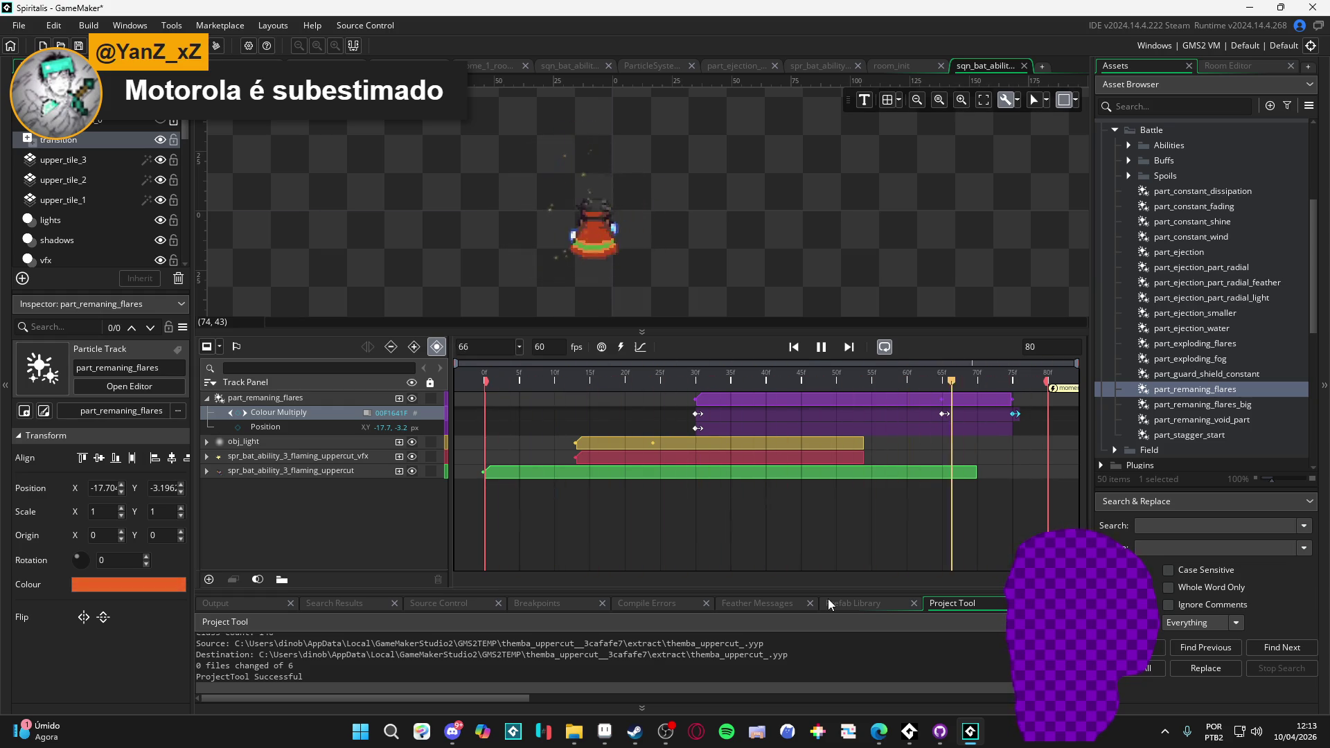
key("space")
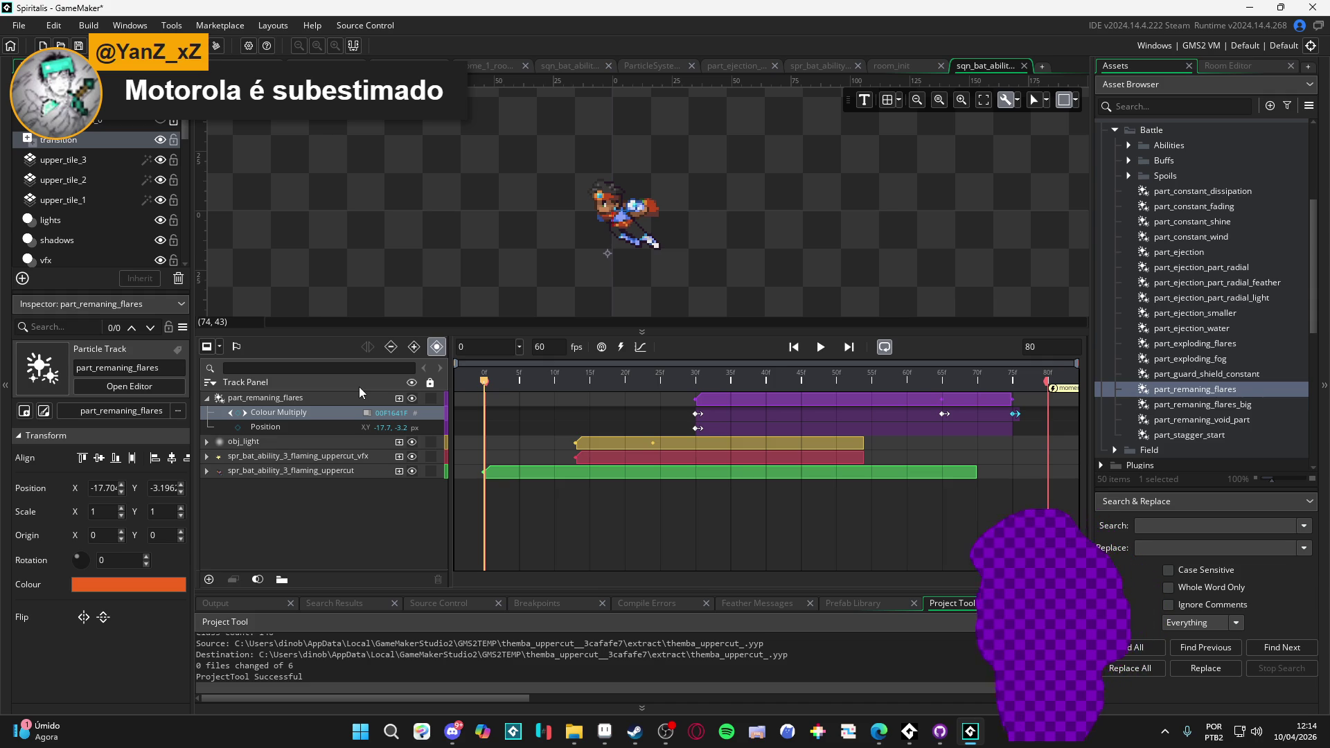
key("space")
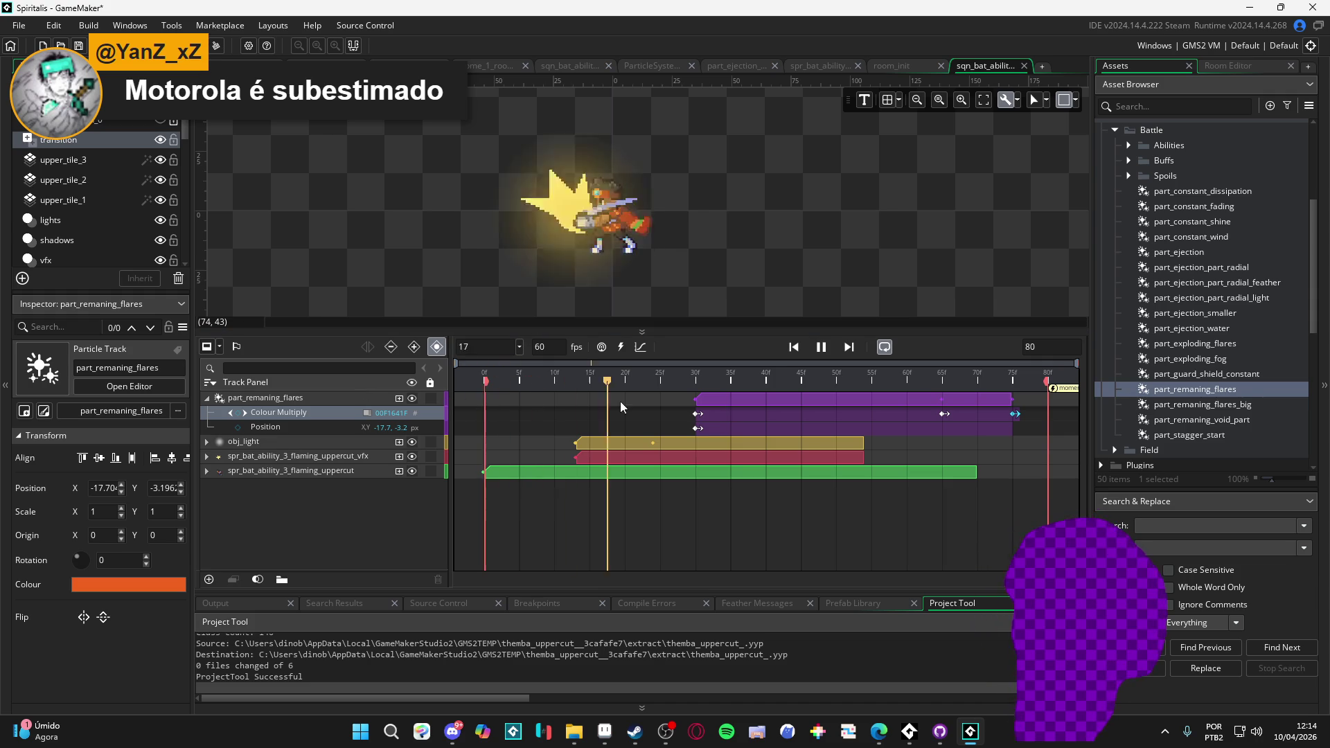